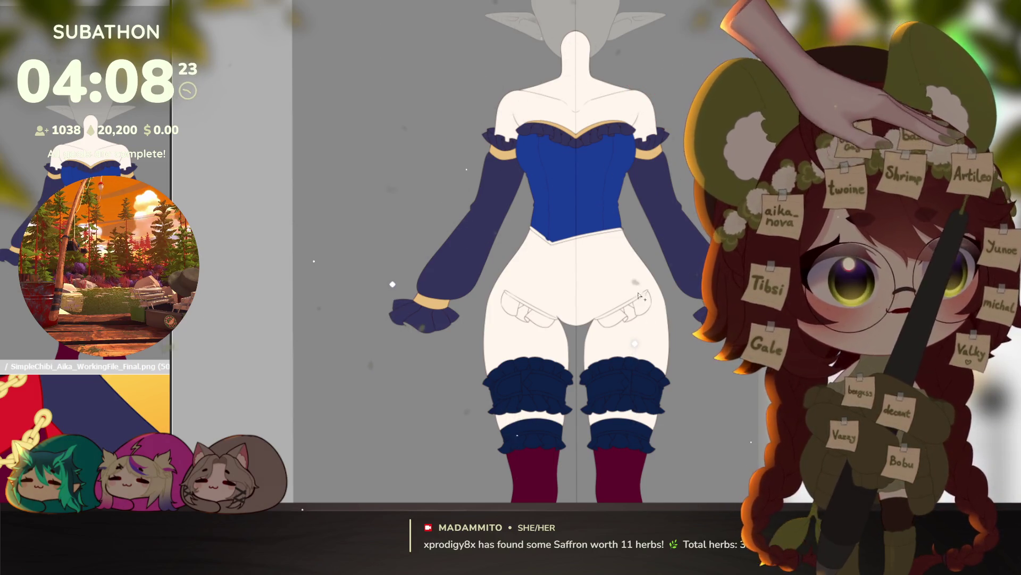
Step: Draw mirrored red trim strokes along the top edges of both underwear frills
{"action": "scroll", "coordinate": [639, 308], "scroll_direction": "up", "scroll_amount": 5}
{"action": "left_click_drag", "start_coordinate": [682, 245], "coordinate": [524, 332]}
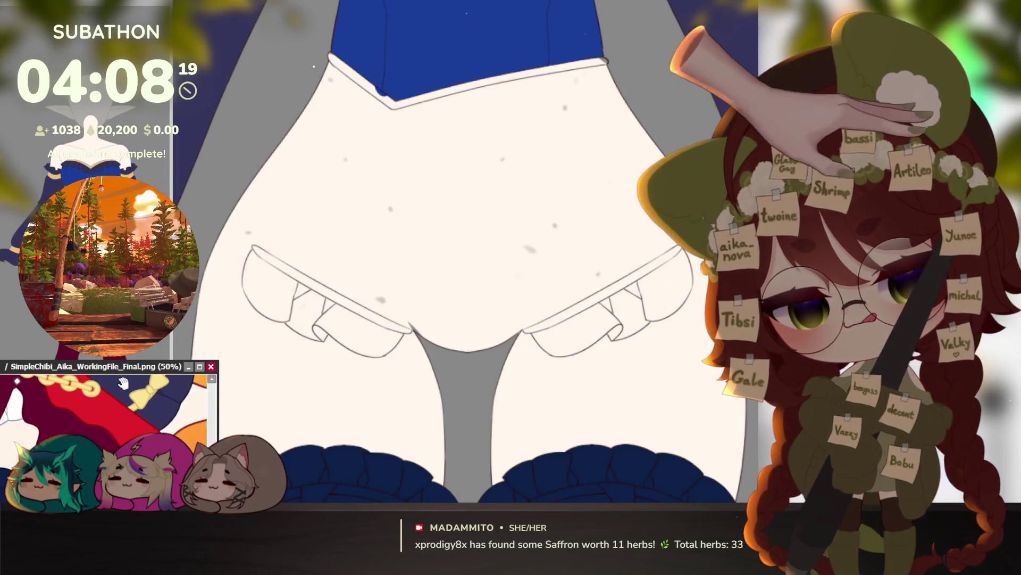
{"action": "scroll", "coordinate": [114, 391], "scroll_direction": "up", "scroll_amount": 5}
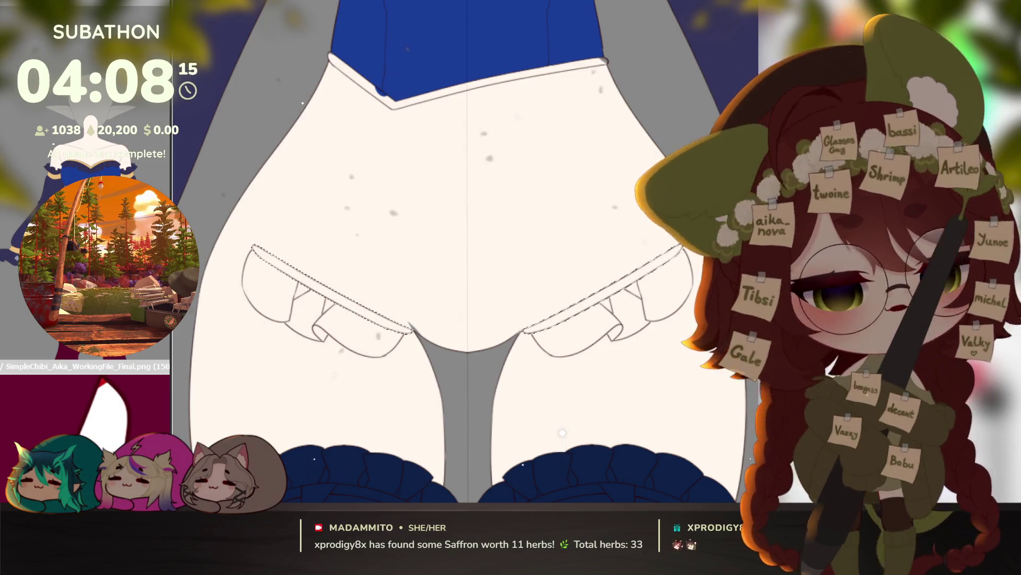
{"action": "left_click_drag", "start_coordinate": [683, 245], "coordinate": [524, 333]}
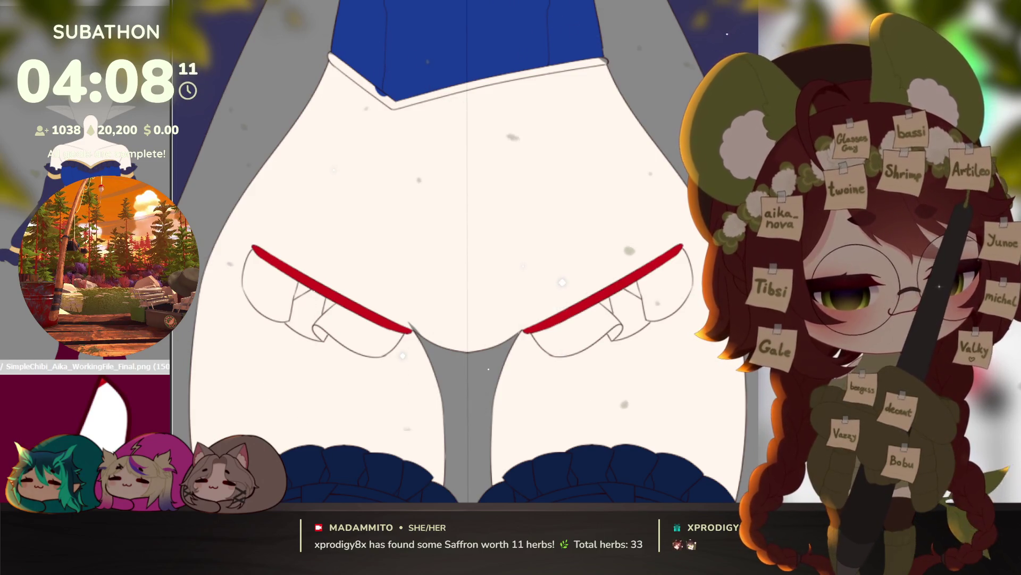
Step: Test-fill both frills and recolour them dark red, then undo the fill, keeping only the trim
{"action": "mouse_move", "coordinate": [667, 290]}
{"action": "left_mouse_down"}
{"action": "mouse_move", "coordinate": [633, 293]}
{"action": "mouse_move", "coordinate": [604, 266]}
{"action": "mouse_move", "coordinate": [611, 331]}
{"action": "left_mouse_up"}
{"action": "mouse_move", "coordinate": [399, 340]}
{"action": "left_mouse_down"}
{"action": "mouse_move", "coordinate": [326, 332]}
{"action": "mouse_move", "coordinate": [283, 293]}
{"action": "left_mouse_up"}
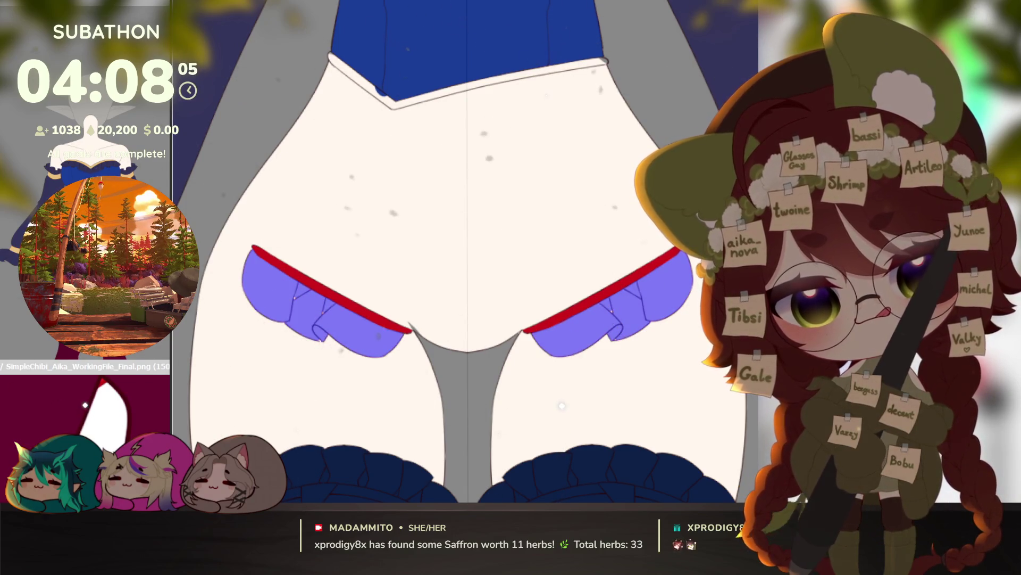
{"action": "key", "text": "alt+BackSpace"}
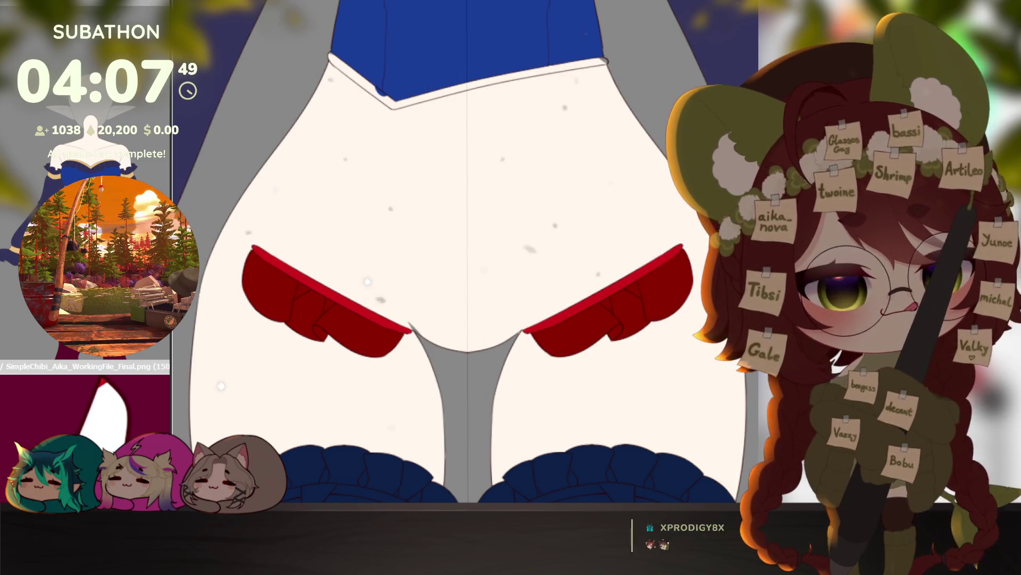
{"action": "key", "text": "ctrl+z"}
{"action": "scroll", "coordinate": [656, 328], "scroll_direction": "down", "scroll_amount": 5}
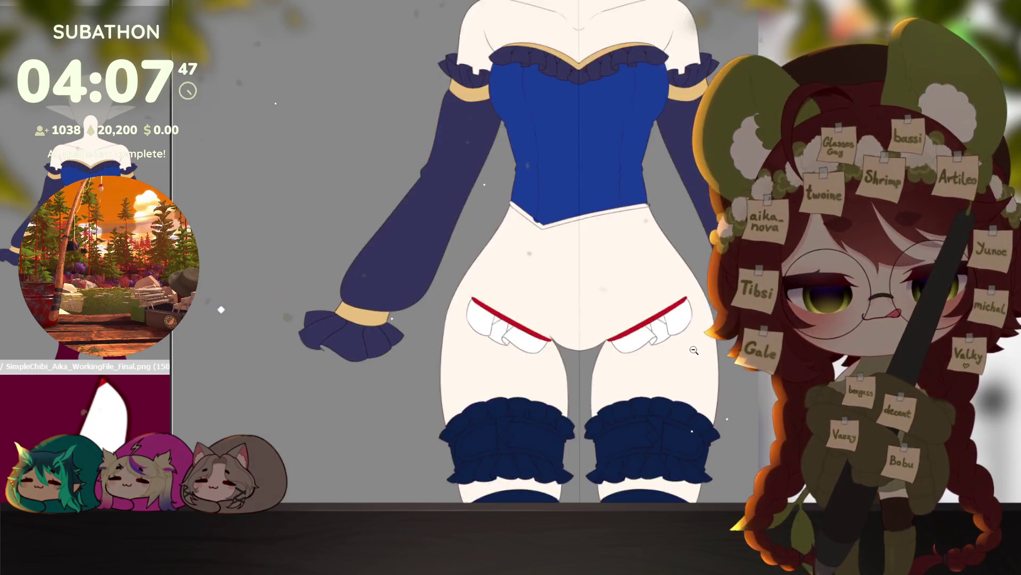
Step: Fill the shoes flat dark blue, undo a stray blue fill on the leg, and view the whole figure
{"action": "scroll", "coordinate": [656, 328], "scroll_direction": "down", "scroll_amount": 3}
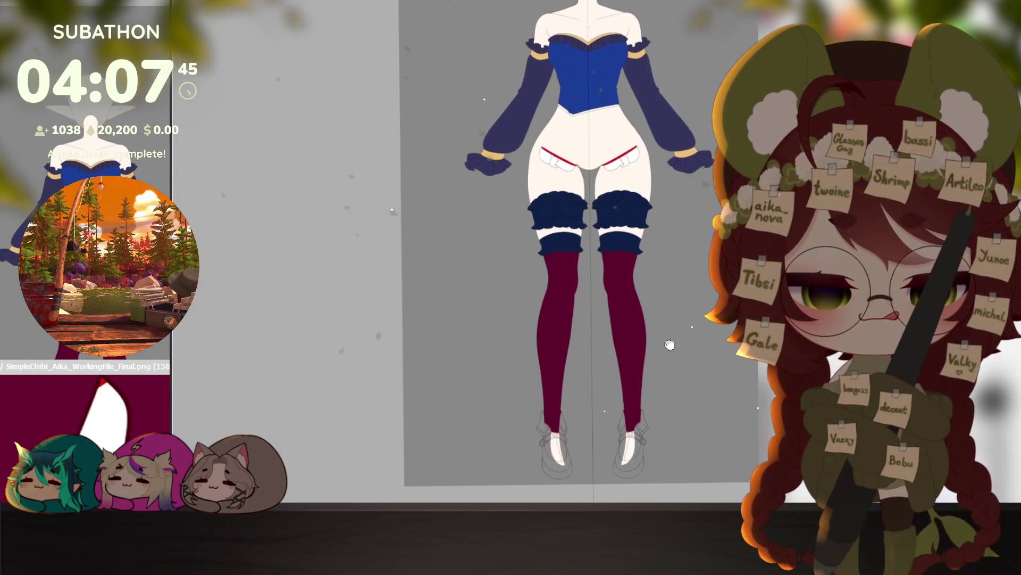
{"action": "scroll", "coordinate": [676, 393], "scroll_direction": "up", "scroll_amount": 8}
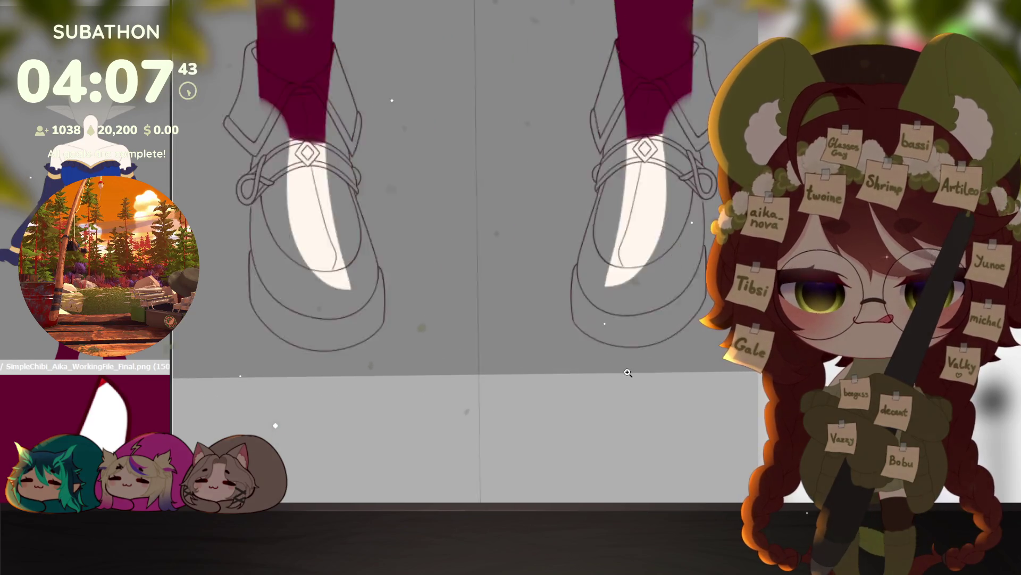
{"action": "scroll", "coordinate": [676, 392], "scroll_direction": "down", "scroll_amount": 2}
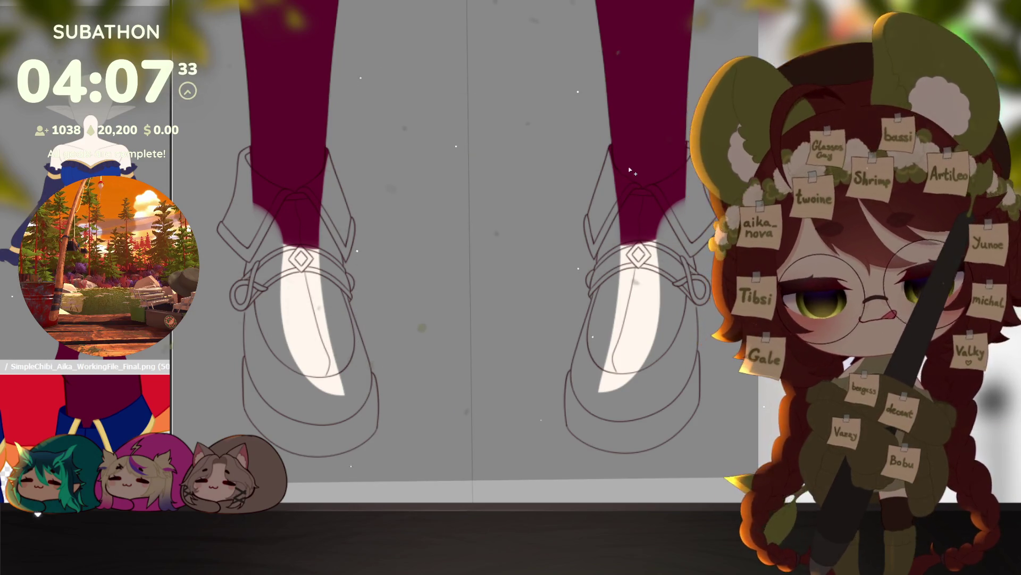
{"action": "left_click_drag", "start_coordinate": [610, 149], "coordinate": [596, 241]}
{"action": "key", "text": "ctrl+z"}
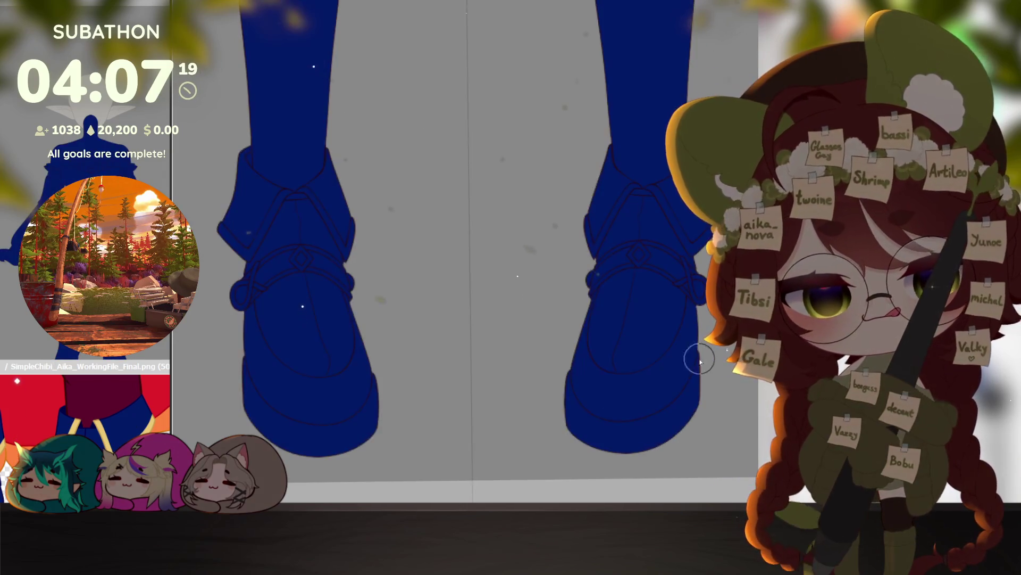
{"action": "scroll", "coordinate": [677, 384], "scroll_direction": "down", "scroll_amount": 2}
{"action": "scroll", "coordinate": [656, 342], "scroll_direction": "down", "scroll_amount": 3}
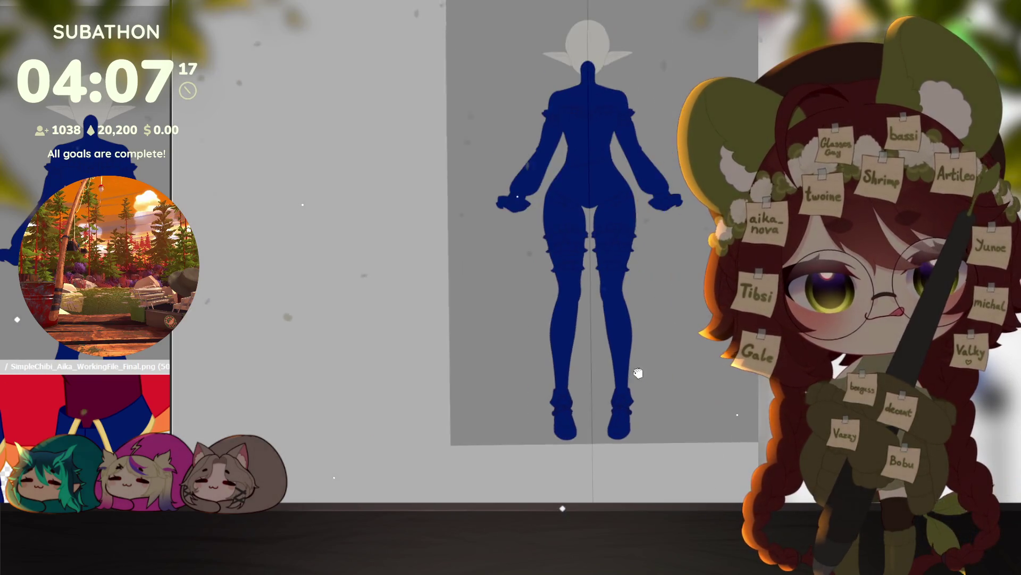
Step: Lasso the figure and nudge the red stocking layer down over the socks
{"action": "mouse_move", "coordinate": [607, 13]}
{"action": "left_mouse_down"}
{"action": "mouse_move", "coordinate": [532, 37]}
{"action": "mouse_move", "coordinate": [521, 351]}
{"action": "mouse_move", "coordinate": [686, 81]}
{"action": "mouse_move", "coordinate": [607, 16]}
{"action": "left_mouse_up"}
{"action": "scroll", "coordinate": [590, 332], "scroll_direction": "up", "scroll_amount": 5}
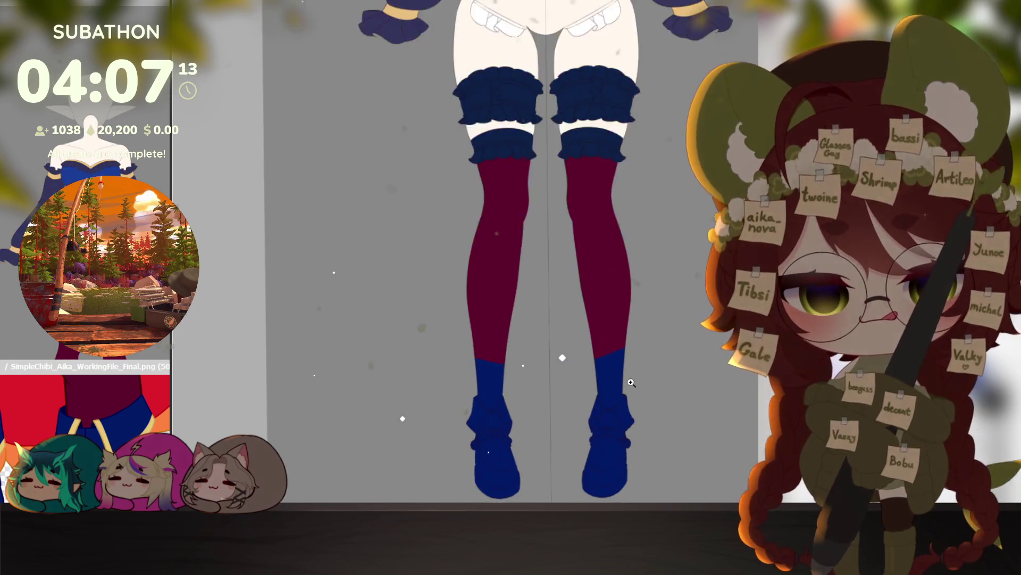
{"action": "key", "text": "Down"}
{"action": "key", "text": "Down"}
{"action": "key", "text": "Down"}
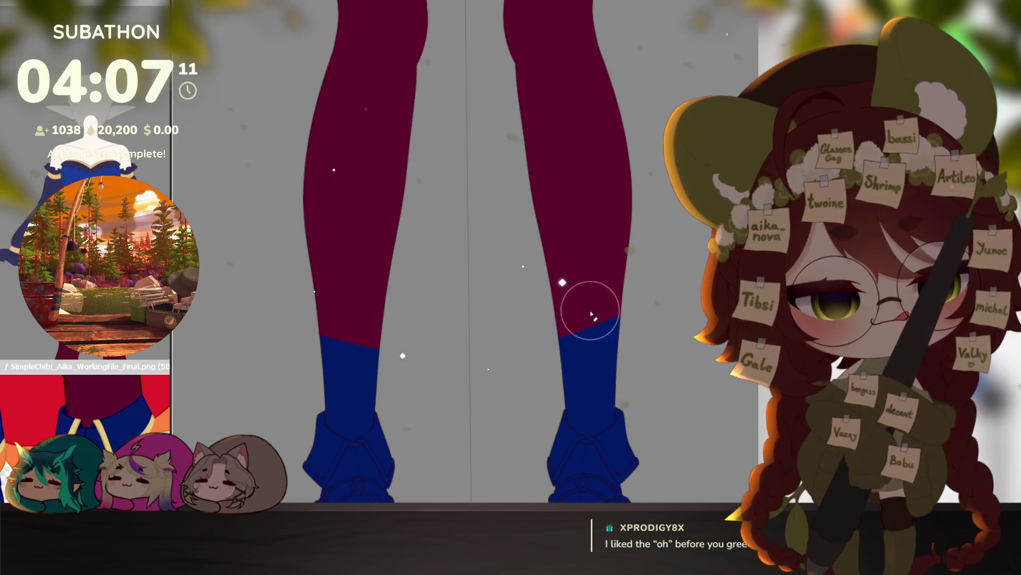
{"action": "scroll", "coordinate": [569, 356], "scroll_direction": "up", "scroll_amount": 3}
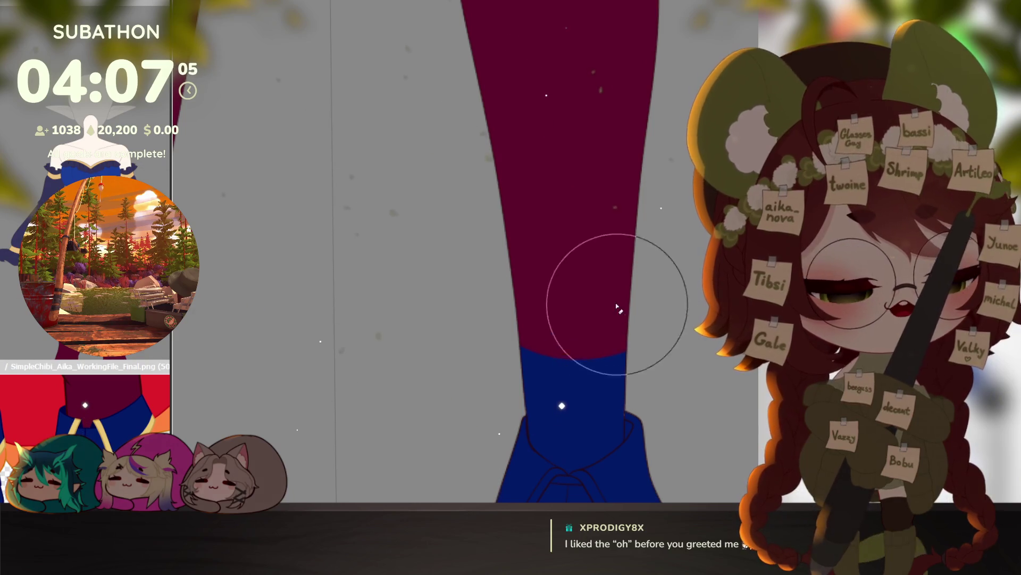
{"action": "scroll", "coordinate": [554, 409], "scroll_direction": "up", "scroll_amount": 1}
{"action": "scroll", "coordinate": [554, 409], "scroll_direction": "down", "scroll_amount": 1}
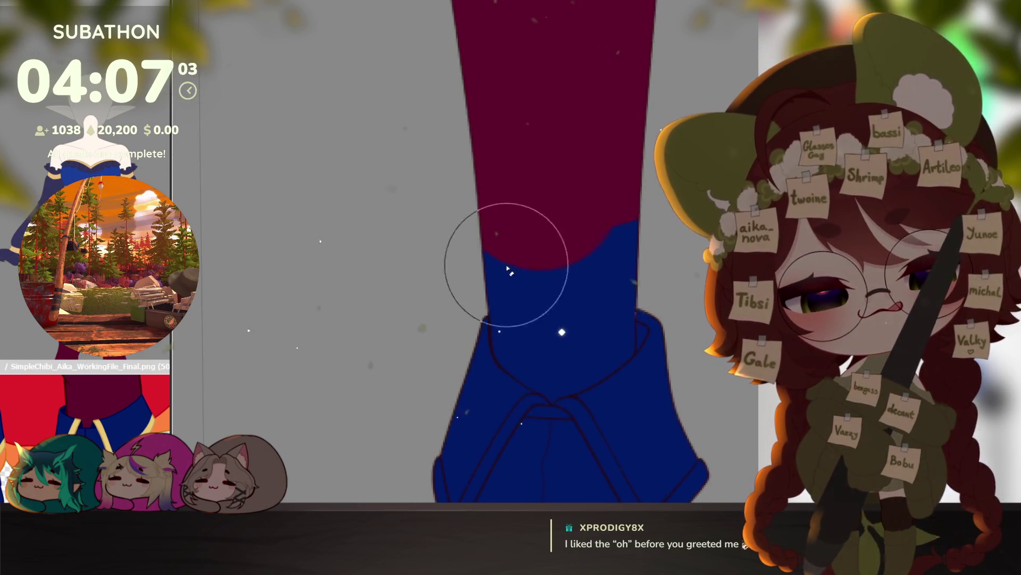
Step: With a smaller brush, paint red into the sock tops down to the shoe openings
{"action": "mouse_move", "coordinate": [468, 244]}
{"action": "left_mouse_down"}
{"action": "mouse_move", "coordinate": [504, 316]}
{"action": "mouse_move", "coordinate": [509, 365]}
{"action": "mouse_move", "coordinate": [503, 358]}
{"action": "mouse_move", "coordinate": [522, 379]}
{"action": "left_mouse_up"}
{"action": "key", "text": "bracketleft"}
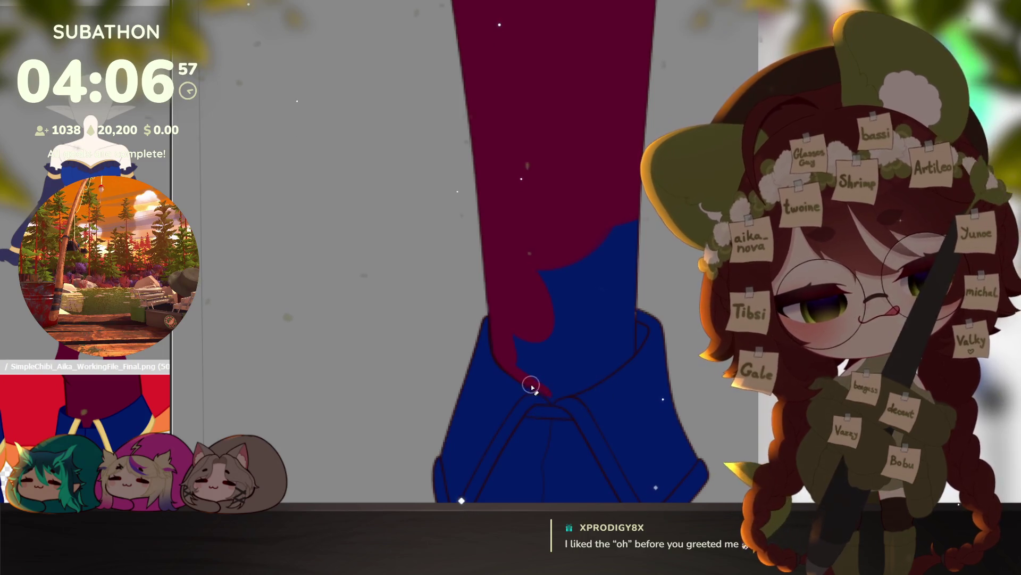
{"action": "left_click_drag", "start_coordinate": [579, 383], "coordinate": [598, 392]}
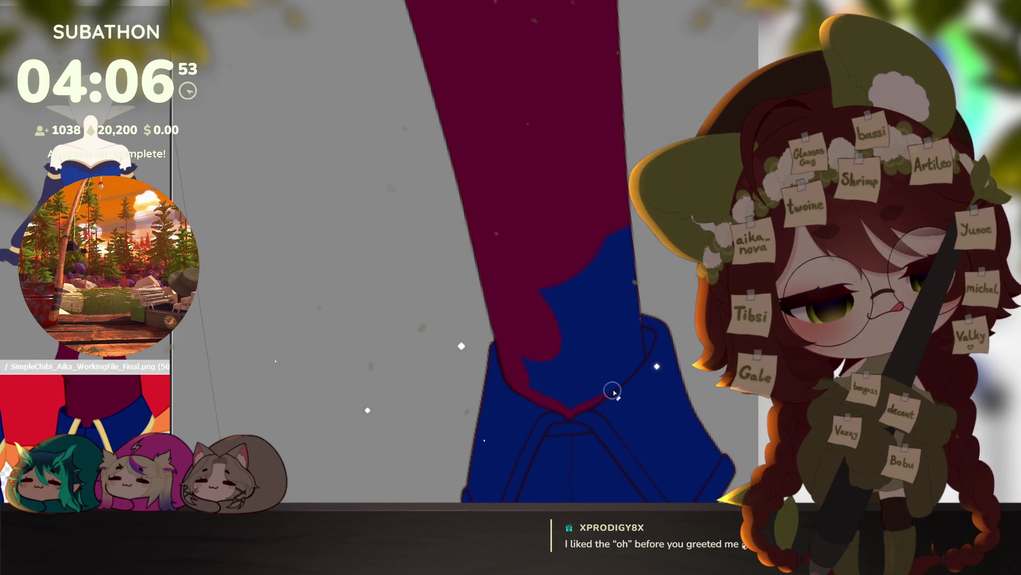
{"action": "left_click_drag", "start_coordinate": [607, 392], "coordinate": [641, 356]}
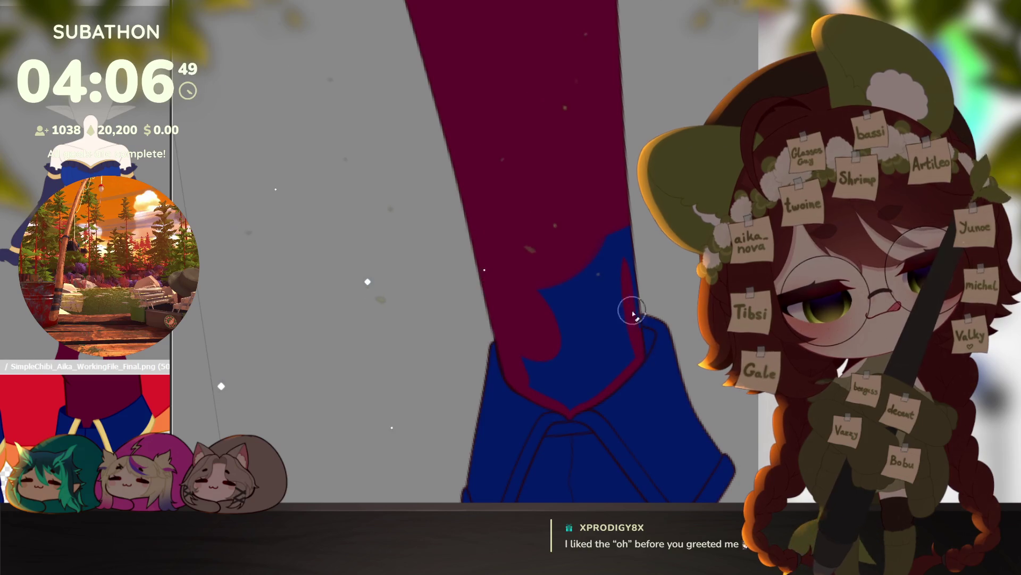
{"action": "mouse_move", "coordinate": [583, 245]}
{"action": "left_mouse_down"}
{"action": "mouse_move", "coordinate": [552, 298]}
{"action": "mouse_move", "coordinate": [596, 292]}
{"action": "mouse_move", "coordinate": [565, 383]}
{"action": "mouse_move", "coordinate": [597, 377]}
{"action": "mouse_move", "coordinate": [581, 388]}
{"action": "mouse_move", "coordinate": [617, 354]}
{"action": "left_mouse_up"}
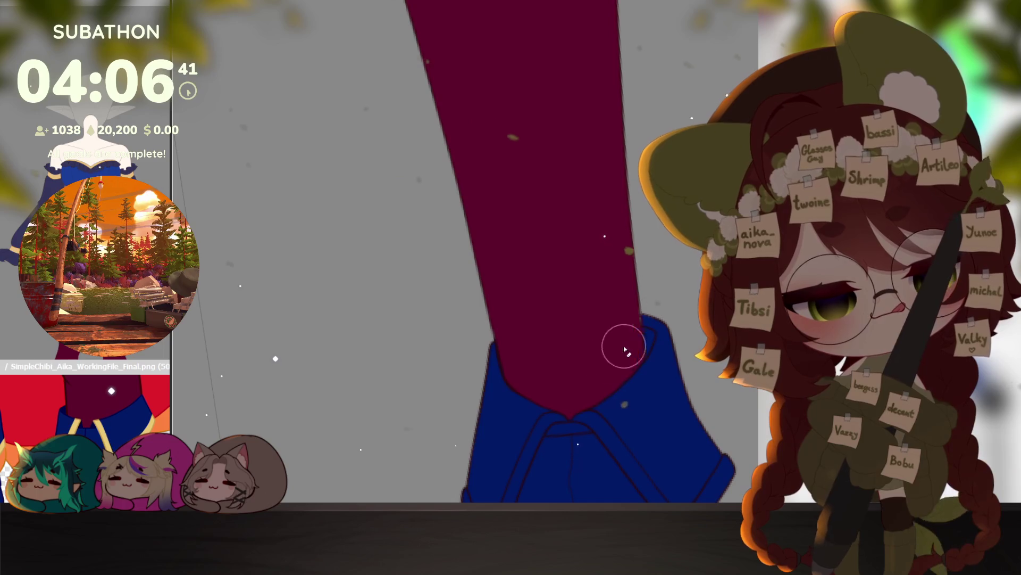
{"action": "scroll", "coordinate": [647, 388], "scroll_direction": "down", "scroll_amount": 5}
{"action": "left_click_drag", "start_coordinate": [676, 546], "coordinate": [677, 387]}
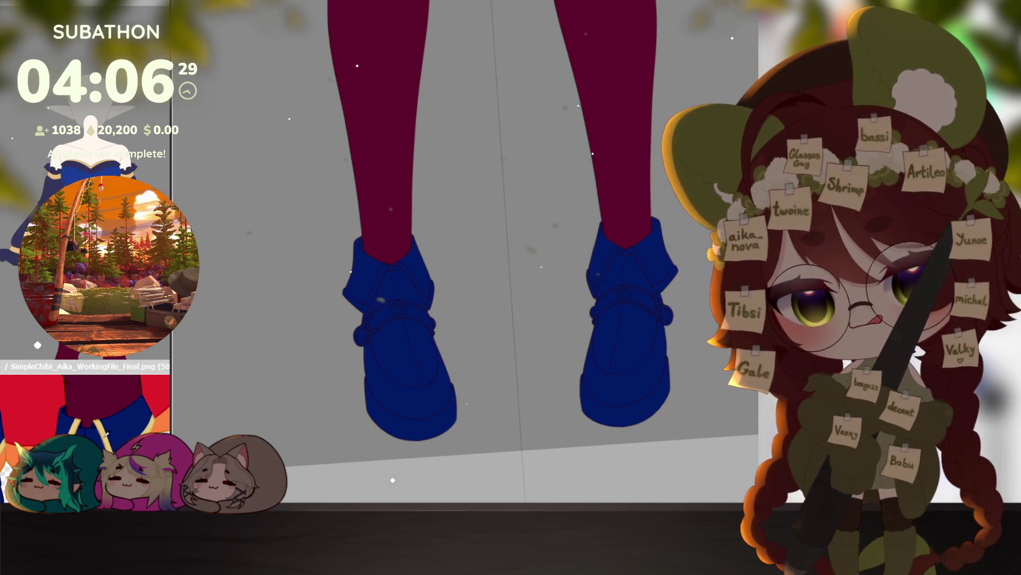
{"action": "scroll", "coordinate": [525, 376], "scroll_direction": "up", "scroll_amount": 5}
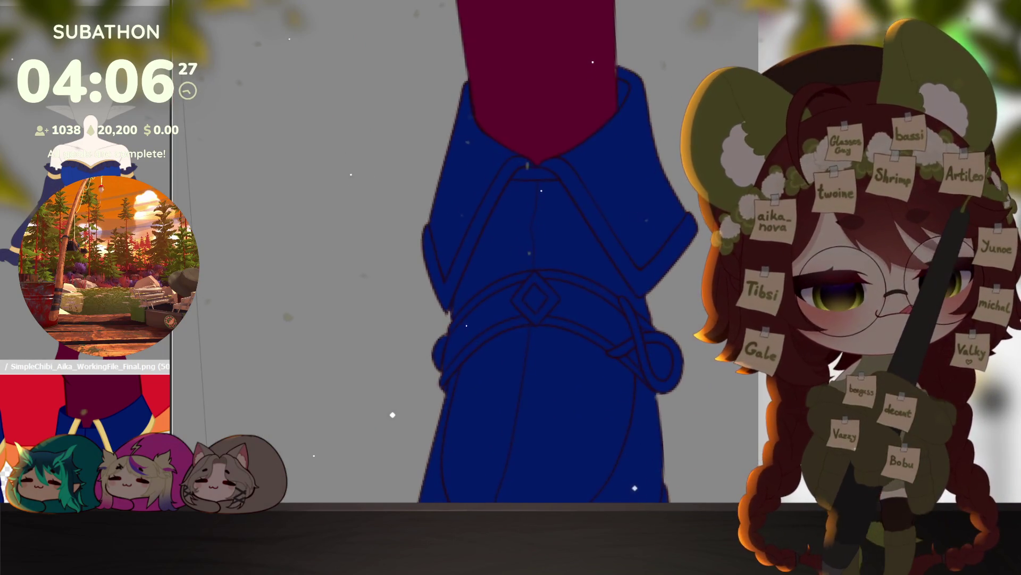
Step: Magic-wand select the V strap, both belt sections and the right belt loop, then fill them gold
{"action": "left_click", "coordinate": [514, 170]}
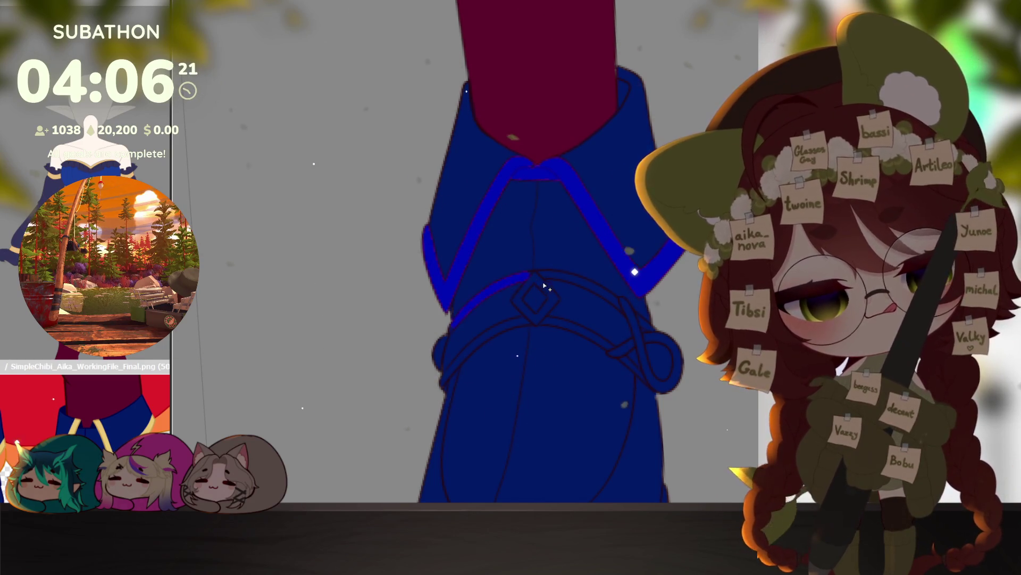
{"action": "left_click", "coordinate": [532, 298]}
{"action": "left_click", "coordinate": [559, 282]}
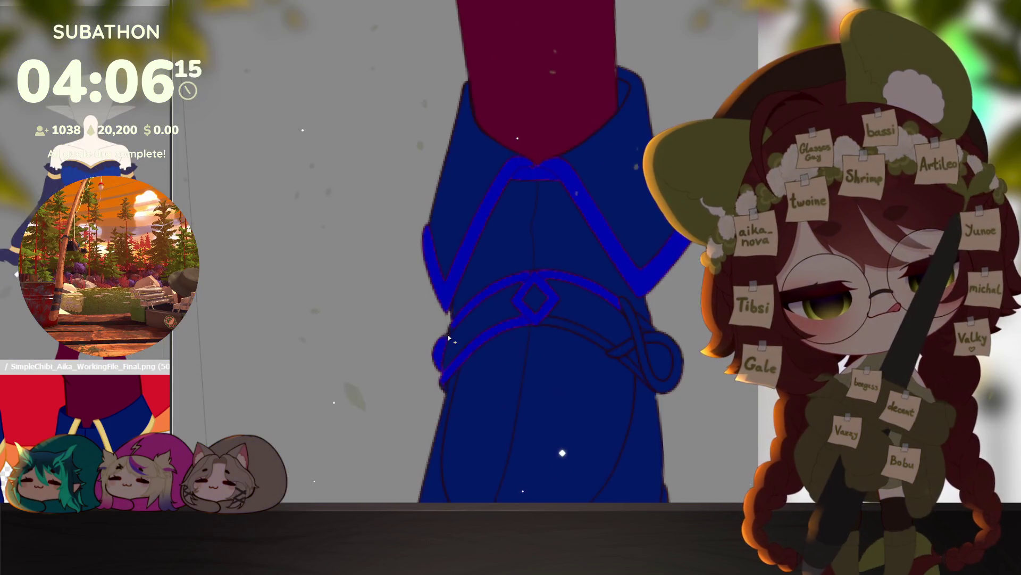
{"action": "left_click", "coordinate": [641, 339]}
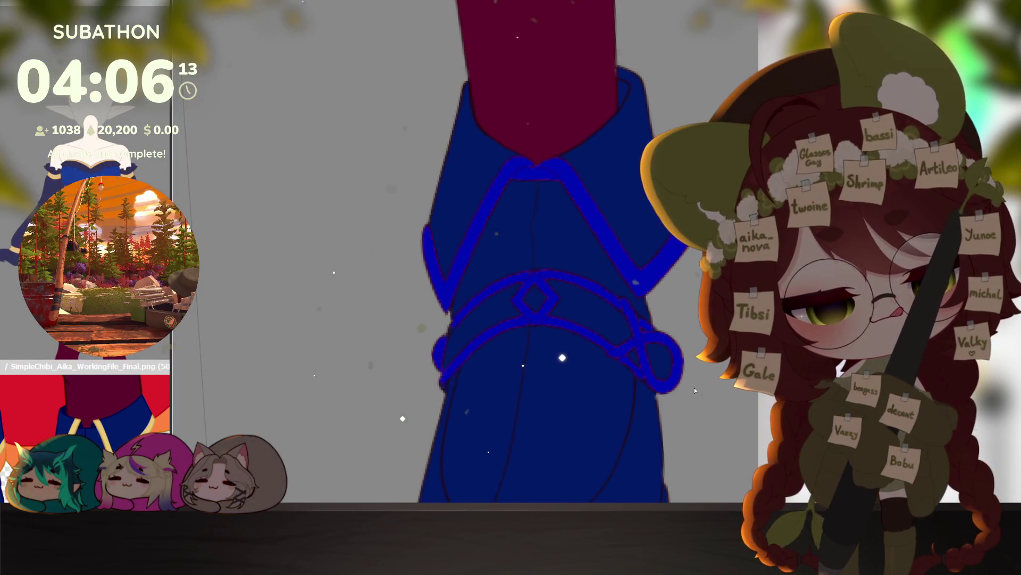
{"action": "scroll", "coordinate": [698, 386], "scroll_direction": "down", "scroll_amount": 5}
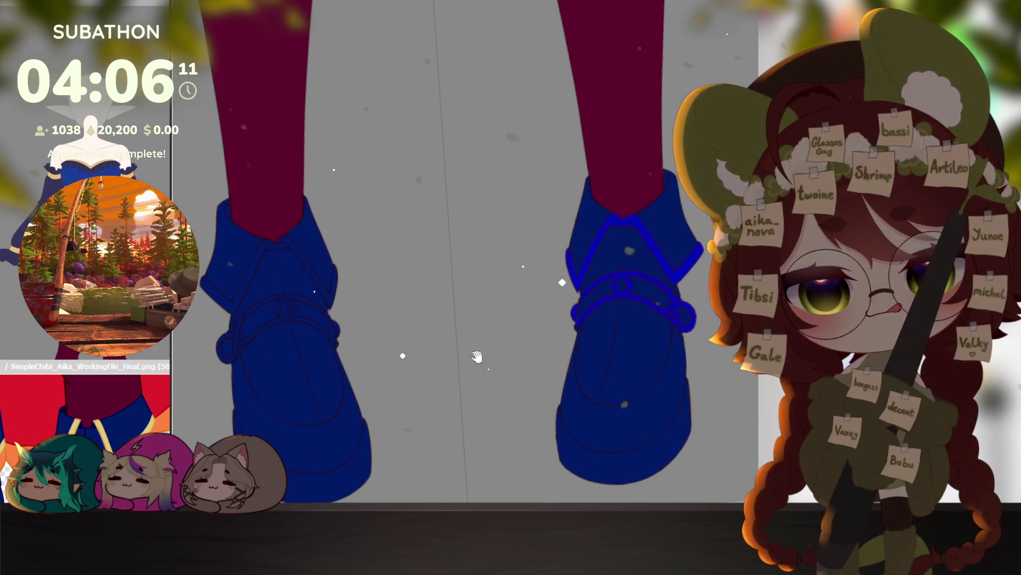
{"action": "scroll", "coordinate": [503, 361], "scroll_direction": "up", "scroll_amount": 5}
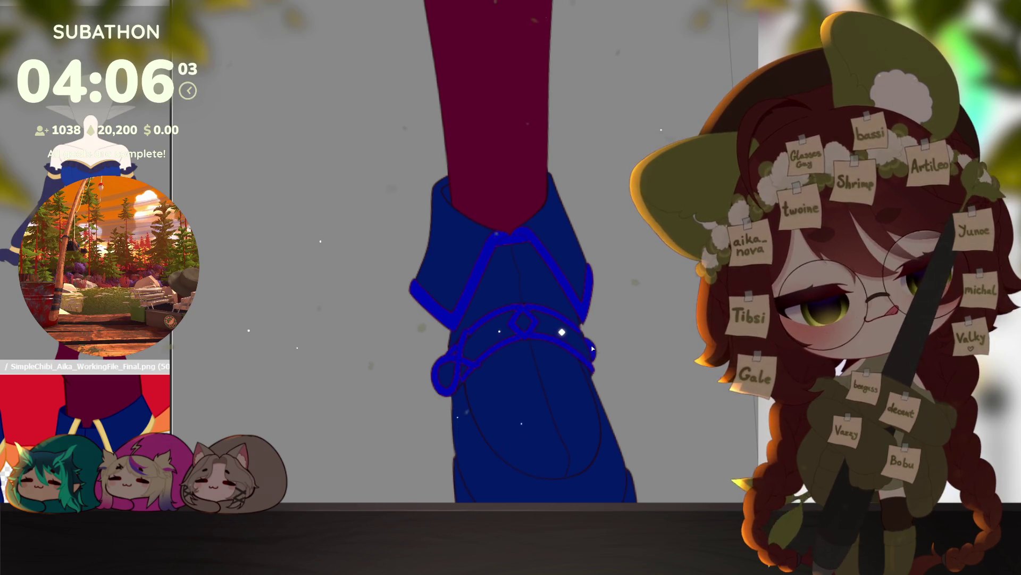
{"action": "left_click", "coordinate": [561, 315]}
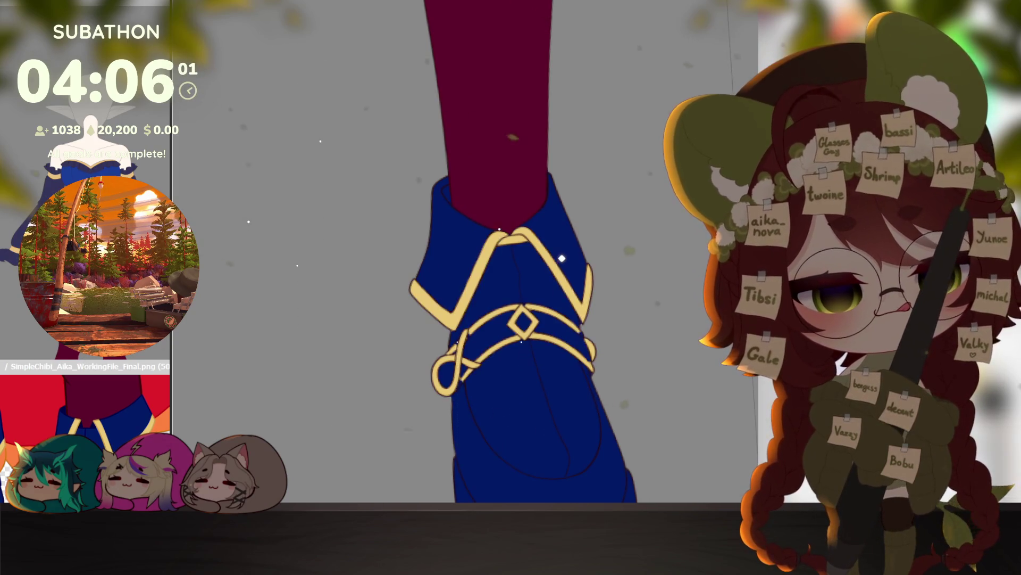
{"action": "scroll", "coordinate": [457, 330], "scroll_direction": "up", "scroll_amount": 3}
Step: Shrink the brush, angle the view onto the boot, and paint a gold trim line along its edge
{"action": "key", "text": "bracketleft"}
{"action": "key", "text": "bracketleft"}
{"action": "key", "text": "bracketleft"}
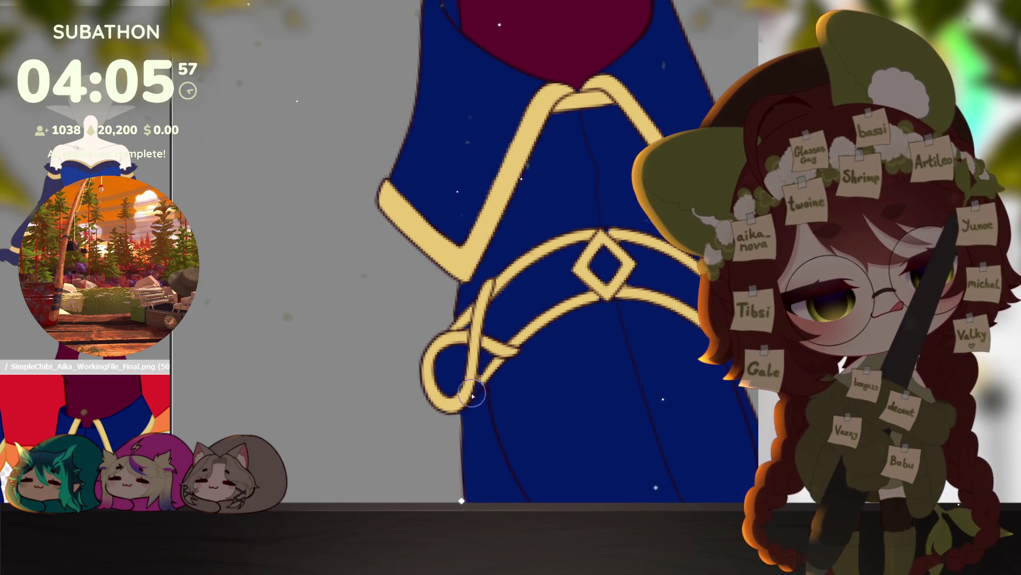
{"action": "left_click_drag", "start_coordinate": [591, 317], "coordinate": [527, 374]}
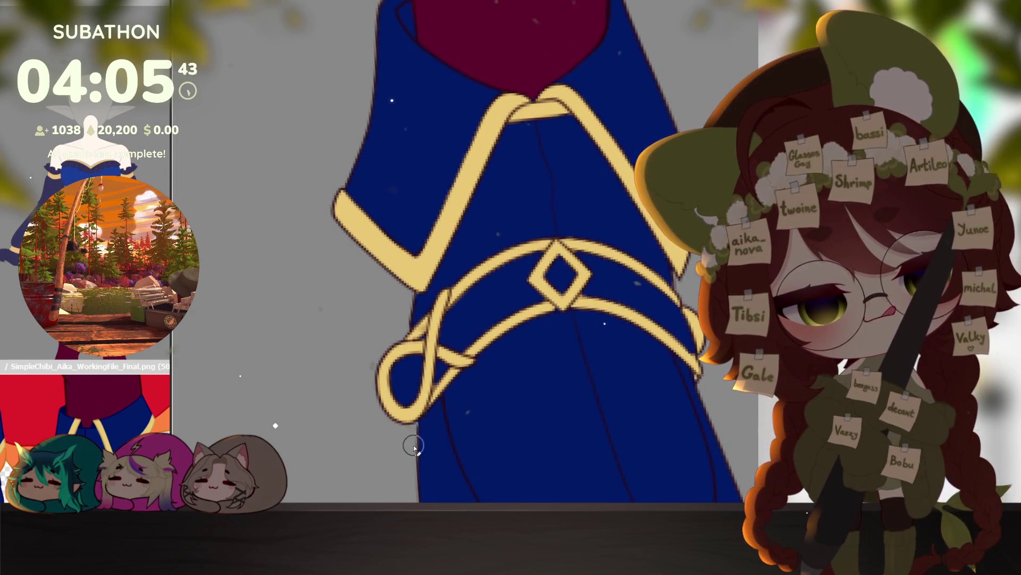
{"action": "left_click", "coordinate": [725, 397], "text": "alt"}
{"action": "mouse_move", "coordinate": [725, 397]}
{"action": "left_mouse_down"}
{"action": "mouse_move", "coordinate": [615, 292]}
{"action": "mouse_move", "coordinate": [691, 400]}
{"action": "left_mouse_up"}
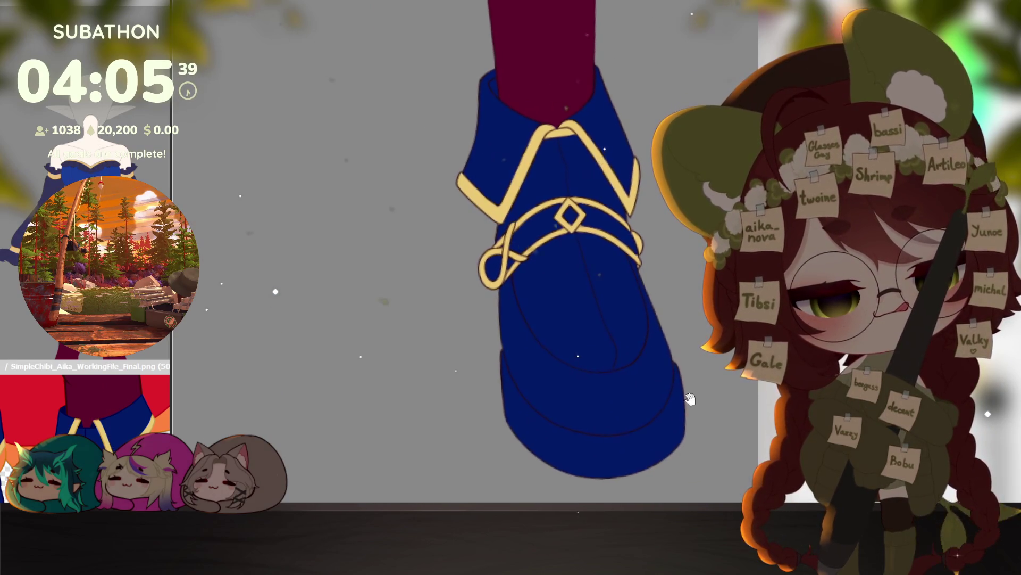
{"action": "scroll", "coordinate": [691, 400], "scroll_direction": "down", "scroll_amount": 8}
{"action": "scroll", "coordinate": [692, 425], "scroll_direction": "up", "scroll_amount": 6}
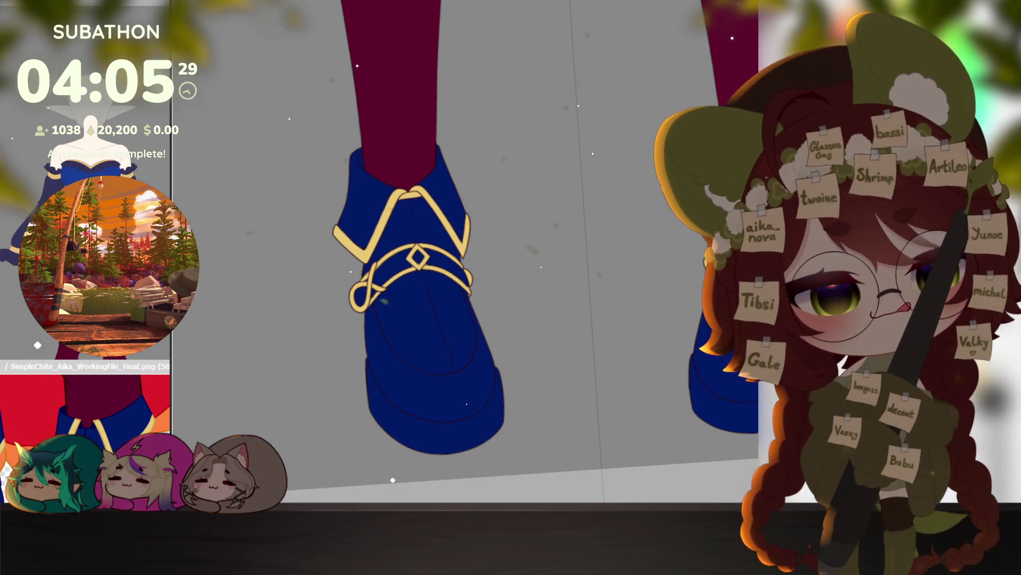
{"action": "scroll", "coordinate": [547, 429], "scroll_direction": "up", "scroll_amount": 5}
{"action": "left_click_drag", "start_coordinate": [659, 360], "coordinate": [542, 281]}
{"action": "left_click_drag", "start_coordinate": [439, 282], "coordinate": [542, 351]}
{"action": "mouse_move", "coordinate": [457, 357]}
{"action": "left_mouse_down"}
{"action": "mouse_move", "coordinate": [447, 267]}
{"action": "mouse_move", "coordinate": [461, 199]}
{"action": "mouse_move", "coordinate": [543, 106]}
{"action": "left_mouse_up"}
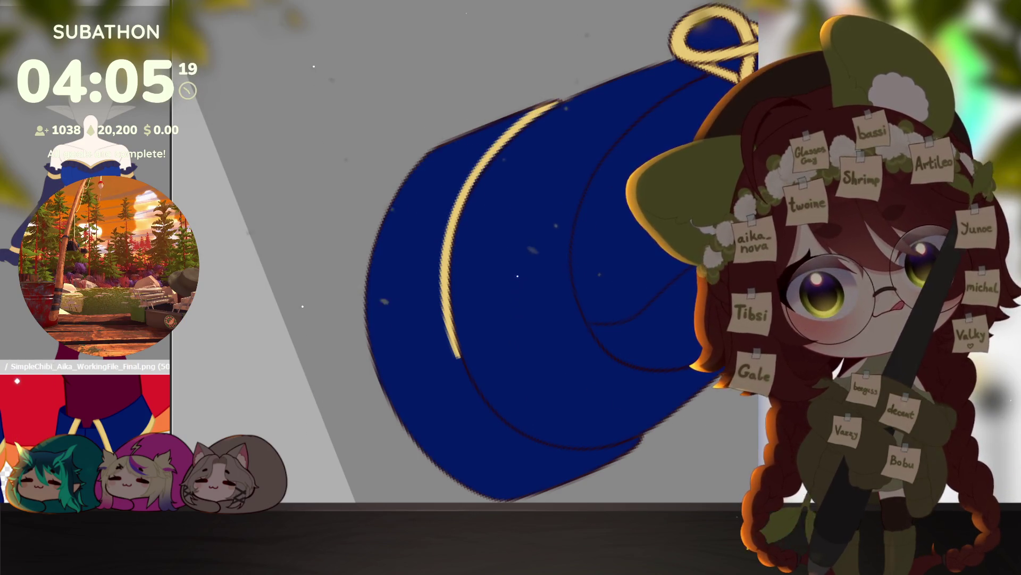
Step: Redraw the gold trim along the boot's lower edge, undoing misplaced strokes until it sits cleanly
{"action": "left_click_drag", "start_coordinate": [521, 298], "coordinate": [553, 331]}
{"action": "left_click_drag", "start_coordinate": [468, 245], "coordinate": [442, 338]}
{"action": "key", "text": "ctrl+z"}
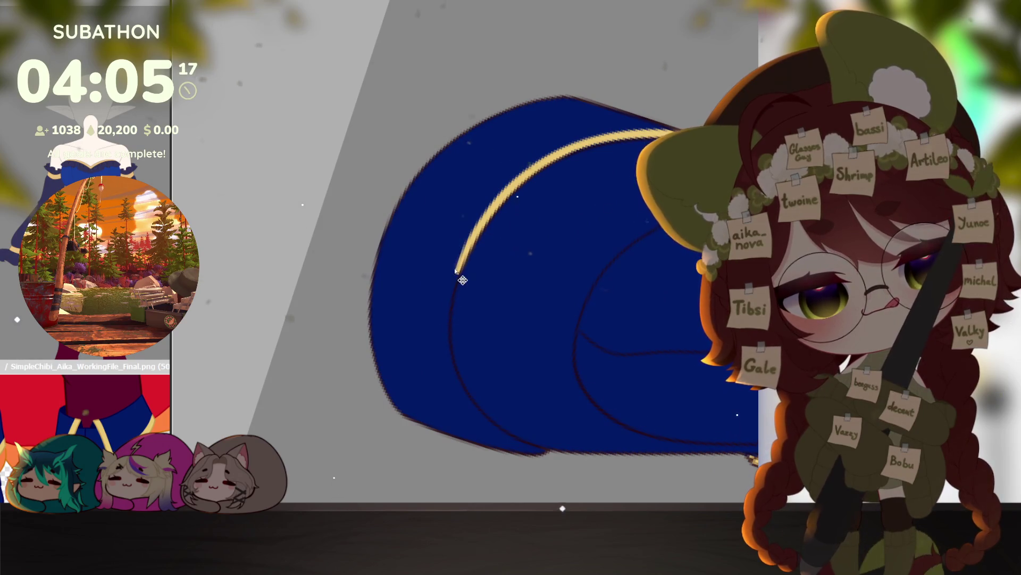
{"action": "left_click_drag", "start_coordinate": [487, 210], "coordinate": [442, 351]}
{"action": "key", "text": "ctrl+z"}
{"action": "mouse_move", "coordinate": [484, 218]}
{"action": "left_mouse_down"}
{"action": "mouse_move", "coordinate": [443, 346]}
{"action": "mouse_move", "coordinate": [507, 437]}
{"action": "left_mouse_up"}
{"action": "key", "text": "ctrl+z"}
{"action": "mouse_move", "coordinate": [452, 375]}
{"action": "left_mouse_down"}
{"action": "mouse_move", "coordinate": [513, 442]}
{"action": "mouse_move", "coordinate": [545, 452]}
{"action": "left_mouse_up"}
{"action": "left_click_drag", "start_coordinate": [648, 458], "coordinate": [629, 374]}
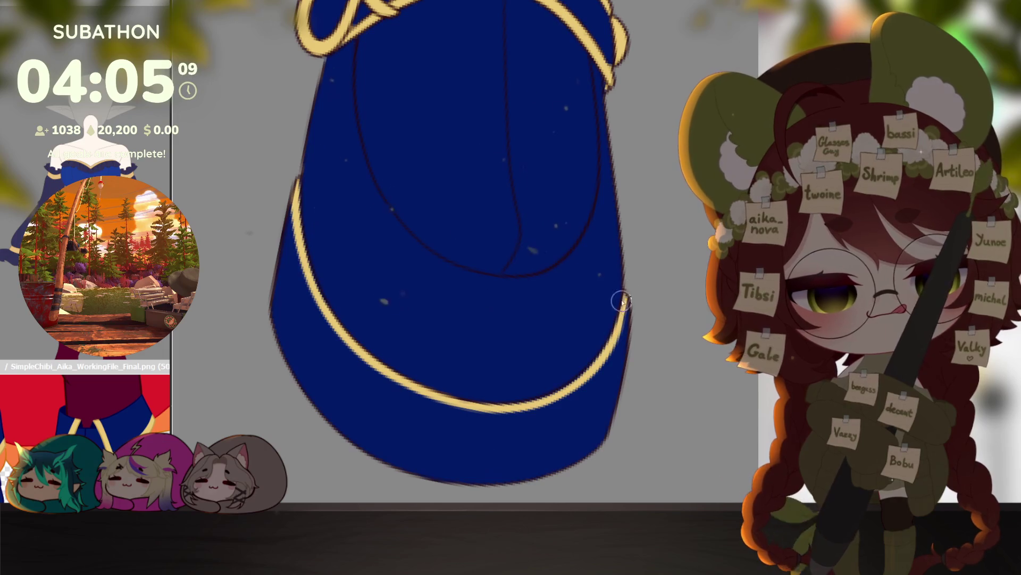
{"action": "scroll", "coordinate": [637, 362], "scroll_direction": "down", "scroll_amount": 5}
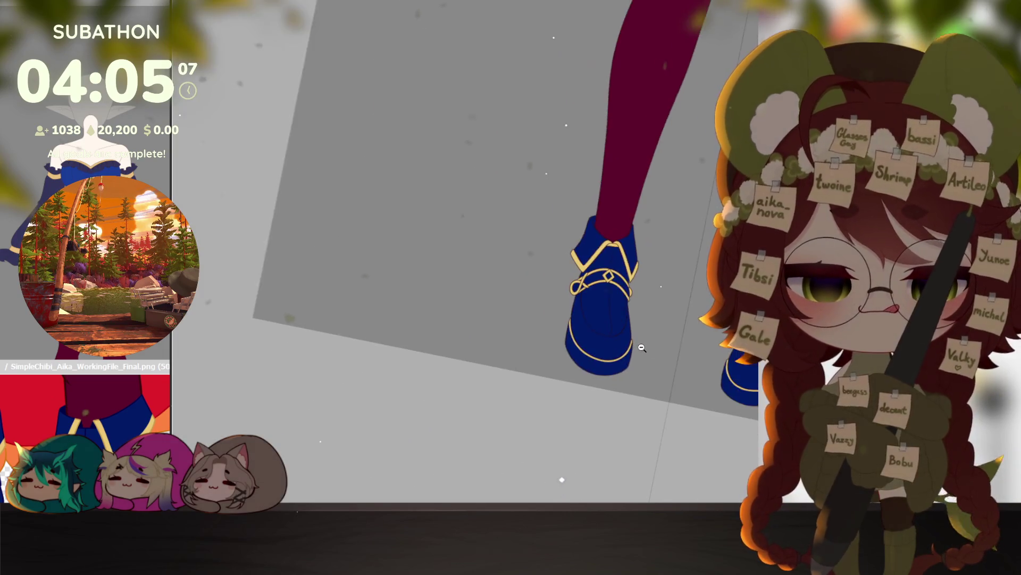
{"action": "mouse_move", "coordinate": [652, 372]}
{"action": "left_mouse_down"}
{"action": "mouse_move", "coordinate": [659, 383]}
{"action": "mouse_move", "coordinate": [617, 451]}
{"action": "mouse_move", "coordinate": [660, 409]}
{"action": "left_mouse_up"}
{"action": "scroll", "coordinate": [665, 397], "scroll_direction": "up", "scroll_amount": 3}
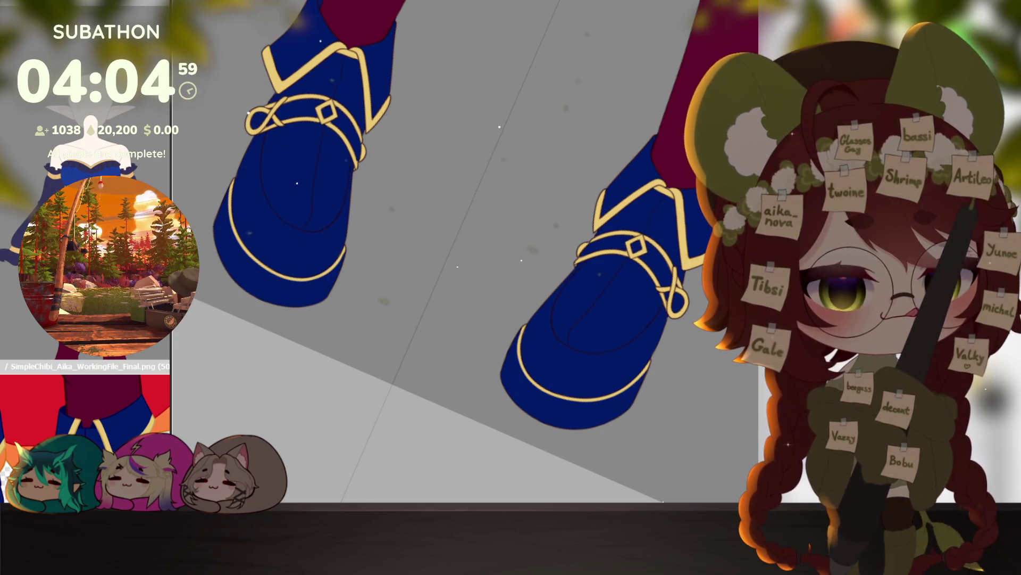
{"action": "scroll", "coordinate": [601, 399], "scroll_direction": "up", "scroll_amount": 2}
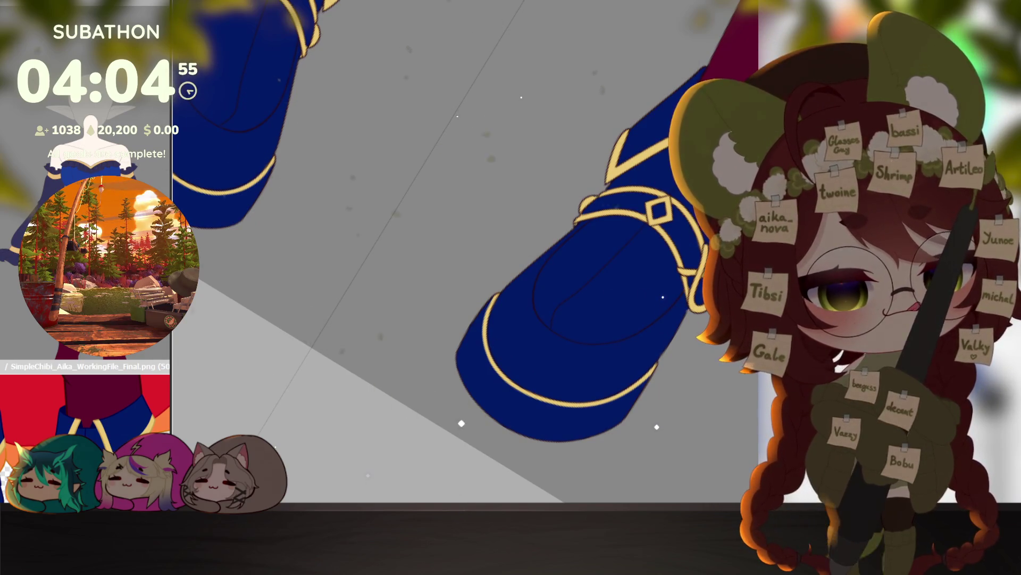
{"action": "left_click_drag", "start_coordinate": [483, 414], "coordinate": [398, 402]}
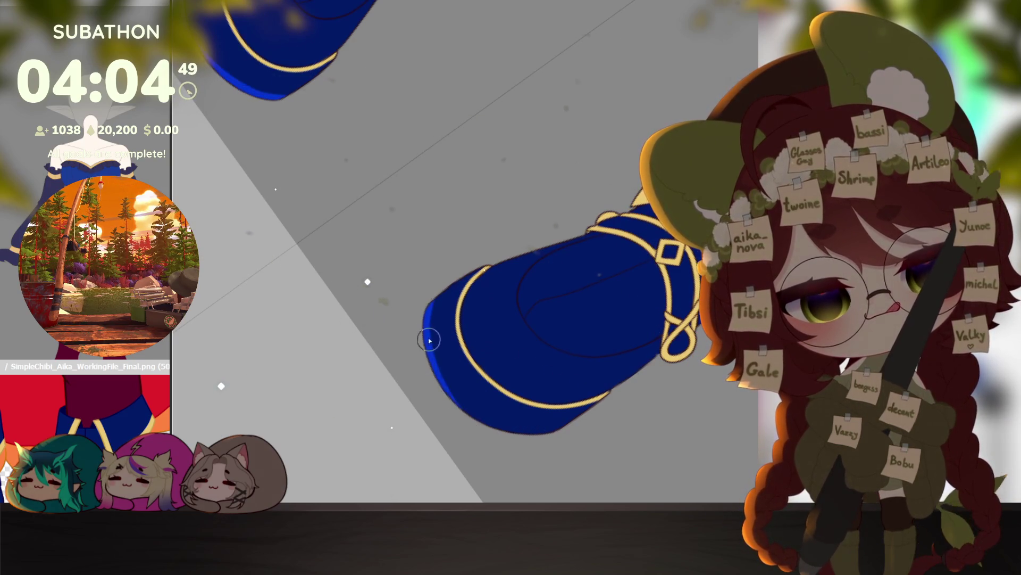
{"action": "left_click_drag", "start_coordinate": [530, 445], "coordinate": [505, 371]}
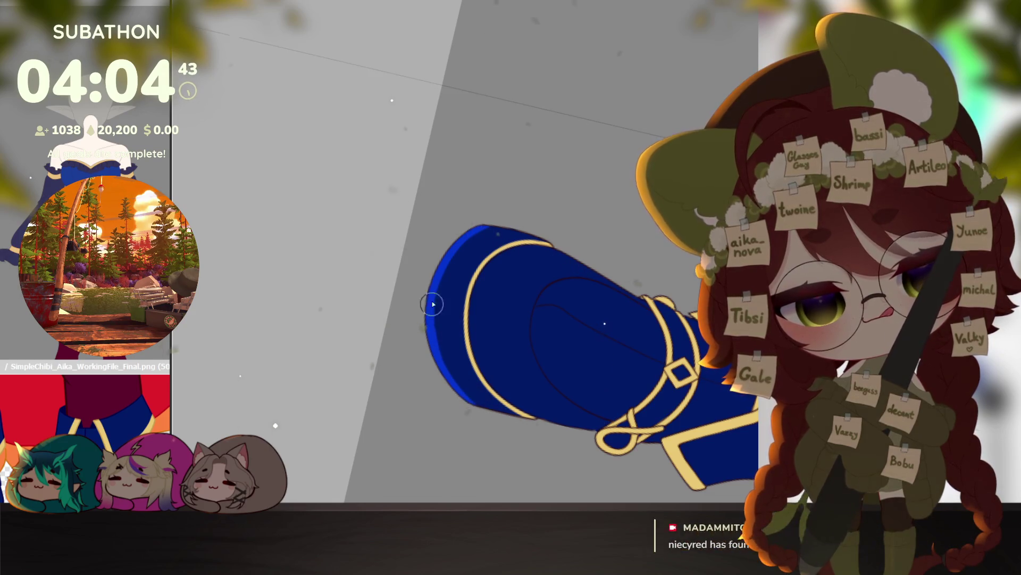
{"action": "left_click_drag", "start_coordinate": [434, 316], "coordinate": [569, 301]}
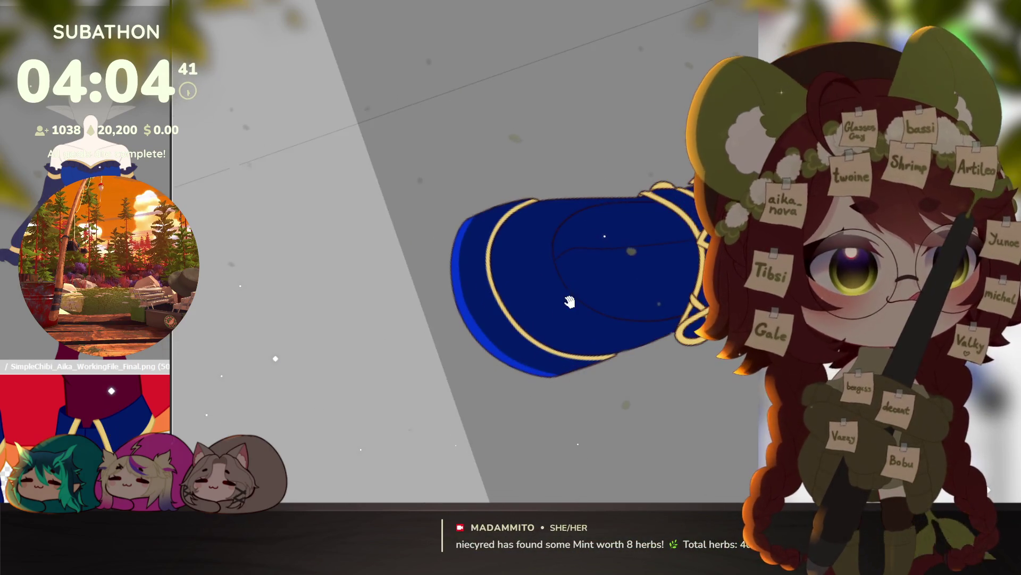
{"action": "left_click_drag", "start_coordinate": [612, 334], "coordinate": [658, 282]}
{"action": "scroll", "coordinate": [631, 303], "scroll_direction": "down", "scroll_amount": 5}
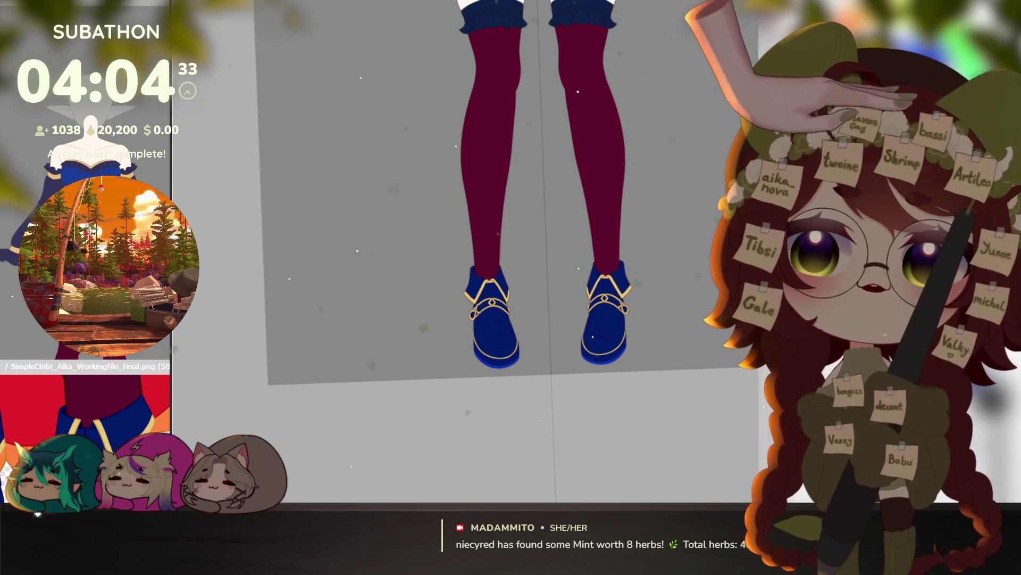
{"action": "scroll", "coordinate": [652, 314], "scroll_direction": "down", "scroll_amount": 5}
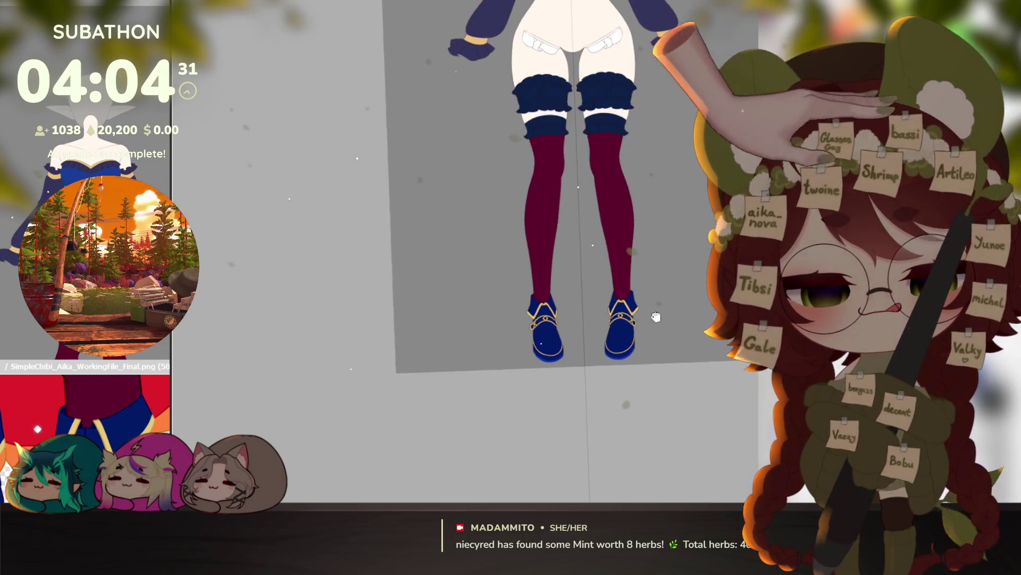
{"action": "left_click_drag", "start_coordinate": [672, 316], "coordinate": [668, 340]}
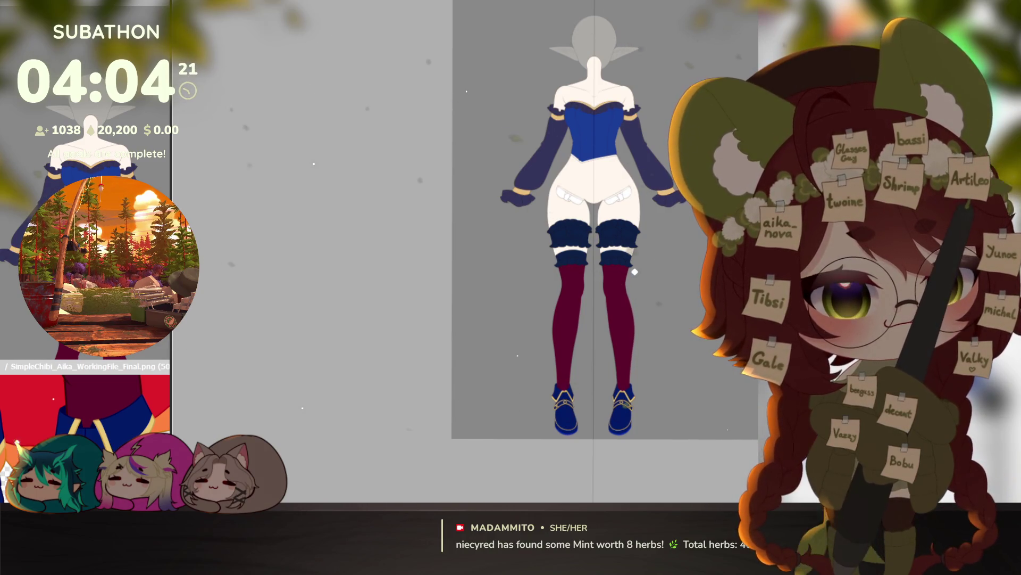
Step: Draw mirrored red lines along both hip lace edges, replacing purple strokes, then fit the figure in view
{"action": "scroll", "coordinate": [634, 254], "scroll_direction": "up", "scroll_amount": 5}
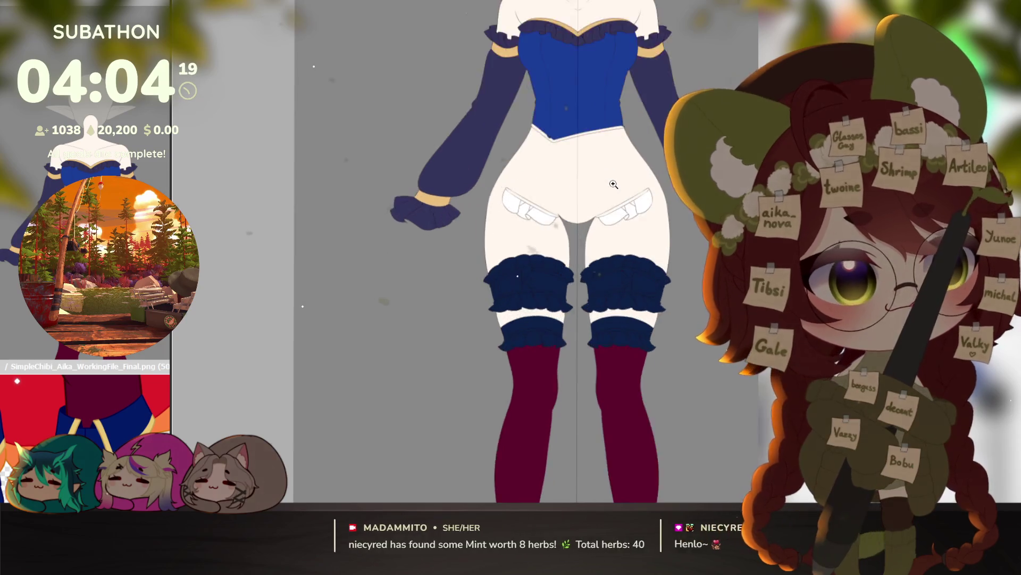
{"action": "left_click_drag", "start_coordinate": [636, 303], "coordinate": [641, 357]}
{"action": "left_click_drag", "start_coordinate": [579, 348], "coordinate": [686, 291]}
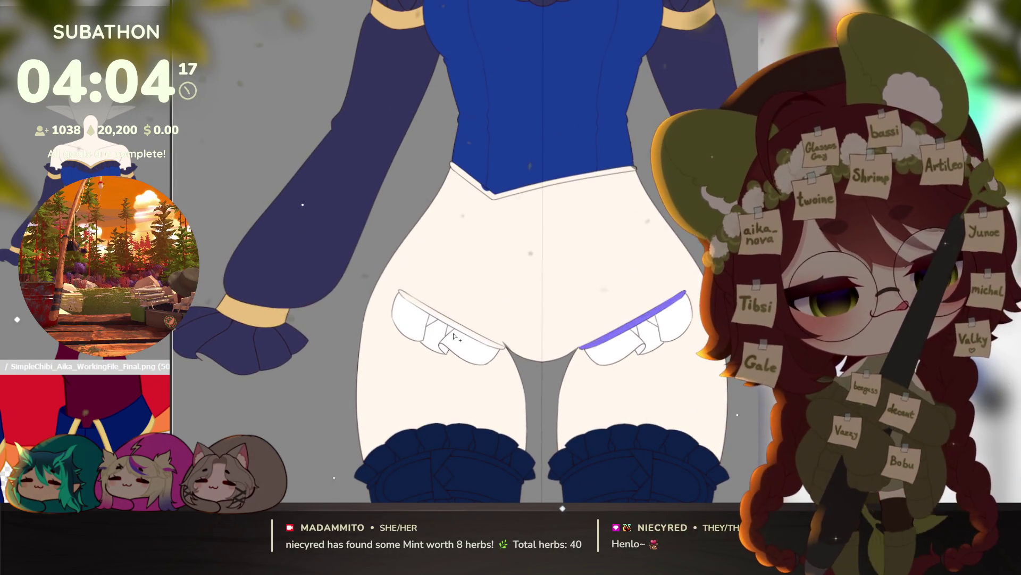
{"action": "left_click_drag", "start_coordinate": [399, 290], "coordinate": [504, 348]}
{"action": "key", "text": "ctrl+z"}
{"action": "key", "text": "ctrl+z"}
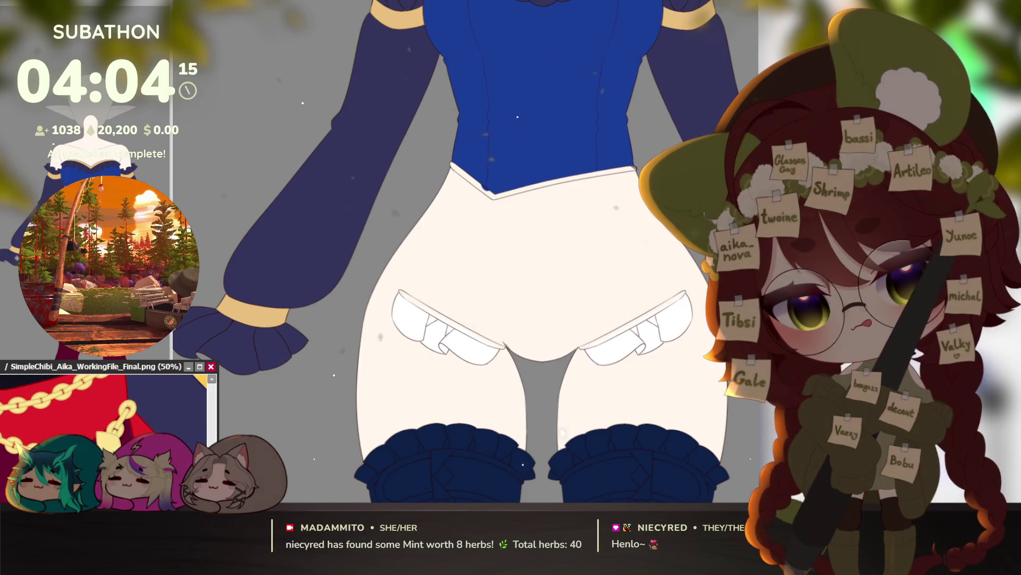
{"action": "scroll", "coordinate": [103, 413], "scroll_direction": "up", "scroll_amount": 2}
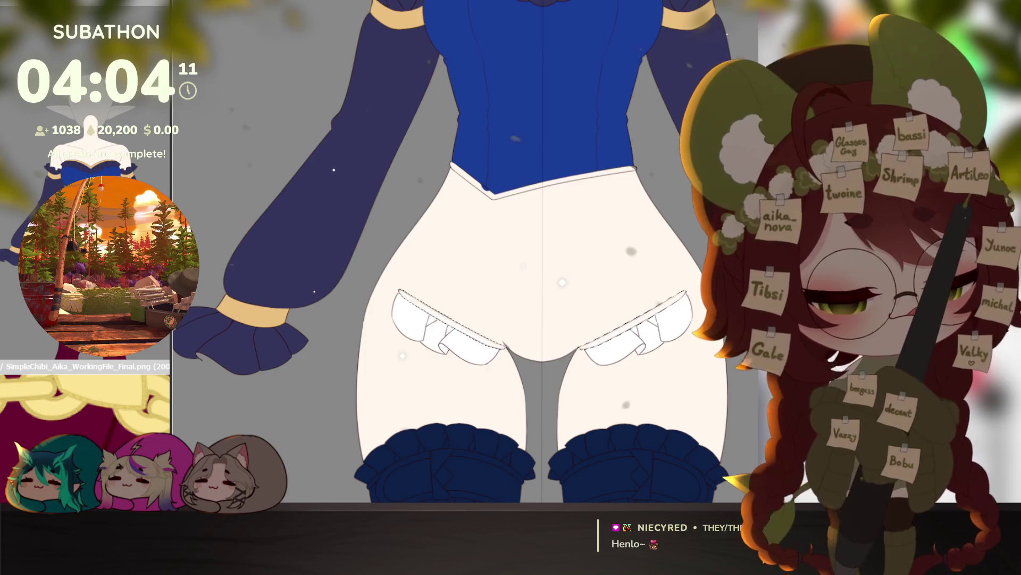
{"action": "left_click_drag", "start_coordinate": [399, 290], "coordinate": [504, 348]}
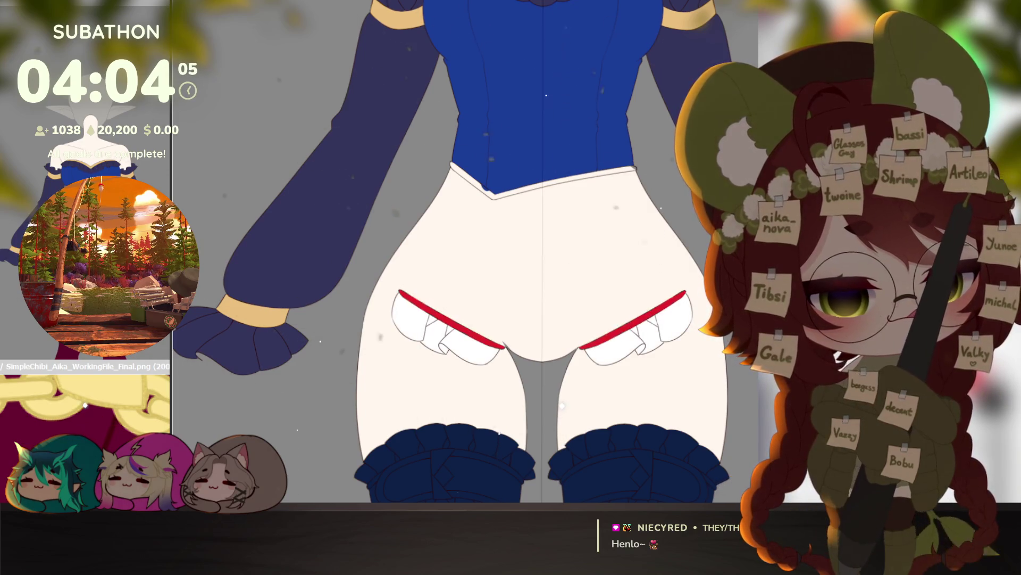
{"action": "key", "text": "ctrl+0"}
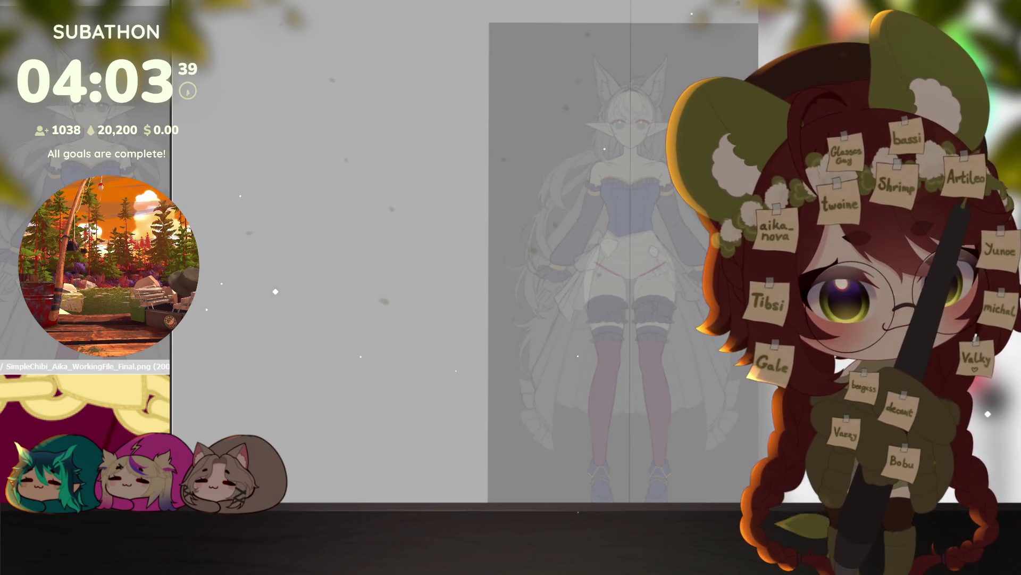
{"action": "scroll", "coordinate": [677, 326], "scroll_direction": "up", "scroll_amount": 2}
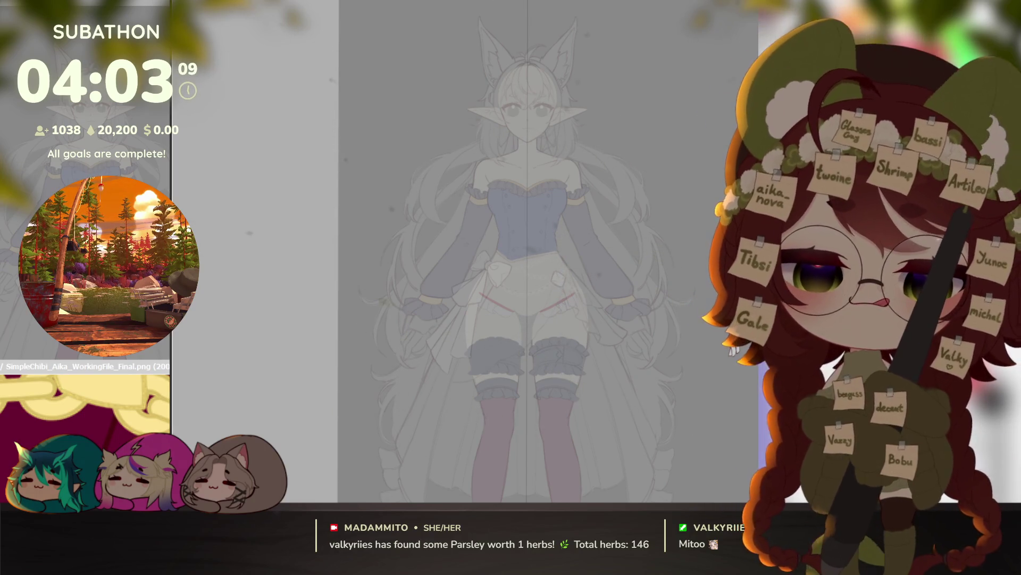
{"action": "scroll", "coordinate": [571, 289], "scroll_direction": "up", "scroll_amount": 5}
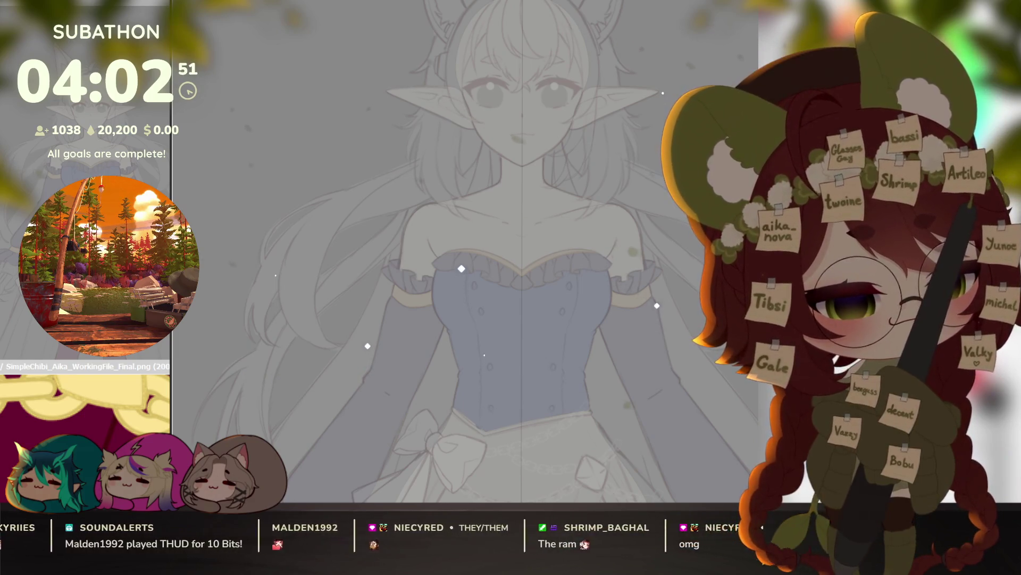
{"action": "mouse_move", "coordinate": [636, 425]}
{"action": "left_mouse_down"}
{"action": "mouse_move", "coordinate": [665, 314]}
{"action": "mouse_move", "coordinate": [661, 273]}
{"action": "mouse_move", "coordinate": [683, 301]}
{"action": "mouse_move", "coordinate": [641, 297]}
{"action": "left_mouse_up"}
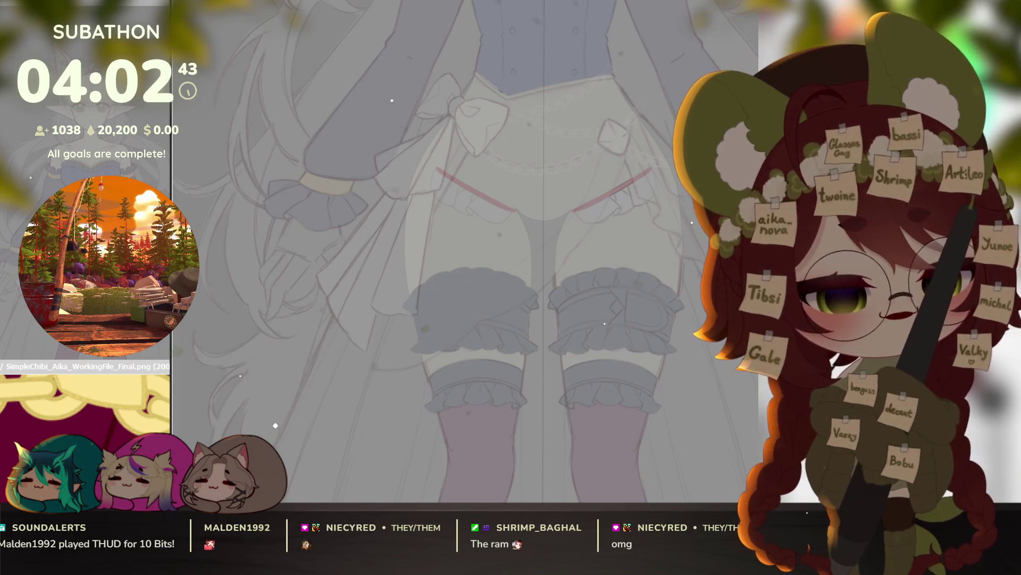
{"action": "mouse_move", "coordinate": [691, 405]}
{"action": "left_mouse_down"}
{"action": "mouse_move", "coordinate": [691, 271]}
{"action": "mouse_move", "coordinate": [627, 358]}
{"action": "mouse_move", "coordinate": [677, 338]}
{"action": "mouse_move", "coordinate": [484, 399]}
{"action": "mouse_move", "coordinate": [490, 394]}
{"action": "left_mouse_up"}
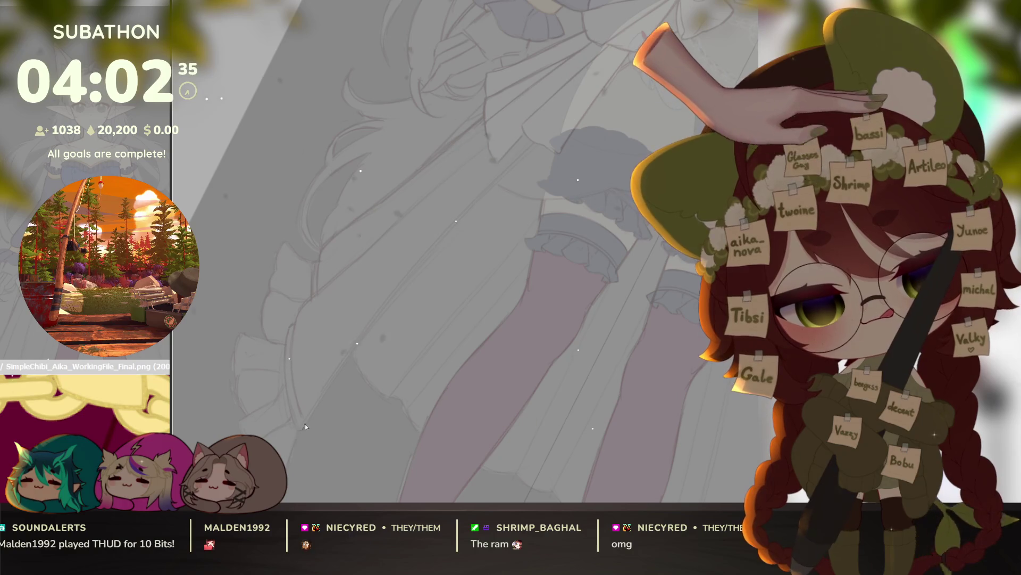
Step: Undo the stray diagonal stroke across the bow and transform the layer content upward
{"action": "key", "text": "v"}
{"action": "left_click_drag", "start_coordinate": [316, 435], "coordinate": [428, 426]}
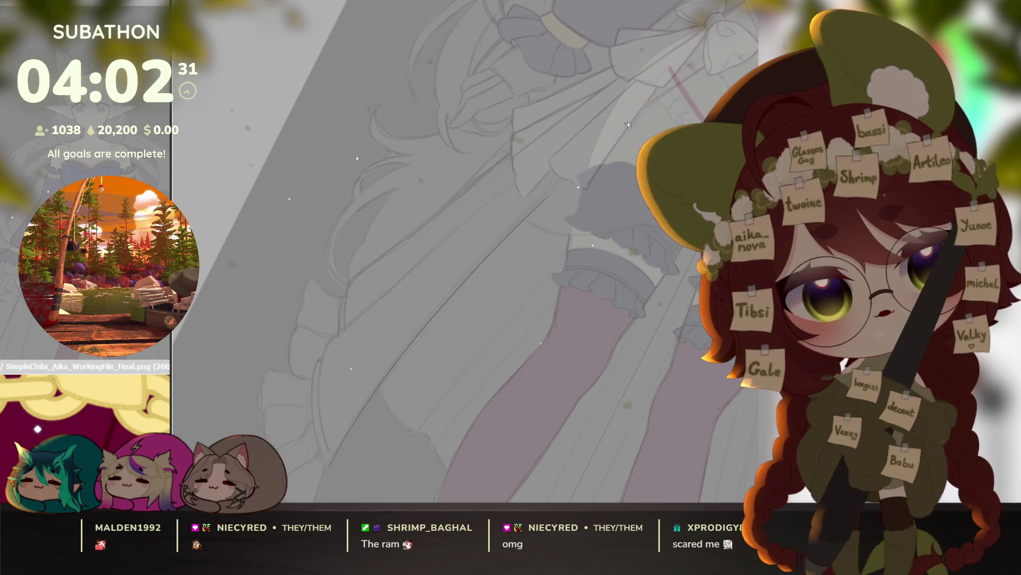
{"action": "mouse_move", "coordinate": [623, 125]}
{"action": "left_mouse_down"}
{"action": "mouse_move", "coordinate": [655, 74]}
{"action": "mouse_move", "coordinate": [550, 134]}
{"action": "left_mouse_up"}
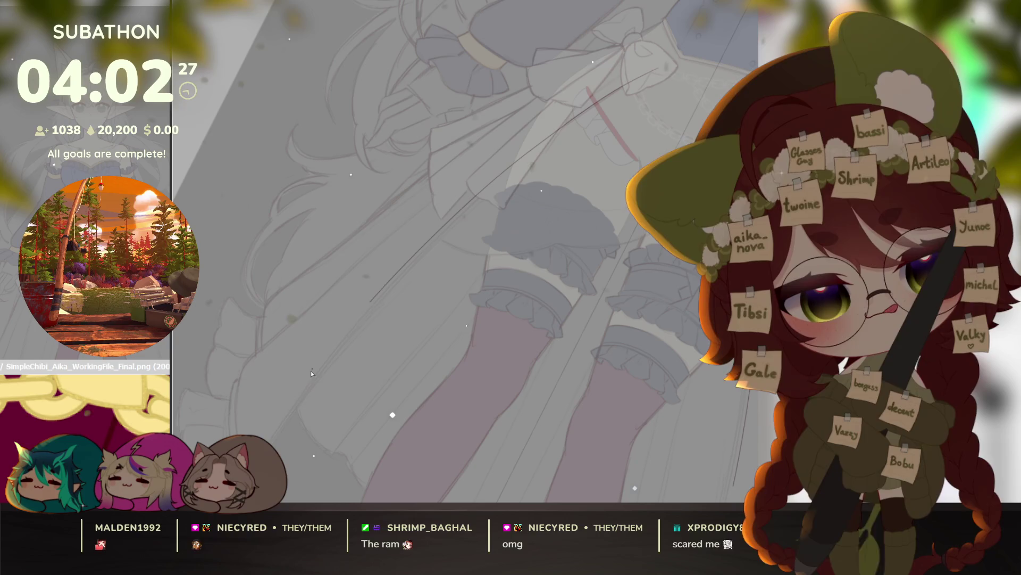
{"action": "key", "text": "ctrl+z"}
{"action": "key", "text": "ctrl+t"}
{"action": "left_click_drag", "start_coordinate": [591, 143], "coordinate": [591, 92]}
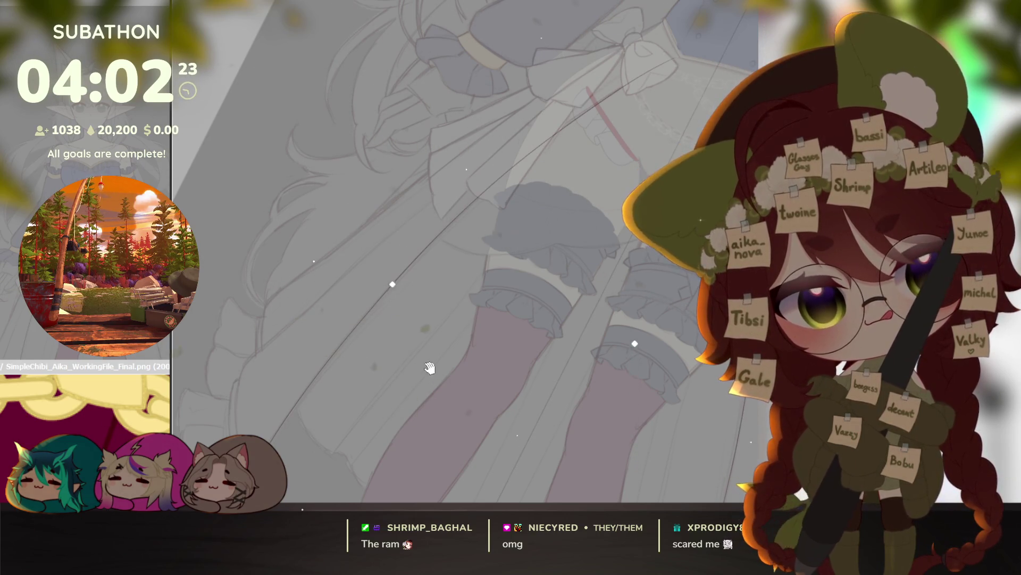
{"action": "scroll", "coordinate": [603, 183], "scroll_direction": "up", "scroll_amount": 3}
{"action": "scroll", "coordinate": [604, 183], "scroll_direction": "up", "scroll_amount": 1}
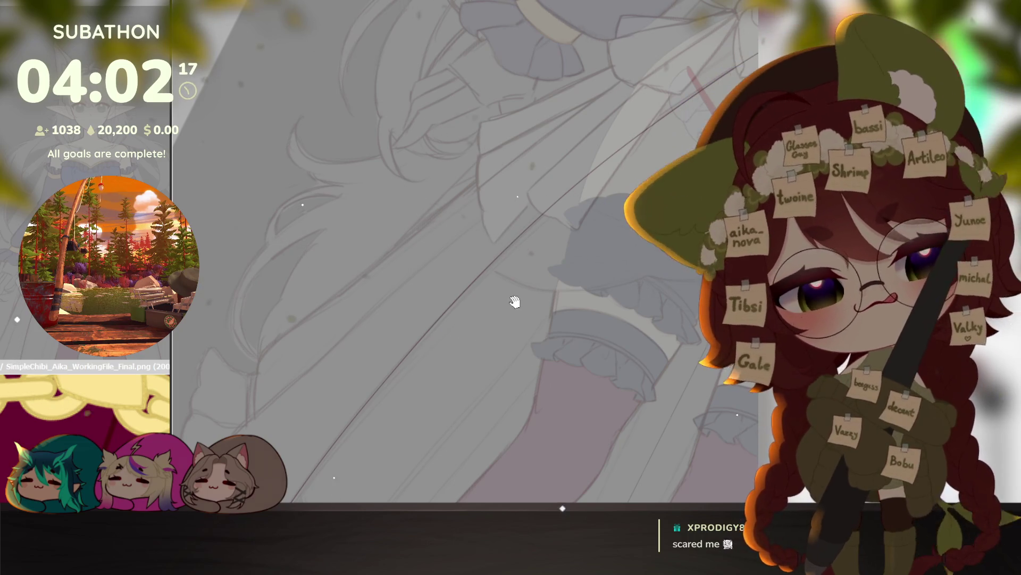
{"action": "scroll", "coordinate": [515, 298], "scroll_direction": "down", "scroll_amount": 1}
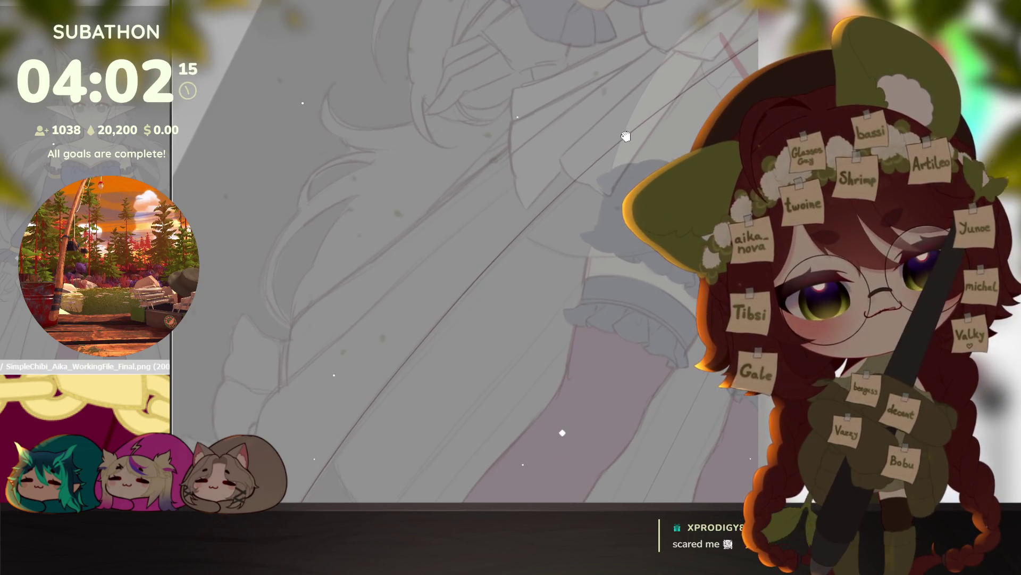
{"action": "scroll", "coordinate": [588, 174], "scroll_direction": "down", "scroll_amount": 1}
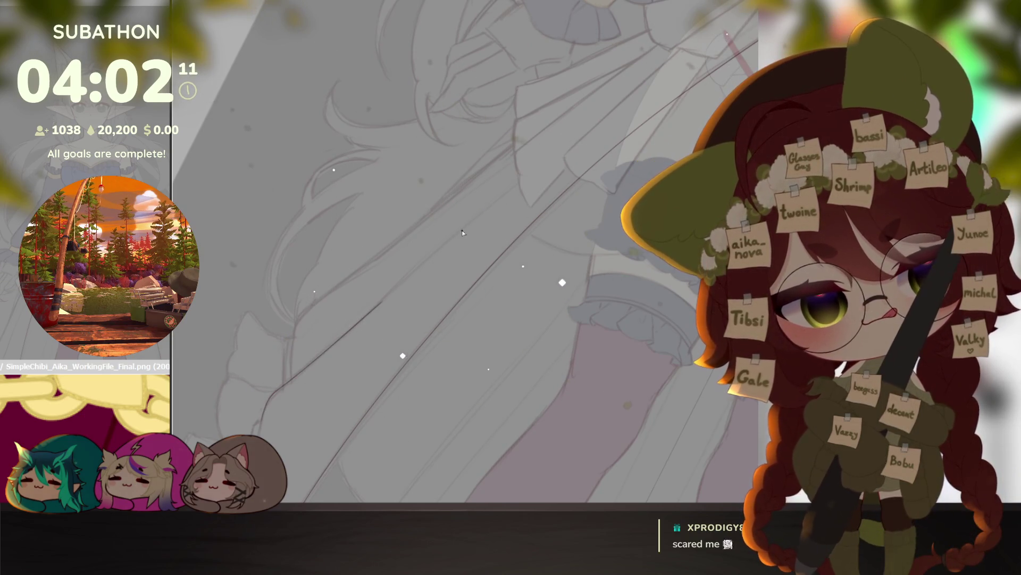
Step: Ink a long diagonal line along the overskirt edge and start a curve beside the bow
{"action": "mouse_move", "coordinate": [415, 291]}
{"action": "left_mouse_down"}
{"action": "mouse_move", "coordinate": [413, 361]}
{"action": "mouse_move", "coordinate": [234, 353]}
{"action": "mouse_move", "coordinate": [465, 356]}
{"action": "left_mouse_up"}
{"action": "left_click_drag", "start_coordinate": [403, 344], "coordinate": [577, 207]}
{"action": "mouse_move", "coordinate": [558, 406]}
{"action": "left_mouse_down"}
{"action": "mouse_move", "coordinate": [565, 294]}
{"action": "mouse_move", "coordinate": [529, 344]}
{"action": "mouse_move", "coordinate": [339, 363]}
{"action": "left_mouse_up"}
{"action": "mouse_move", "coordinate": [711, 406]}
{"action": "left_mouse_down"}
{"action": "mouse_move", "coordinate": [662, 271]}
{"action": "mouse_move", "coordinate": [625, 305]}
{"action": "mouse_move", "coordinate": [611, 367]}
{"action": "mouse_move", "coordinate": [436, 336]}
{"action": "mouse_move", "coordinate": [450, 314]}
{"action": "left_mouse_up"}
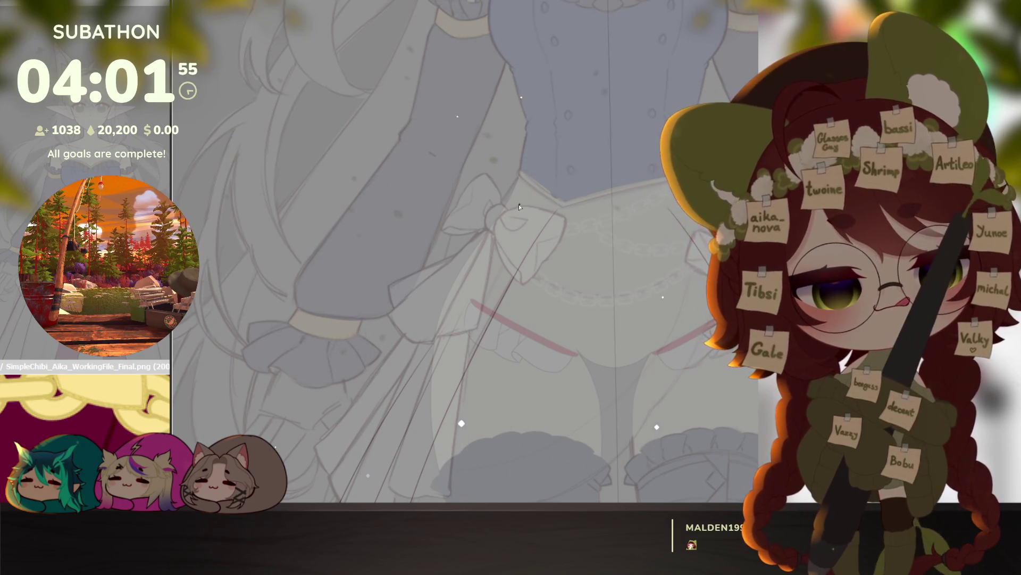
{"action": "scroll", "coordinate": [521, 206], "scroll_direction": "up", "scroll_amount": 2}
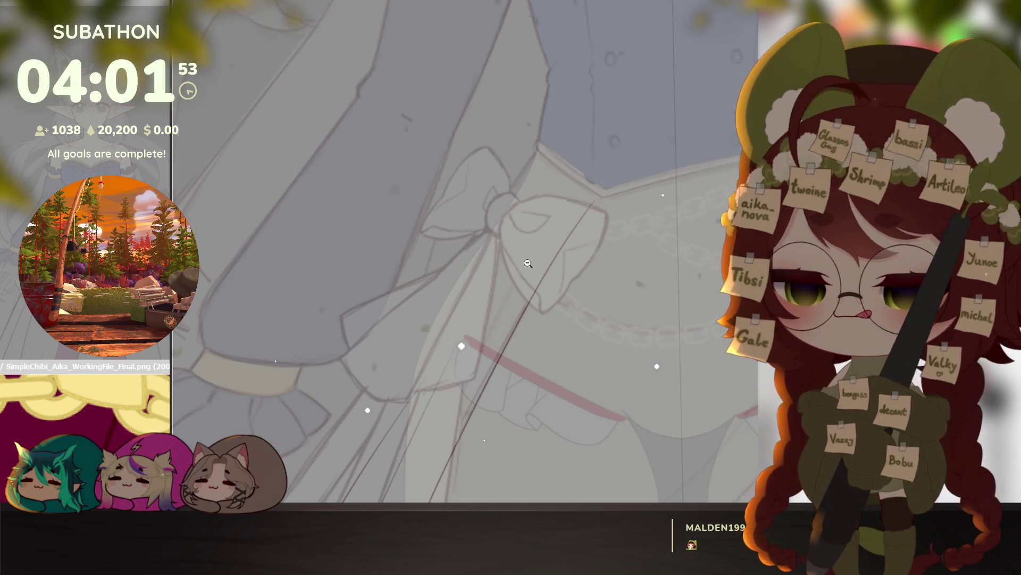
{"action": "left_click", "coordinate": [527, 263], "text": "ctrl+alt"}
{"action": "left_click_drag", "start_coordinate": [722, 345], "coordinate": [715, 332]}
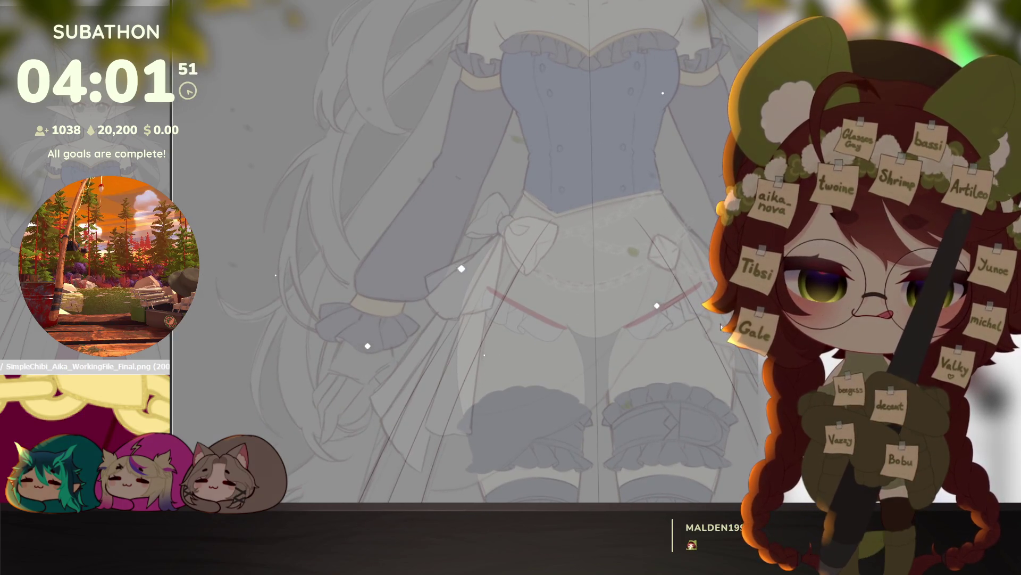
{"action": "left_click", "coordinate": [516, 270], "text": "ctrl"}
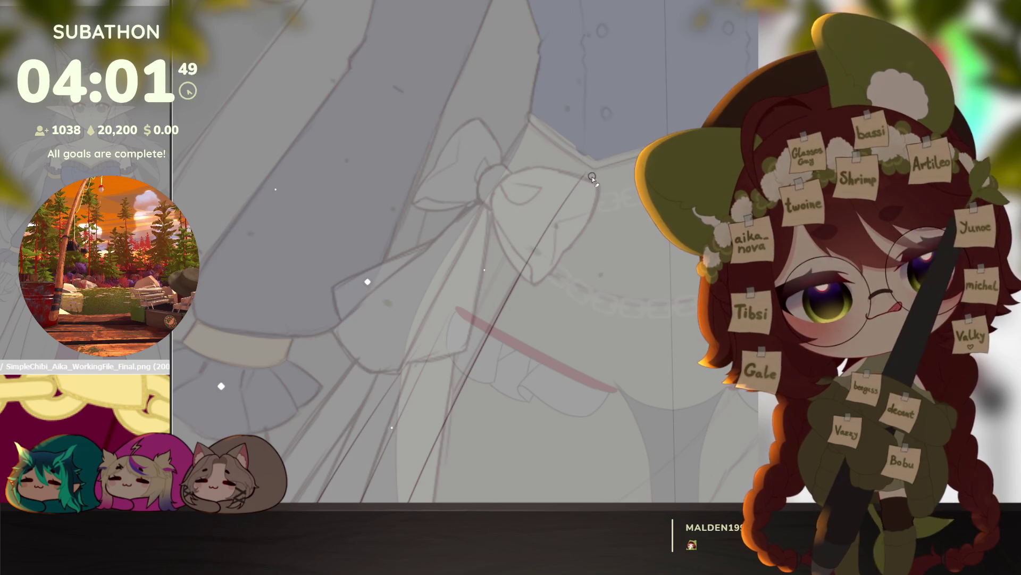
{"action": "left_click", "coordinate": [541, 238]}
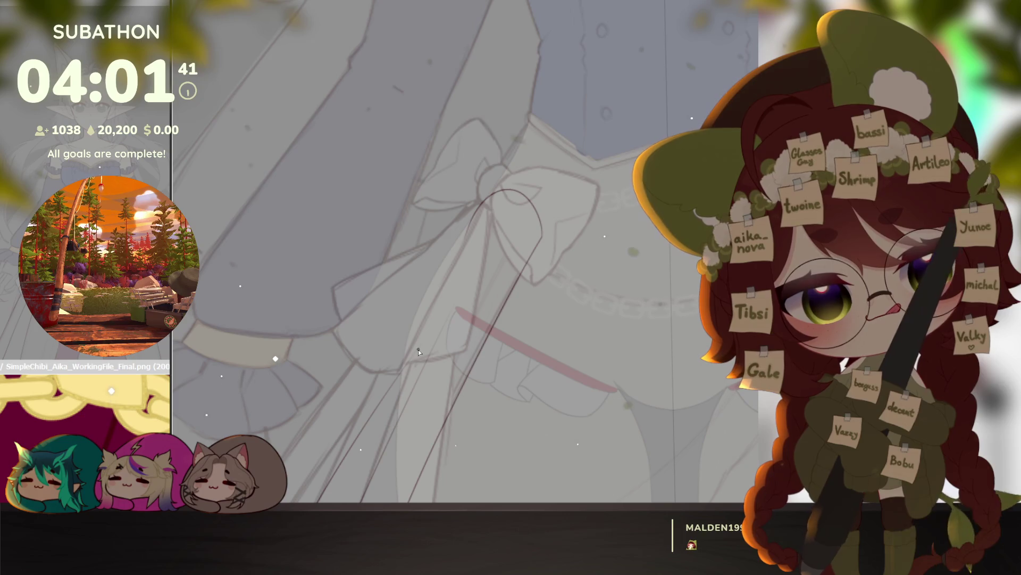
{"action": "scroll", "coordinate": [468, 233], "scroll_direction": "down", "scroll_amount": 5}
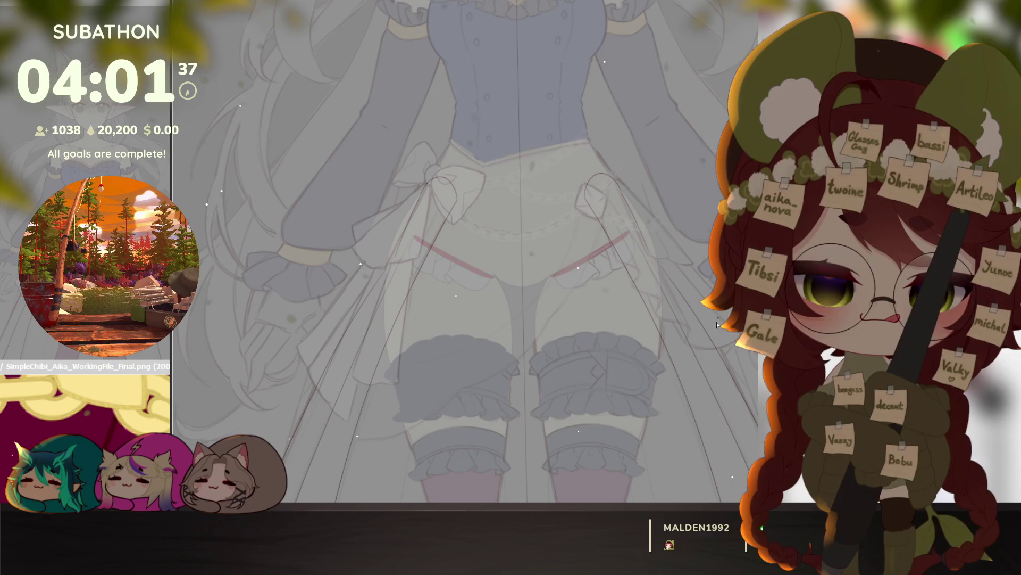
Step: Ink a short hooked line on the leg and the first hem line with its rising curve
{"action": "scroll", "coordinate": [609, 399], "scroll_direction": "up", "scroll_amount": 8}
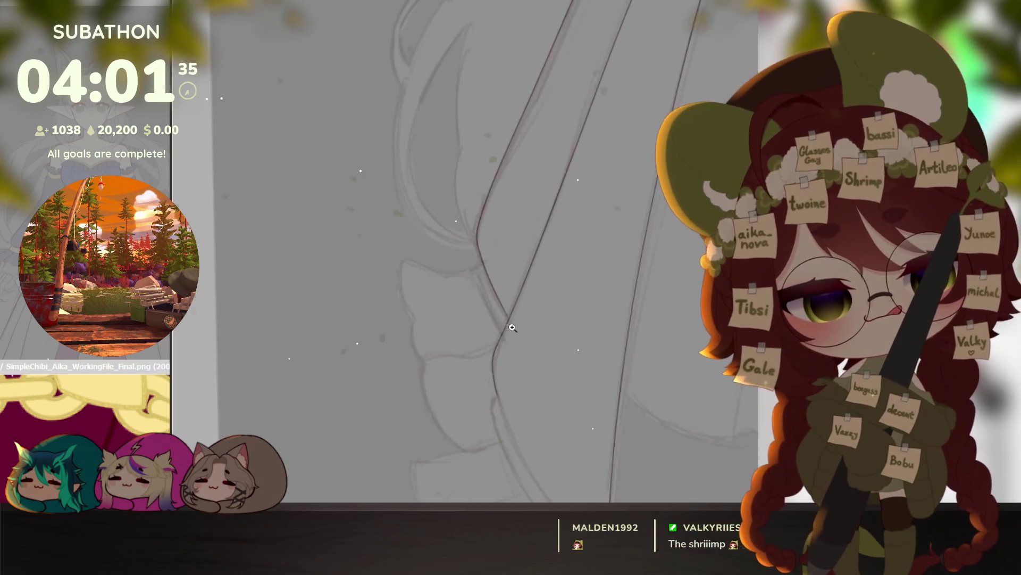
{"action": "scroll", "coordinate": [512, 328], "scroll_direction": "up", "scroll_amount": 1}
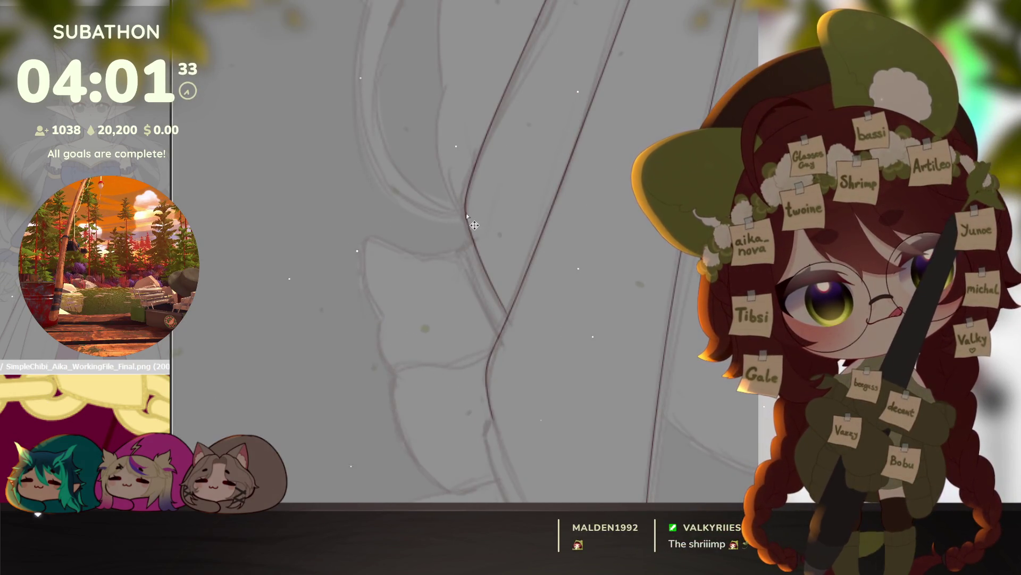
{"action": "left_click_drag", "start_coordinate": [465, 209], "coordinate": [456, 234]}
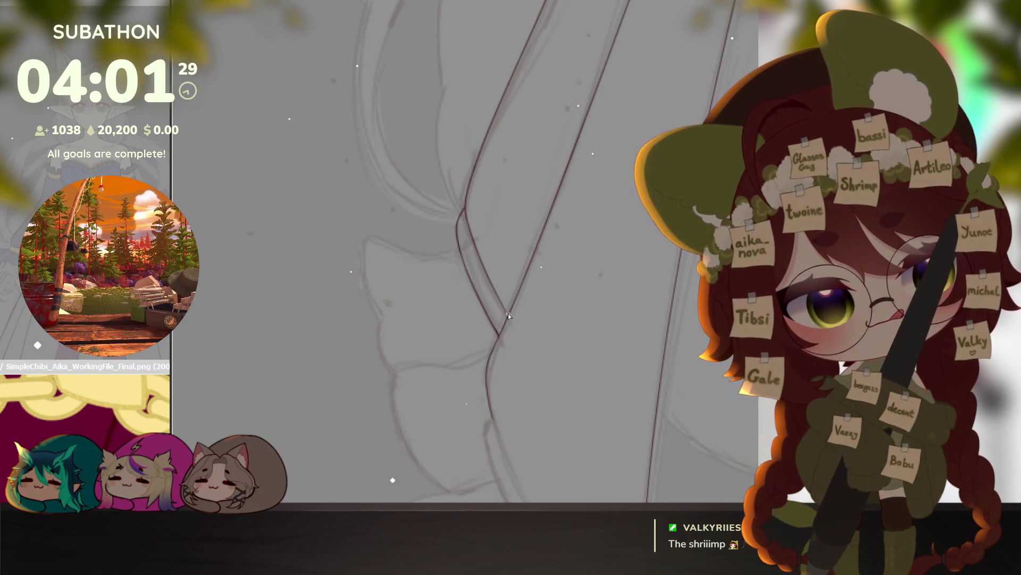
{"action": "mouse_move", "coordinate": [527, 410]}
{"action": "left_mouse_down"}
{"action": "mouse_move", "coordinate": [586, 298]}
{"action": "mouse_move", "coordinate": [612, 389]}
{"action": "left_mouse_up"}
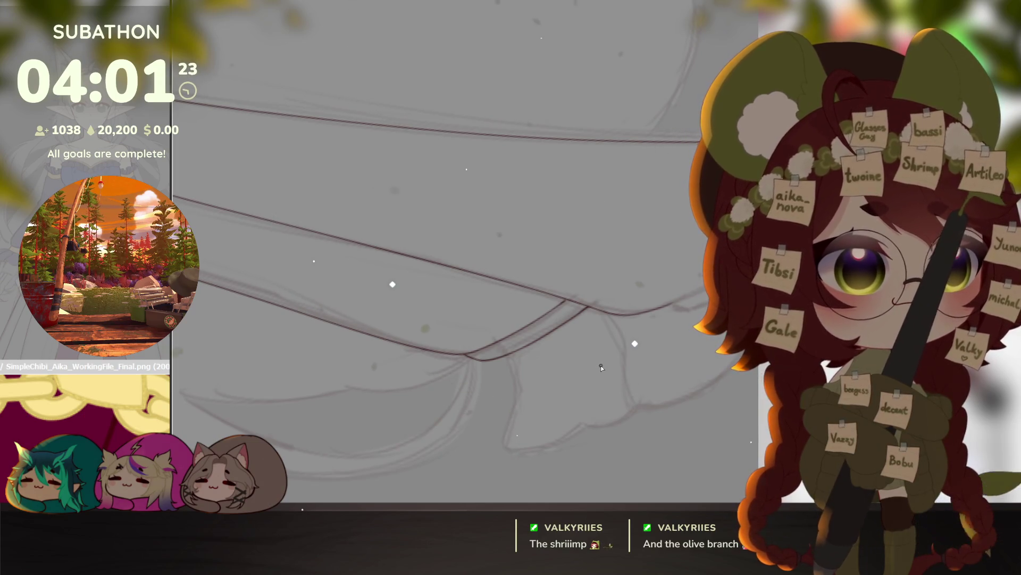
{"action": "left_click_drag", "start_coordinate": [583, 361], "coordinate": [586, 391]}
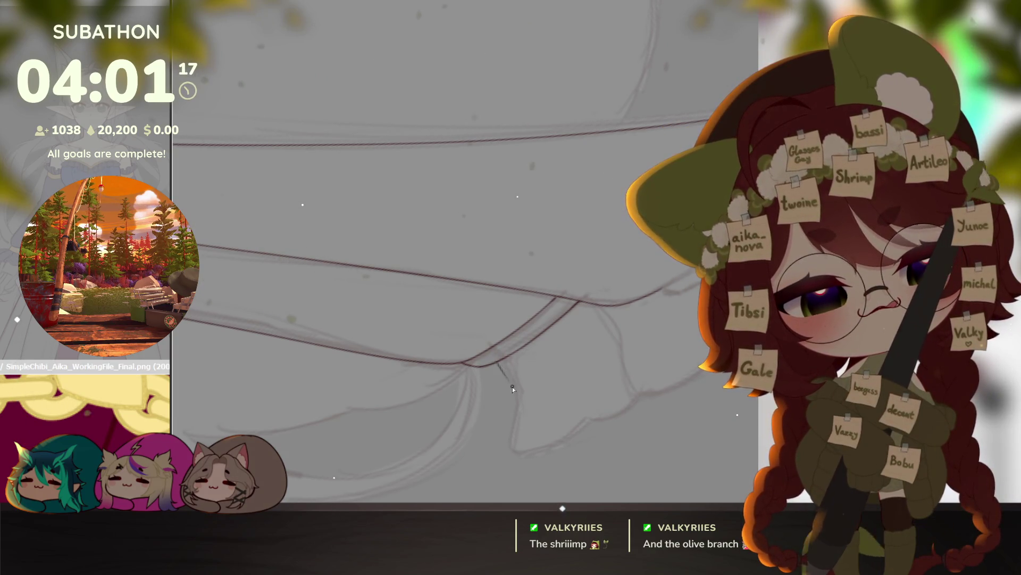
{"action": "mouse_move", "coordinate": [497, 363]}
{"action": "left_mouse_down"}
{"action": "mouse_move", "coordinate": [516, 391]}
{"action": "mouse_move", "coordinate": [513, 417]}
{"action": "left_mouse_up"}
{"action": "left_click_drag", "start_coordinate": [511, 452], "coordinate": [656, 387]}
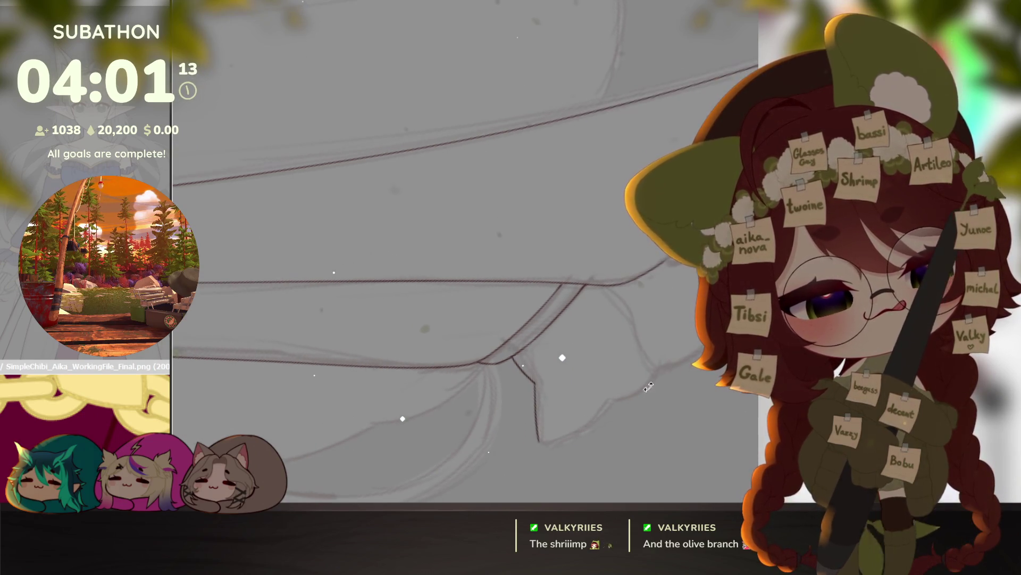
{"action": "left_click_drag", "start_coordinate": [540, 442], "coordinate": [605, 410]}
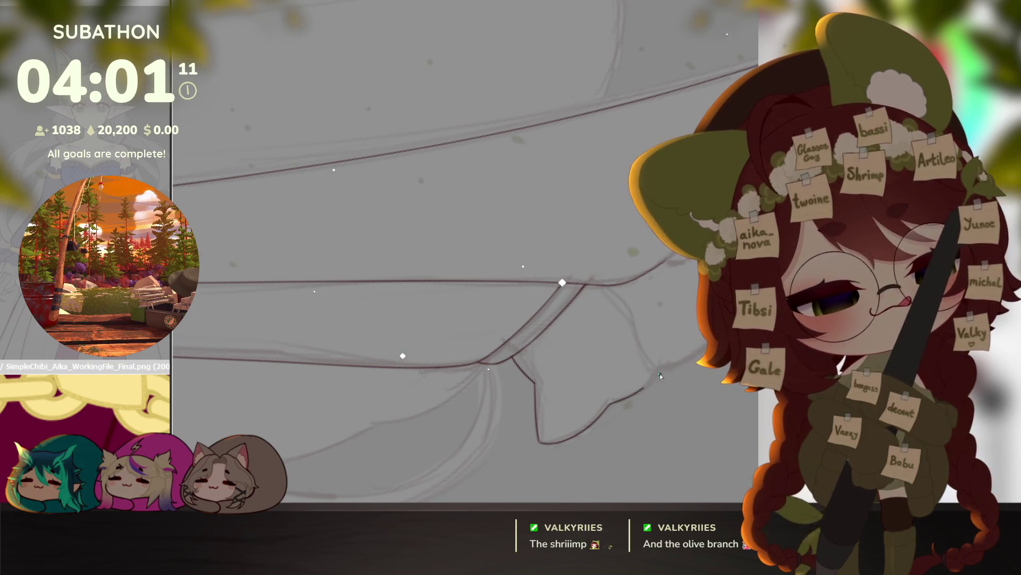
Step: Ink the ruffle flap strokes, extending one ruffle line out to the right
{"action": "mouse_move", "coordinate": [690, 365]}
{"action": "left_mouse_down"}
{"action": "mouse_move", "coordinate": [620, 440]}
{"action": "mouse_move", "coordinate": [650, 353]}
{"action": "mouse_move", "coordinate": [656, 423]}
{"action": "left_mouse_up"}
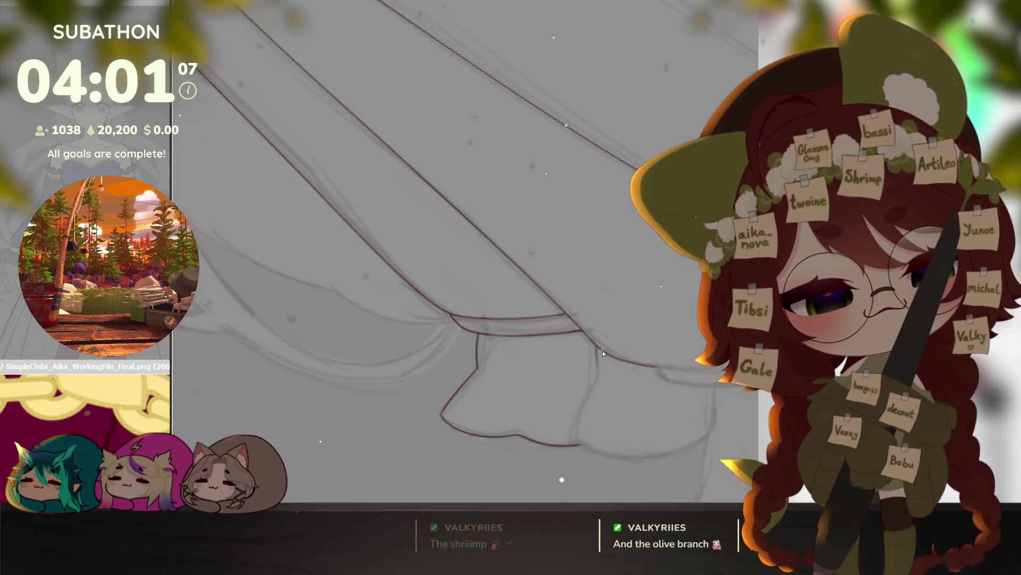
{"action": "left_click_drag", "start_coordinate": [684, 399], "coordinate": [657, 386]}
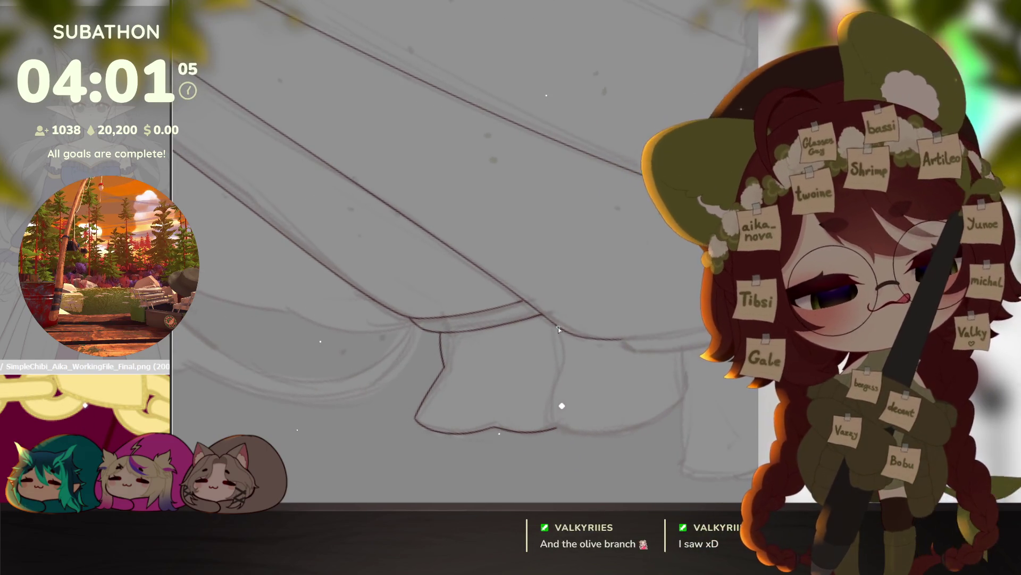
{"action": "left_click_drag", "start_coordinate": [556, 326], "coordinate": [561, 369]}
{"action": "left_click_drag", "start_coordinate": [554, 425], "coordinate": [608, 416]}
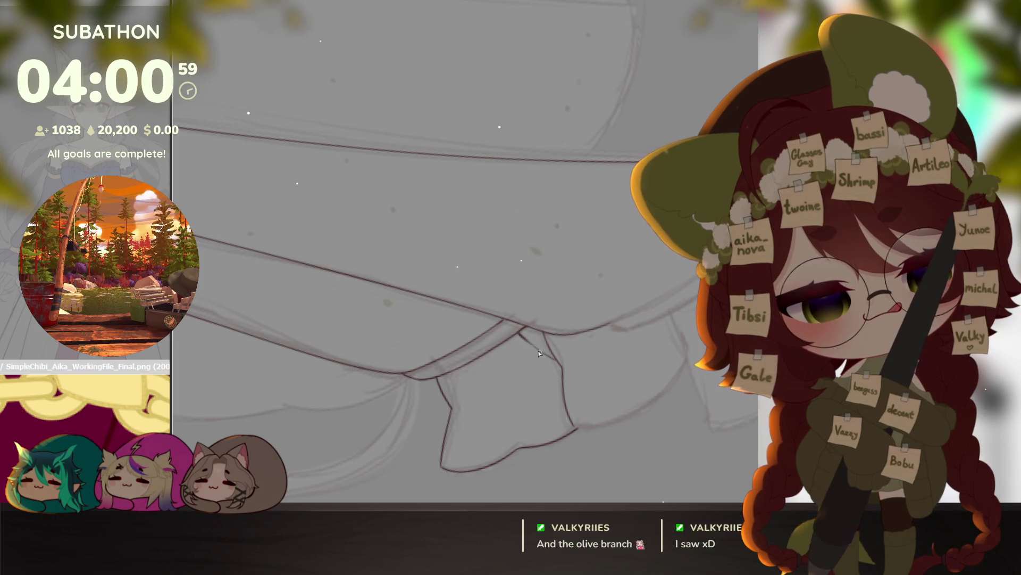
{"action": "mouse_move", "coordinate": [617, 396]}
{"action": "left_mouse_down"}
{"action": "mouse_move", "coordinate": [633, 408]}
{"action": "mouse_move", "coordinate": [611, 418]}
{"action": "left_mouse_up"}
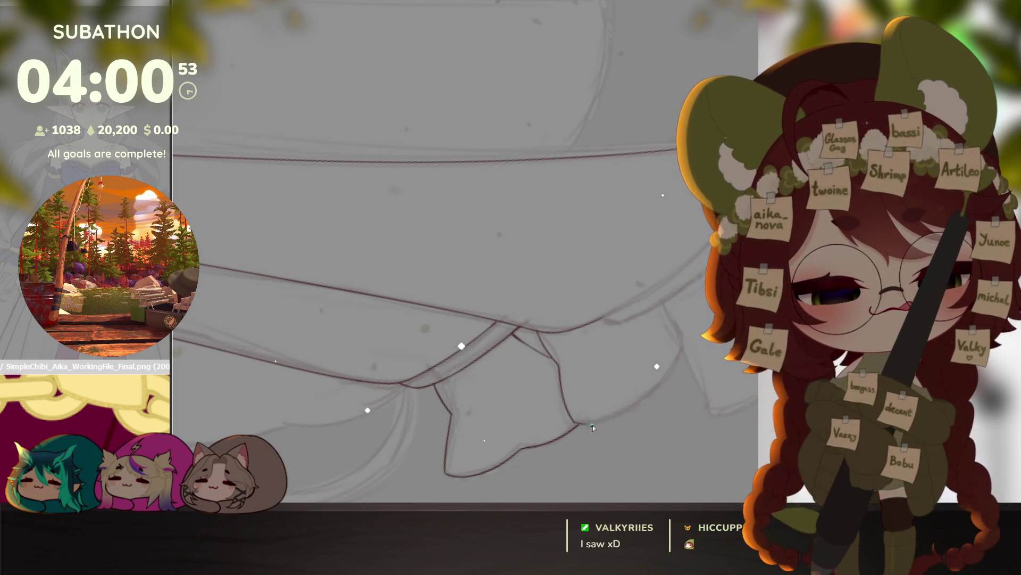
{"action": "left_click_drag", "start_coordinate": [575, 423], "coordinate": [651, 398]}
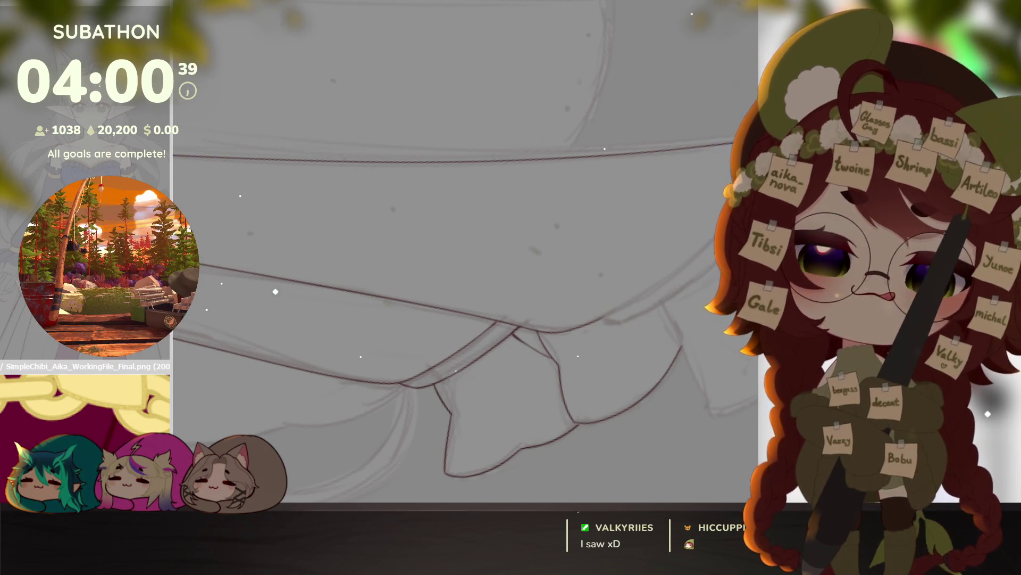
{"action": "left_click_drag", "start_coordinate": [598, 181], "coordinate": [587, 400]}
{"action": "scroll", "coordinate": [587, 399], "scroll_direction": "up", "scroll_amount": 3}
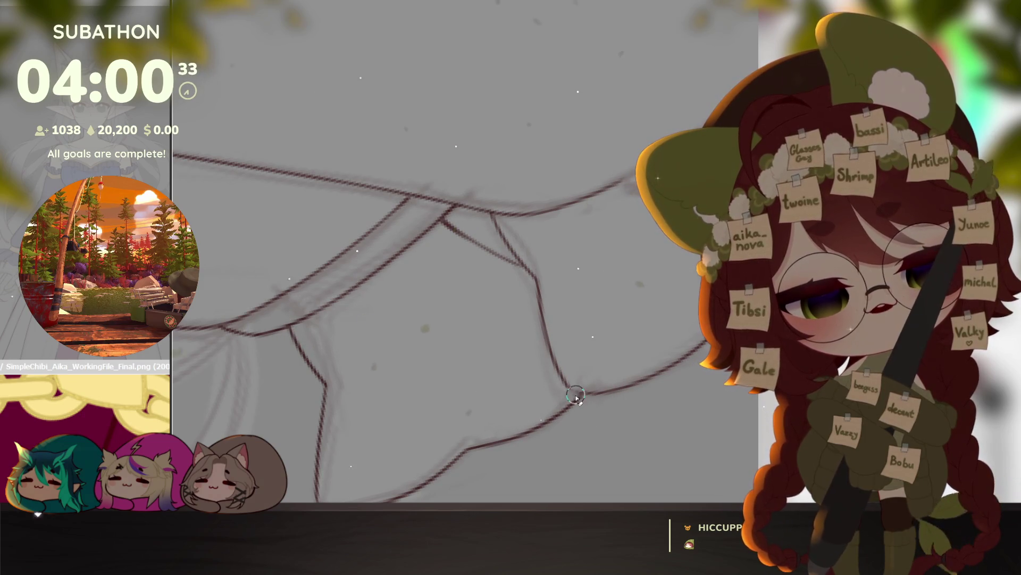
Step: Ink a short line at the corner of a skirt ruffle curve
{"action": "scroll", "coordinate": [673, 402], "scroll_direction": "down", "scroll_amount": 2}
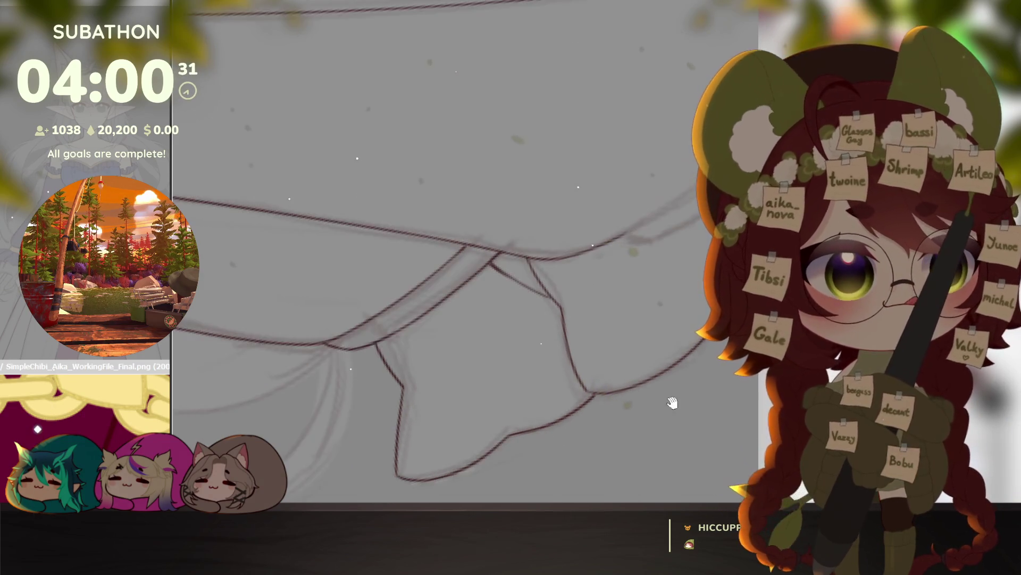
{"action": "scroll", "coordinate": [689, 365], "scroll_direction": "up", "scroll_amount": 3}
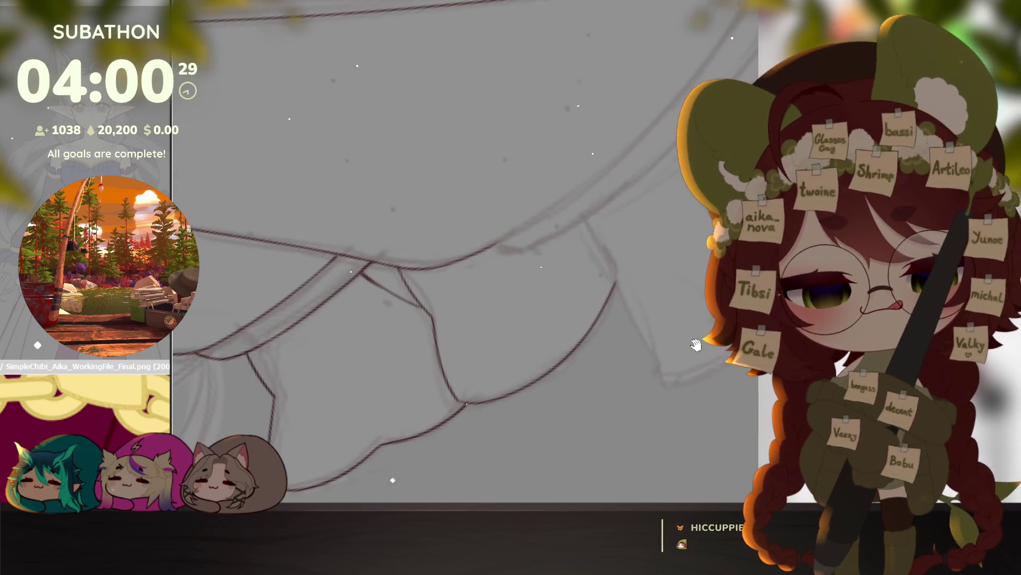
{"action": "left_click_drag", "start_coordinate": [627, 375], "coordinate": [607, 447]}
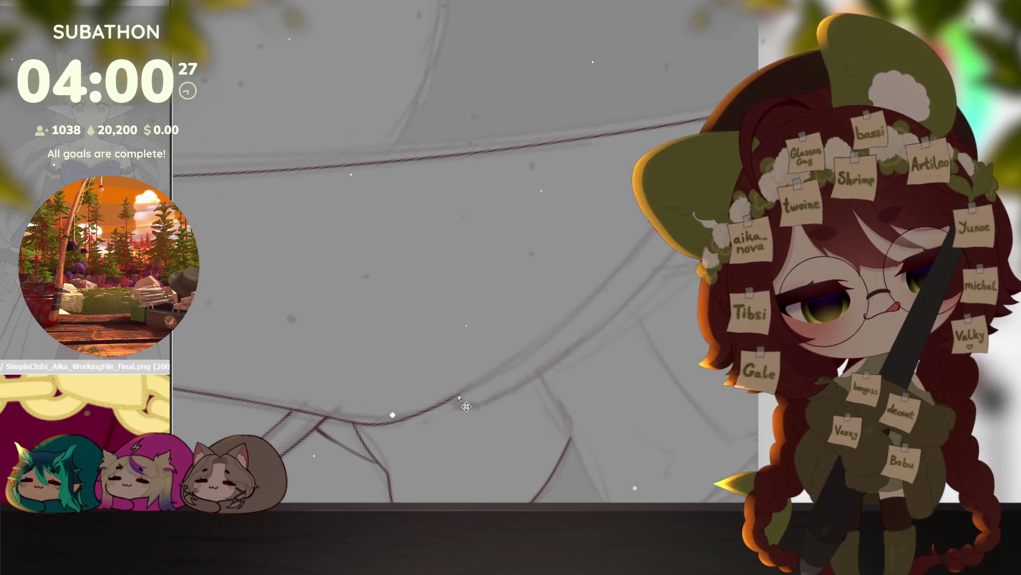
{"action": "mouse_move", "coordinate": [537, 404]}
{"action": "left_mouse_down"}
{"action": "mouse_move", "coordinate": [620, 439]}
{"action": "mouse_move", "coordinate": [645, 401]}
{"action": "mouse_move", "coordinate": [672, 393]}
{"action": "left_mouse_up"}
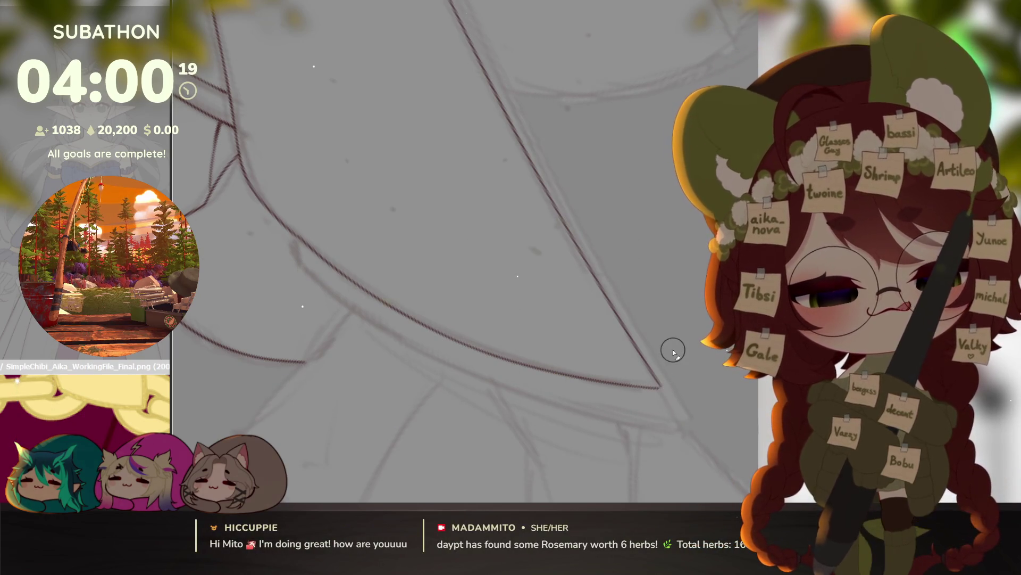
{"action": "mouse_move", "coordinate": [683, 411]}
{"action": "left_mouse_down"}
{"action": "mouse_move", "coordinate": [690, 286]}
{"action": "mouse_move", "coordinate": [654, 337]}
{"action": "mouse_move", "coordinate": [704, 326]}
{"action": "mouse_move", "coordinate": [676, 392]}
{"action": "left_mouse_up"}
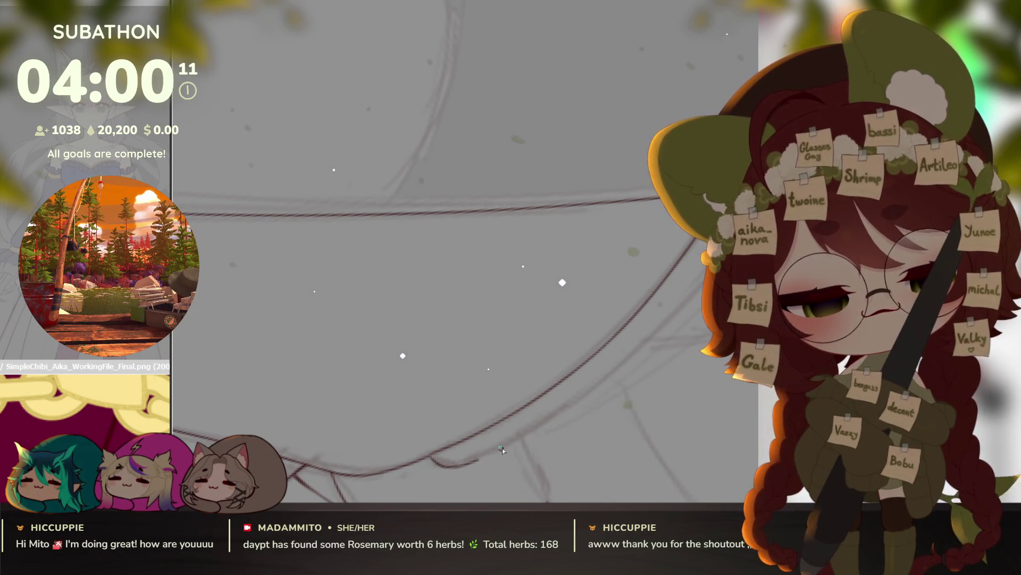
{"action": "left_click_drag", "start_coordinate": [649, 341], "coordinate": [566, 446]}
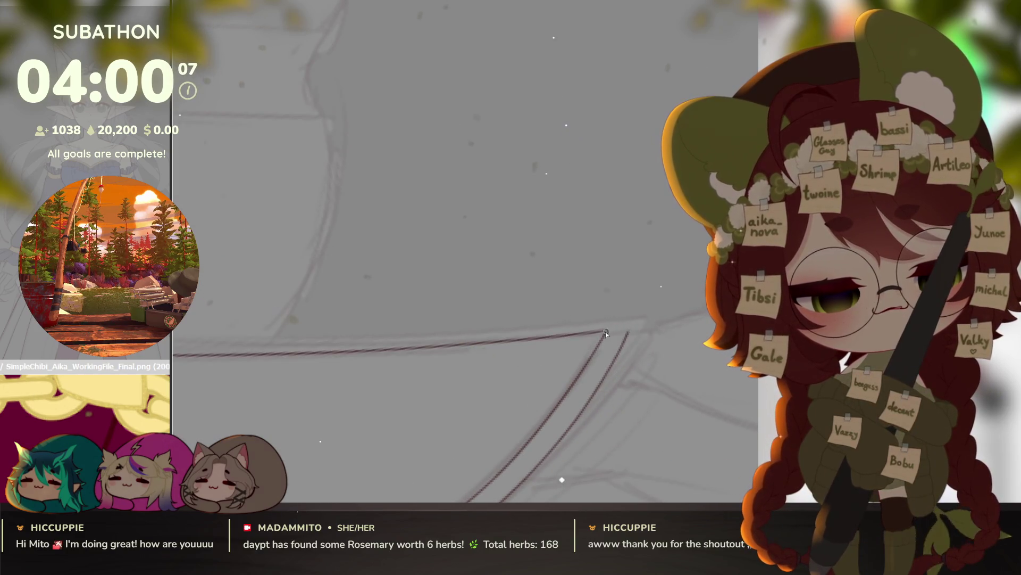
{"action": "mouse_move", "coordinate": [630, 331]}
{"action": "left_mouse_down"}
{"action": "mouse_move", "coordinate": [611, 383]}
{"action": "mouse_move", "coordinate": [635, 415]}
{"action": "mouse_move", "coordinate": [652, 343]}
{"action": "mouse_move", "coordinate": [480, 392]}
{"action": "mouse_move", "coordinate": [523, 392]}
{"action": "mouse_move", "coordinate": [444, 199]}
{"action": "left_mouse_up"}
{"action": "left_click_drag", "start_coordinate": [400, 134], "coordinate": [409, 159]}
Step: Ink a line along the skirt ruffle and extend the long outer skirt line downward
{"action": "mouse_move", "coordinate": [425, 251]}
{"action": "left_mouse_down"}
{"action": "mouse_move", "coordinate": [518, 400]}
{"action": "mouse_move", "coordinate": [605, 362]}
{"action": "mouse_move", "coordinate": [681, 293]}
{"action": "mouse_move", "coordinate": [672, 321]}
{"action": "mouse_move", "coordinate": [515, 147]}
{"action": "mouse_move", "coordinate": [525, 183]}
{"action": "left_mouse_up"}
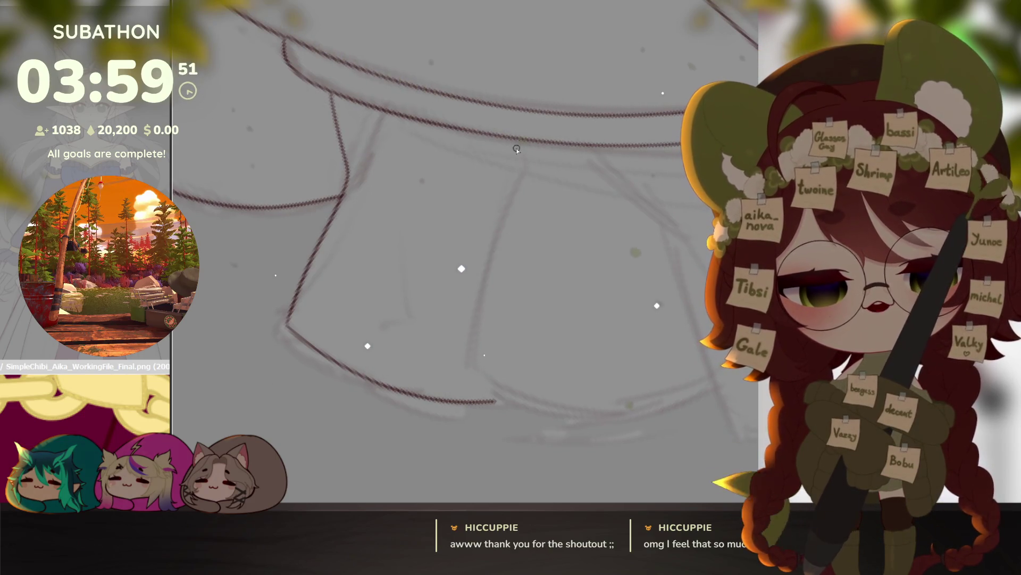
{"action": "left_click_drag", "start_coordinate": [620, 410], "coordinate": [705, 337]}
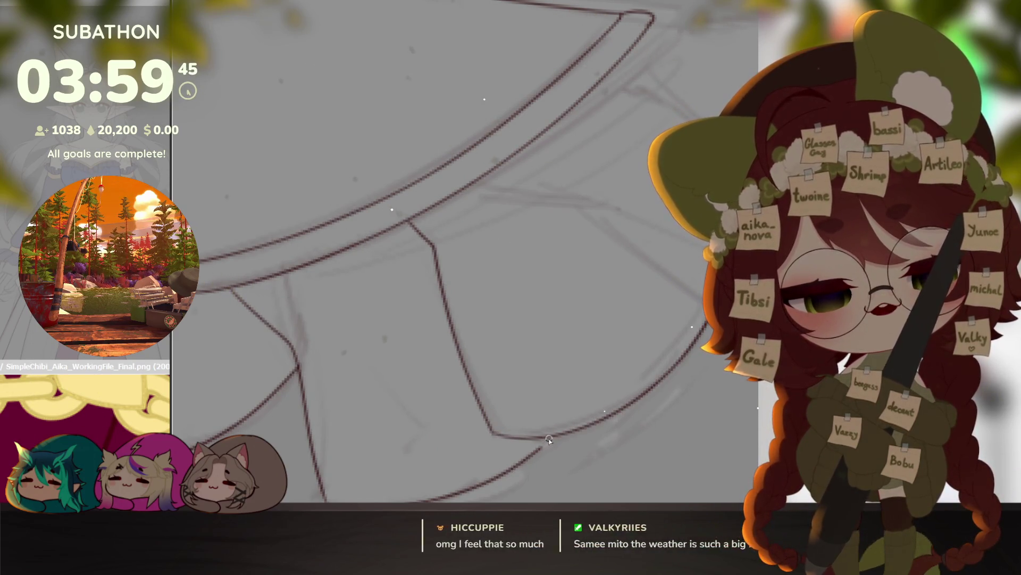
{"action": "scroll", "coordinate": [544, 442], "scroll_direction": "down", "scroll_amount": 3}
{"action": "left_click_drag", "start_coordinate": [613, 442], "coordinate": [650, 431]}
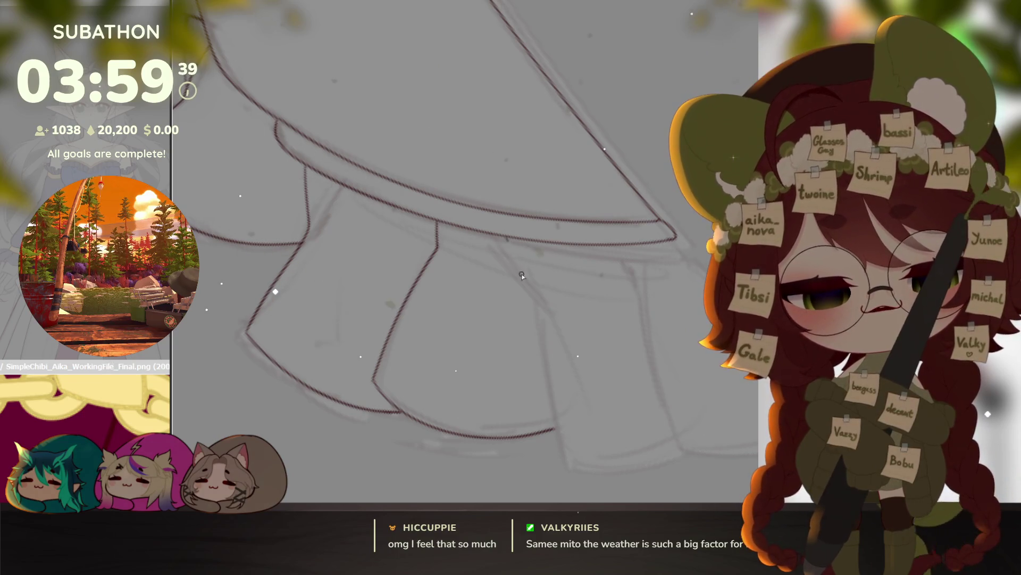
{"action": "left_click_drag", "start_coordinate": [525, 280], "coordinate": [553, 415]}
{"action": "mouse_move", "coordinate": [625, 439]}
{"action": "left_mouse_down"}
{"action": "mouse_move", "coordinate": [677, 420]}
{"action": "mouse_move", "coordinate": [624, 345]}
{"action": "left_mouse_up"}
{"action": "left_click_drag", "start_coordinate": [557, 244], "coordinate": [596, 285]}
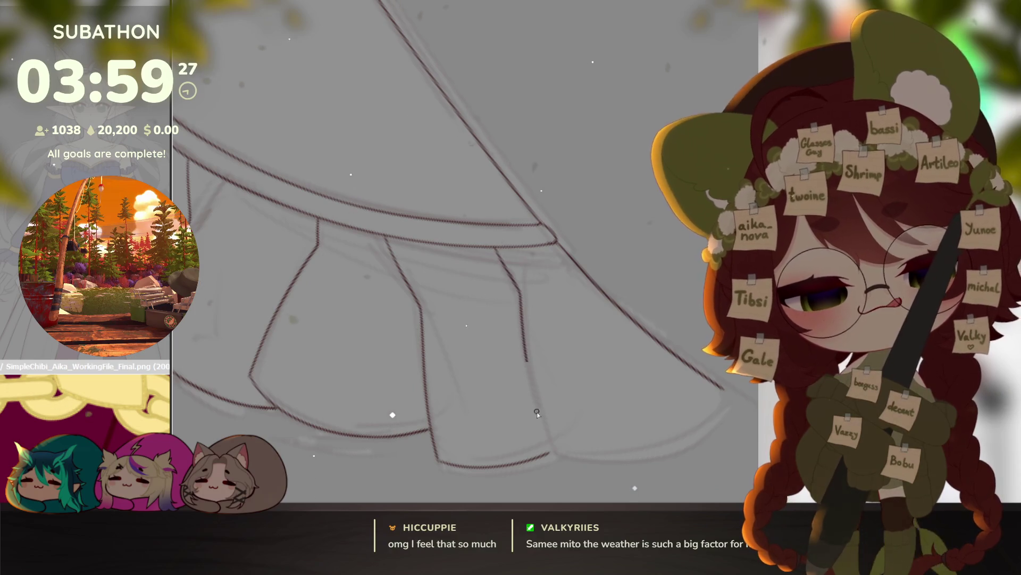
Step: Ink a curve rising from the ruffle end and a short pleat line on the skirt
{"action": "mouse_move", "coordinate": [586, 432]}
{"action": "left_mouse_down"}
{"action": "mouse_move", "coordinate": [611, 432]}
{"action": "mouse_move", "coordinate": [632, 393]}
{"action": "left_mouse_up"}
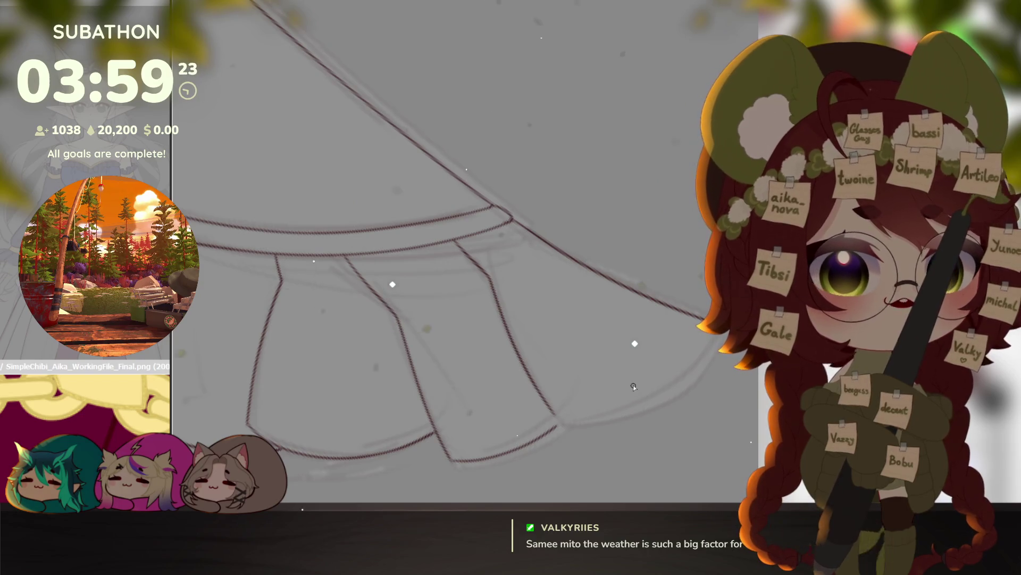
{"action": "mouse_move", "coordinate": [561, 425]}
{"action": "left_mouse_down"}
{"action": "mouse_move", "coordinate": [592, 425]}
{"action": "mouse_move", "coordinate": [710, 343]}
{"action": "left_mouse_up"}
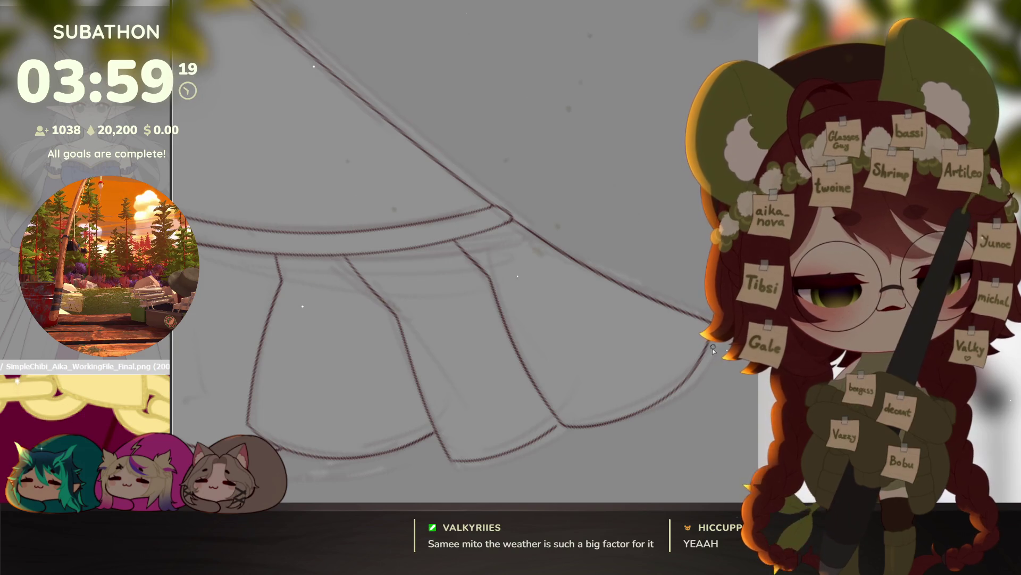
{"action": "left_click_drag", "start_coordinate": [617, 383], "coordinate": [595, 400]}
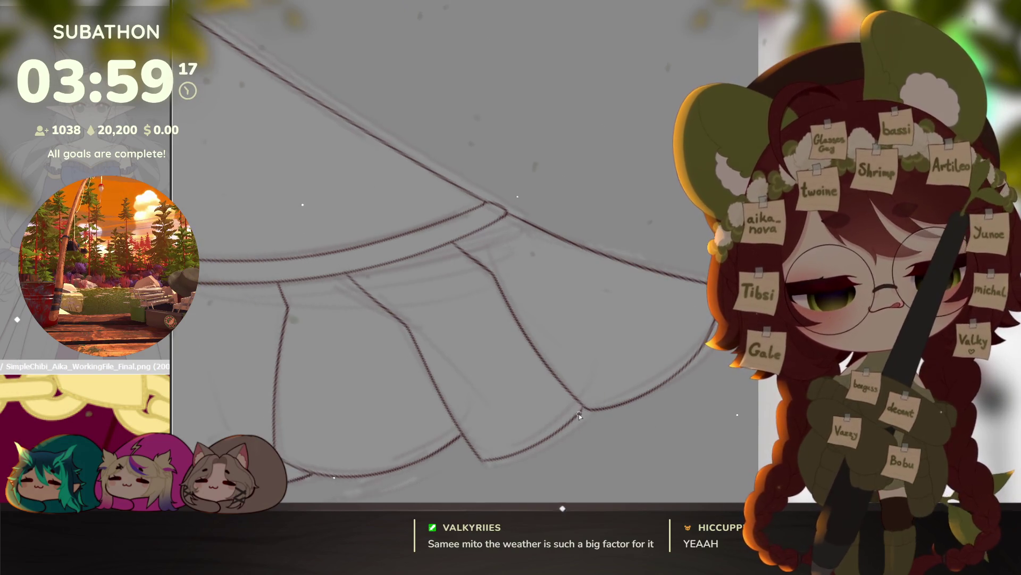
{"action": "left_click_drag", "start_coordinate": [557, 433], "coordinate": [641, 421]}
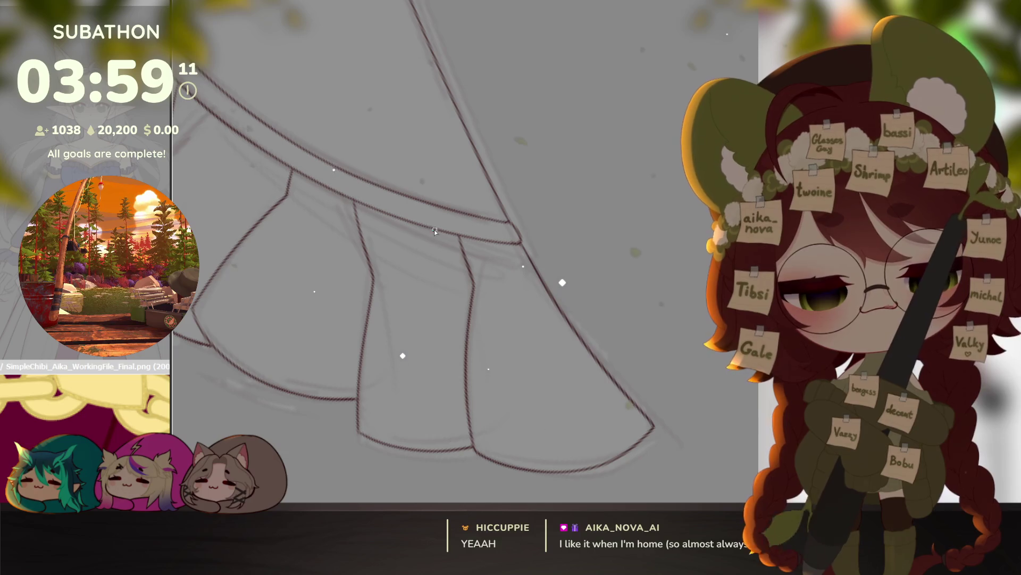
{"action": "left_click_drag", "start_coordinate": [471, 277], "coordinate": [435, 232]}
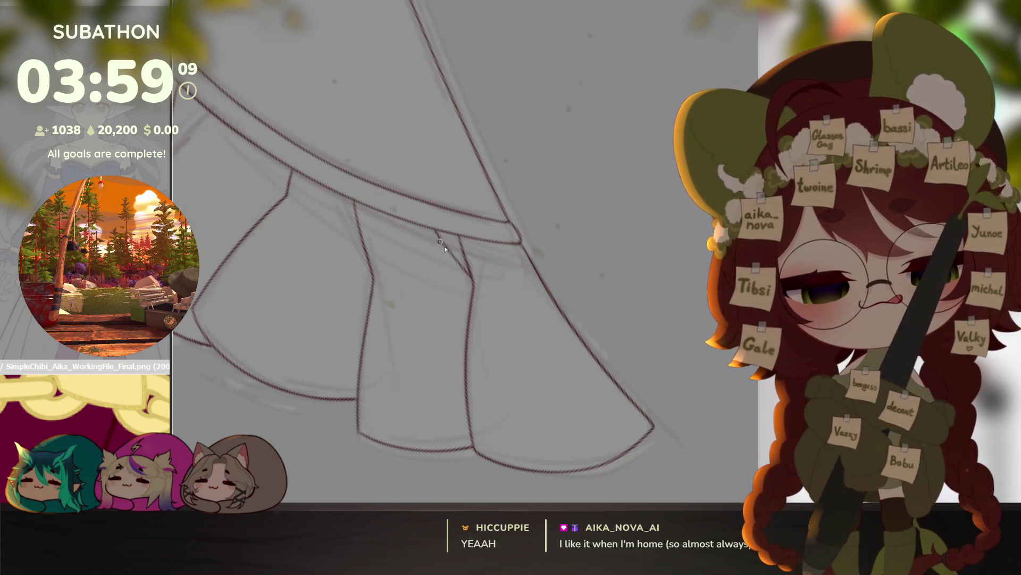
{"action": "scroll", "coordinate": [589, 360], "scroll_direction": "down", "scroll_amount": 3}
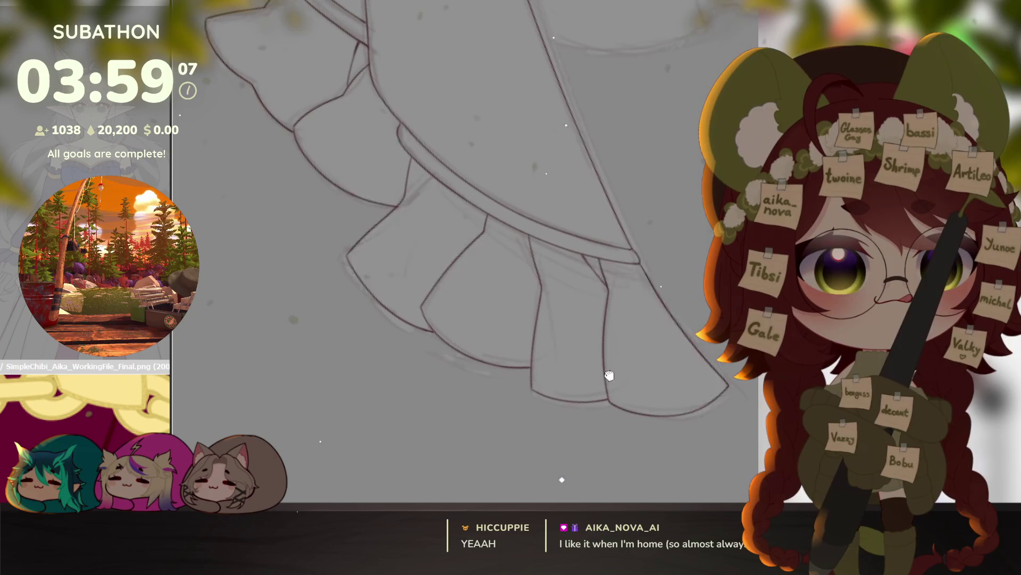
{"action": "scroll", "coordinate": [612, 329], "scroll_direction": "up", "scroll_amount": 4}
{"action": "scroll", "coordinate": [649, 368], "scroll_direction": "down", "scroll_amount": 5}
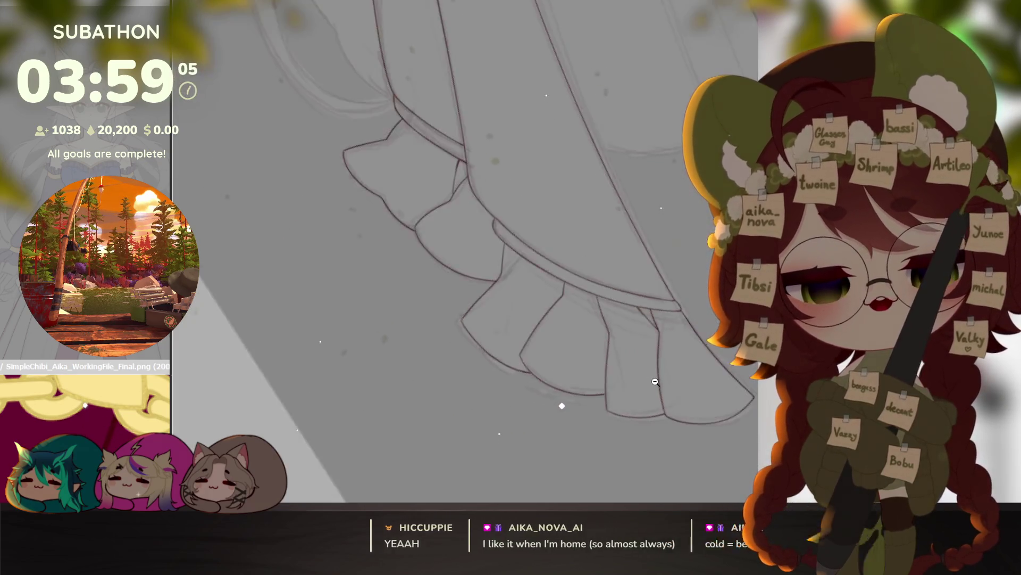
{"action": "left_click_drag", "start_coordinate": [709, 429], "coordinate": [671, 416]}
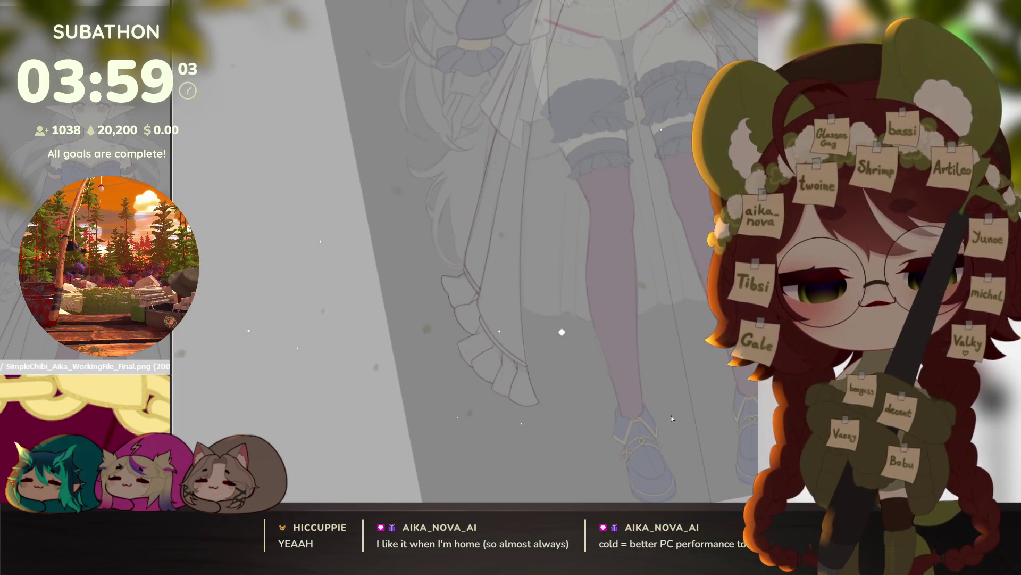
Step: Ink a stroke along the bodice edge, then undo it as too jagged
{"action": "scroll", "coordinate": [648, 402], "scroll_direction": "down", "scroll_amount": 3}
{"action": "scroll", "coordinate": [648, 403], "scroll_direction": "up", "scroll_amount": 6}
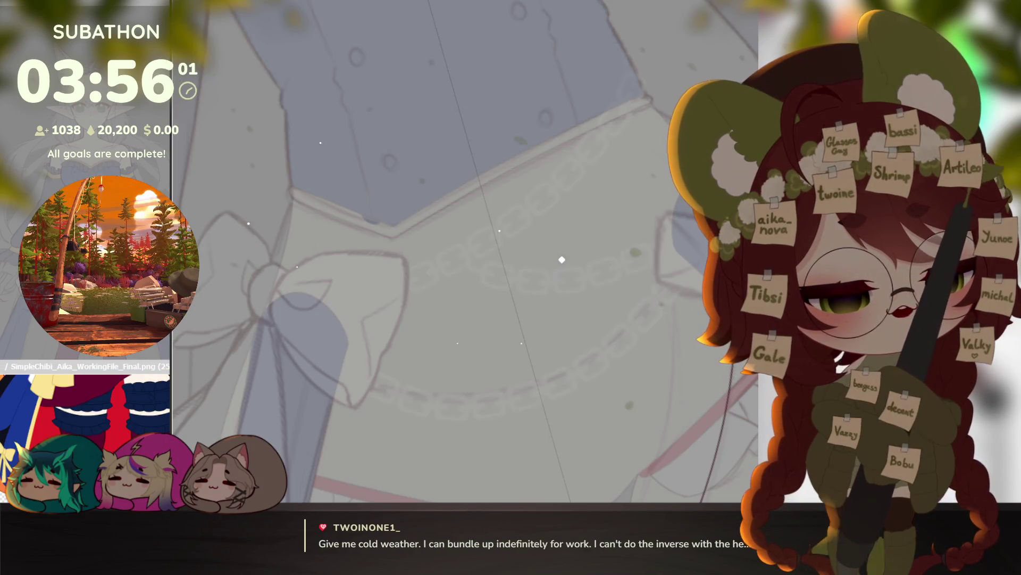
{"action": "scroll", "coordinate": [433, 308], "scroll_direction": "up", "scroll_amount": 1}
{"action": "mouse_move", "coordinate": [433, 308]}
{"action": "left_mouse_down"}
{"action": "mouse_move", "coordinate": [381, 229]}
{"action": "mouse_move", "coordinate": [440, 212]}
{"action": "left_mouse_up"}
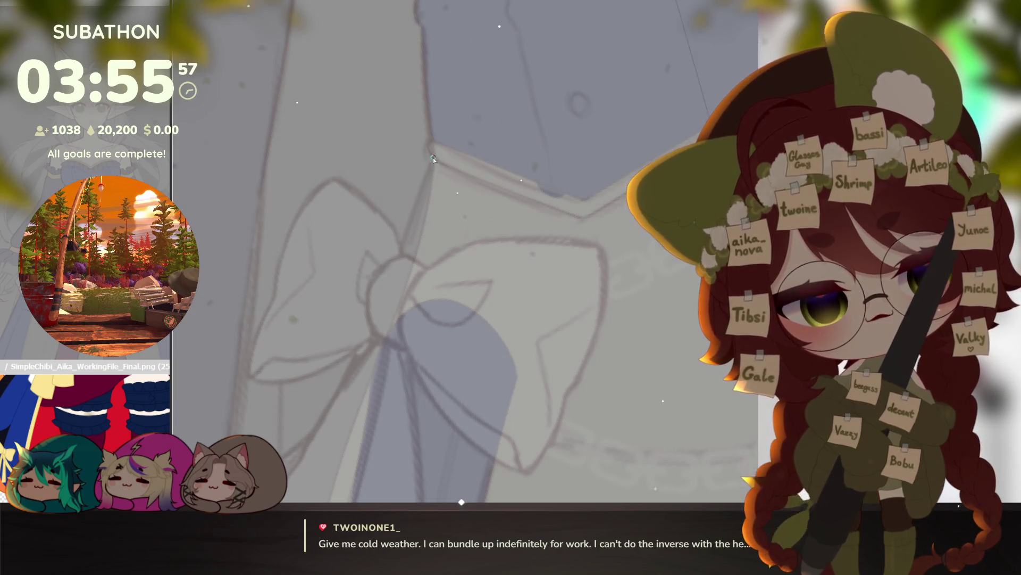
{"action": "left_click_drag", "start_coordinate": [432, 162], "coordinate": [408, 223]}
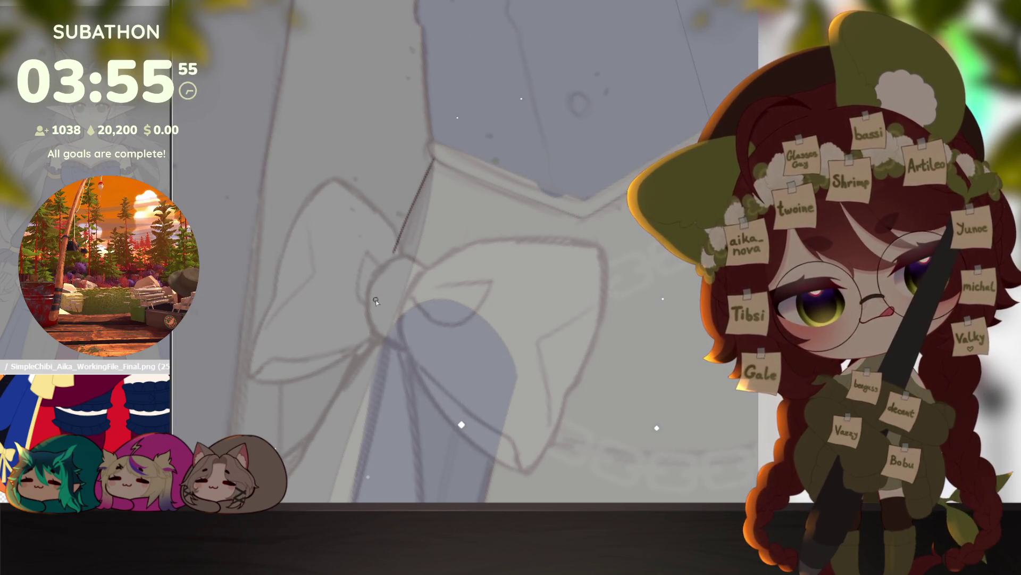
{"action": "mouse_move", "coordinate": [404, 319]}
{"action": "left_mouse_down"}
{"action": "mouse_move", "coordinate": [257, 402]}
{"action": "mouse_move", "coordinate": [341, 298]}
{"action": "left_mouse_up"}
{"action": "key", "text": "ctrl+z"}
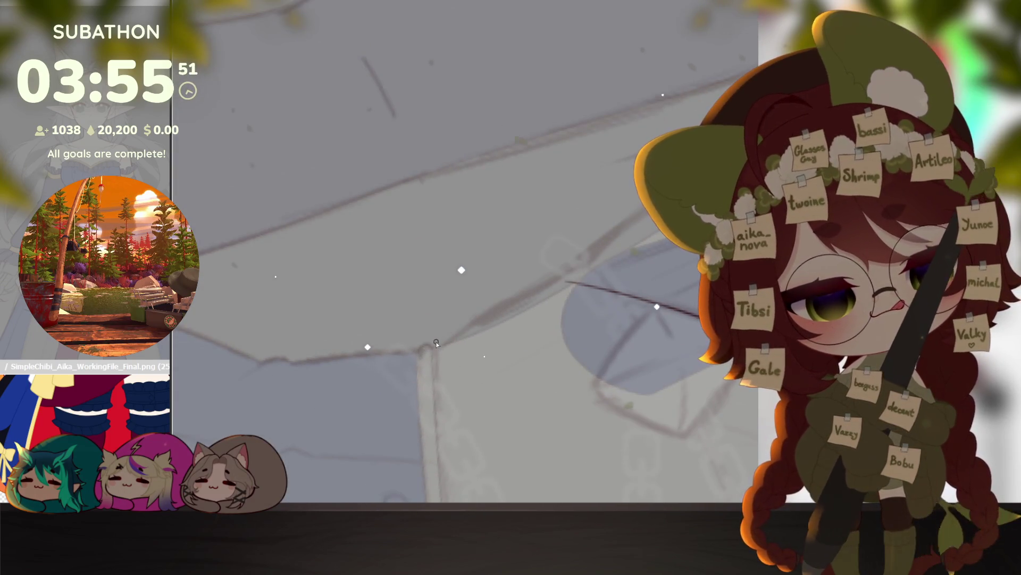
Step: Draw the V-shaped waistline below the corset with the curve tool
{"action": "mouse_move", "coordinate": [594, 256]}
{"action": "left_mouse_down"}
{"action": "mouse_move", "coordinate": [606, 392]}
{"action": "mouse_move", "coordinate": [673, 367]}
{"action": "mouse_move", "coordinate": [705, 286]}
{"action": "left_mouse_up"}
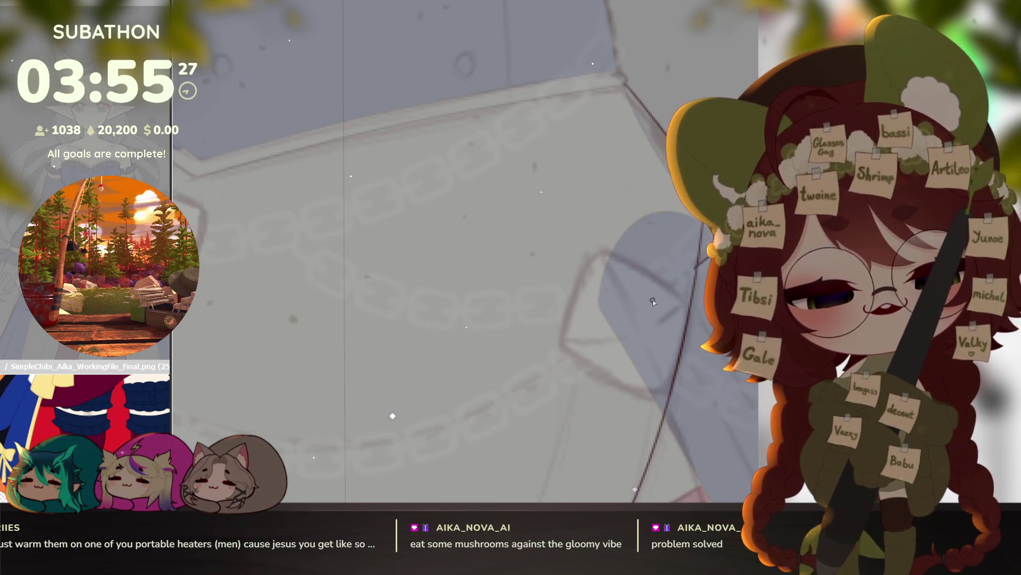
{"action": "left_click", "coordinate": [346, 448]}
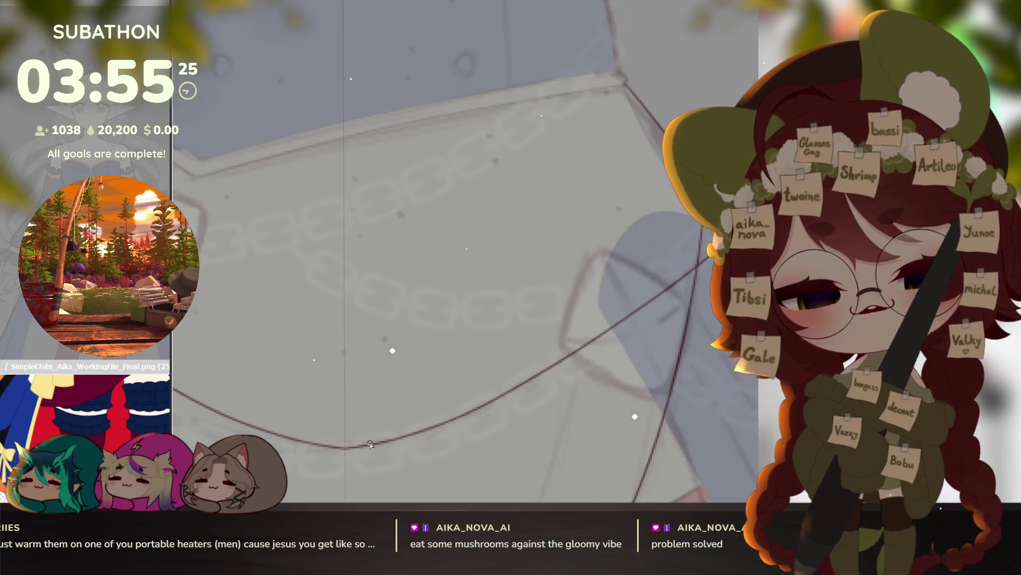
{"action": "scroll", "coordinate": [345, 448], "scroll_direction": "down", "scroll_amount": 3}
{"action": "left_click_drag", "start_coordinate": [655, 326], "coordinate": [499, 337]}
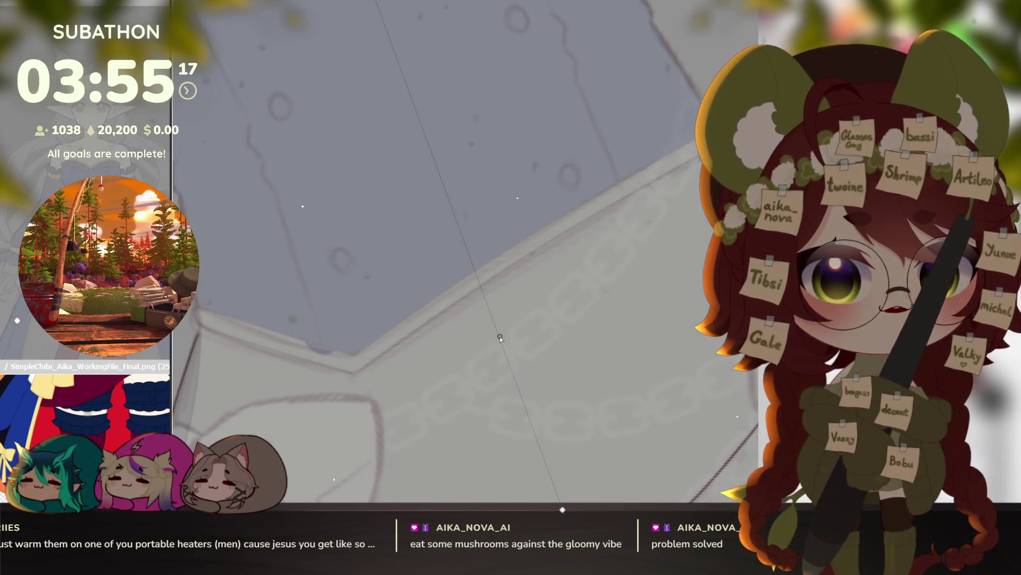
{"action": "mouse_move", "coordinate": [645, 326]}
{"action": "left_mouse_down"}
{"action": "mouse_move", "coordinate": [575, 303]}
{"action": "mouse_move", "coordinate": [558, 433]}
{"action": "mouse_move", "coordinate": [674, 392]}
{"action": "mouse_move", "coordinate": [670, 351]}
{"action": "left_mouse_up"}
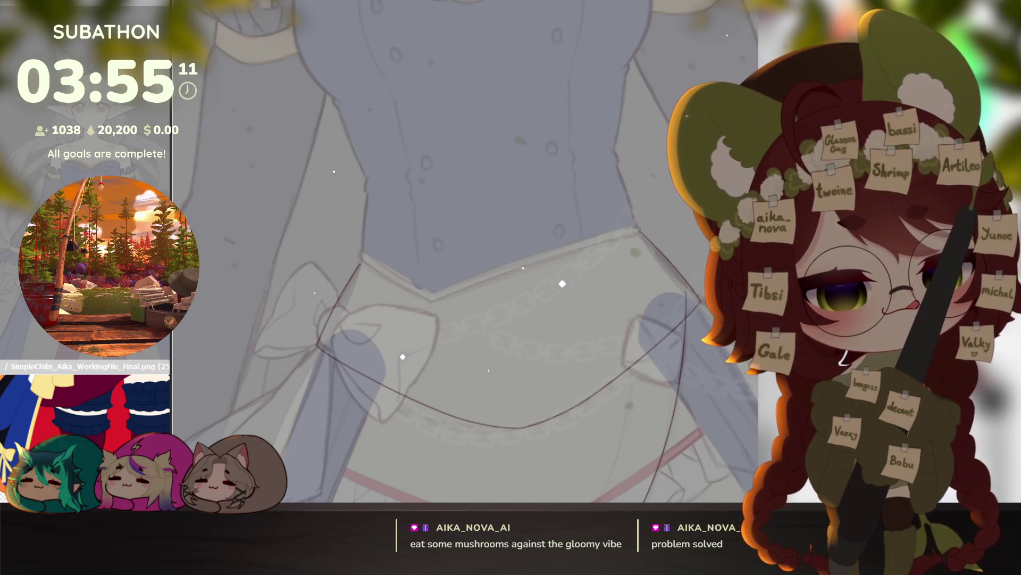
{"action": "scroll", "coordinate": [419, 301], "scroll_direction": "up", "scroll_amount": 6}
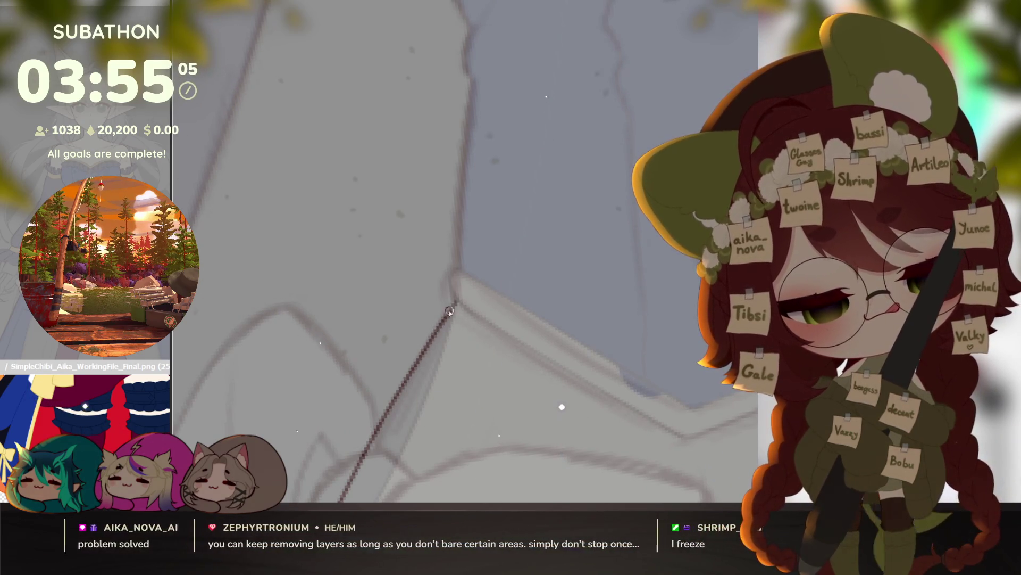
Step: Ink the remaining diagonal overskirt edges under the corset's V waist and hide the sketch lines
{"action": "mouse_move", "coordinate": [679, 297]}
{"action": "left_mouse_down"}
{"action": "mouse_move", "coordinate": [632, 341]}
{"action": "mouse_move", "coordinate": [611, 338]}
{"action": "mouse_move", "coordinate": [622, 346]}
{"action": "left_mouse_up"}
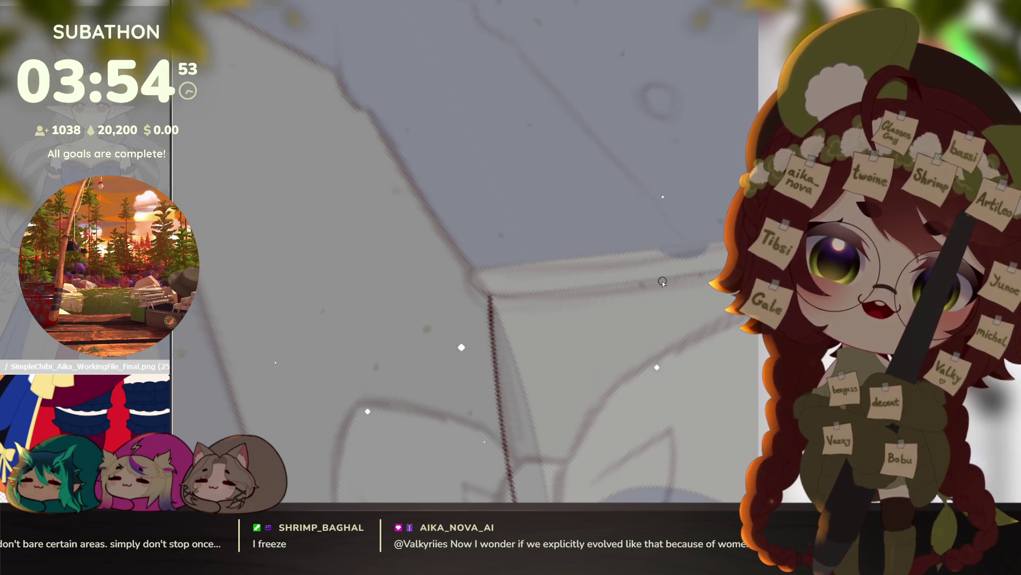
{"action": "mouse_move", "coordinate": [610, 382]}
{"action": "left_mouse_down"}
{"action": "mouse_move", "coordinate": [420, 394]}
{"action": "mouse_move", "coordinate": [453, 389]}
{"action": "mouse_move", "coordinate": [537, 434]}
{"action": "mouse_move", "coordinate": [508, 449]}
{"action": "mouse_move", "coordinate": [533, 356]}
{"action": "mouse_move", "coordinate": [543, 383]}
{"action": "mouse_move", "coordinate": [552, 372]}
{"action": "left_mouse_up"}
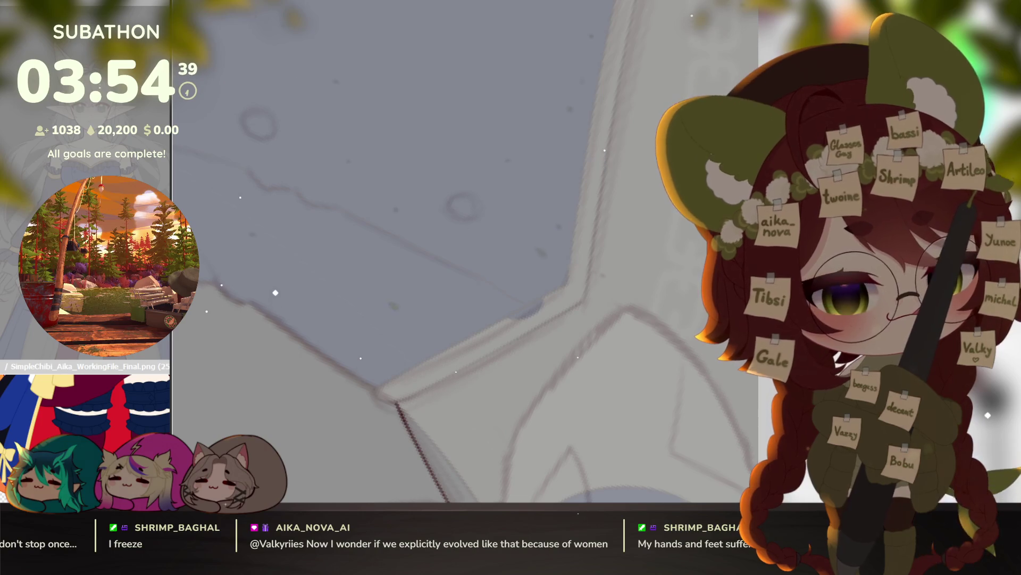
{"action": "key", "text": "Delete"}
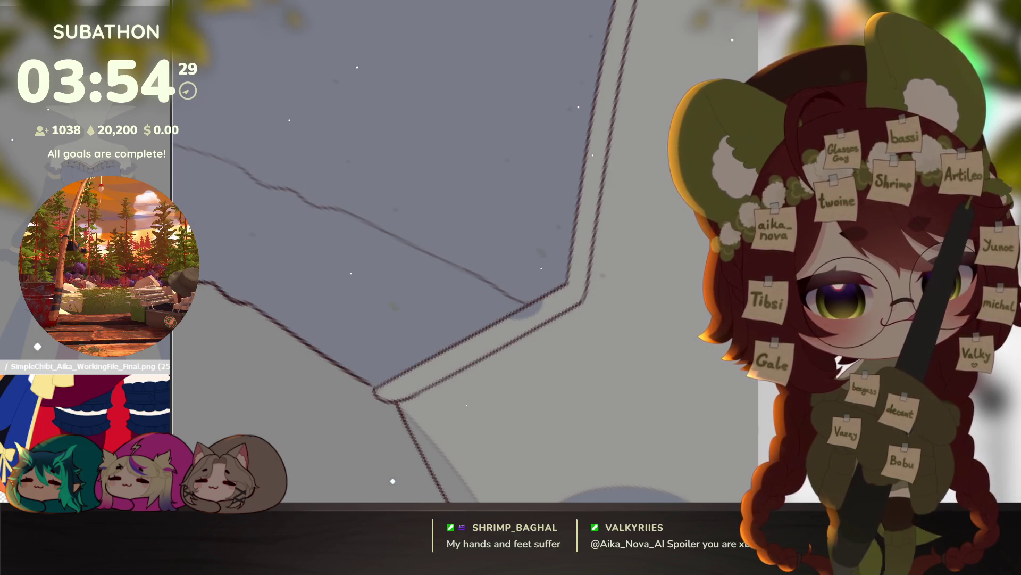
{"action": "scroll", "coordinate": [633, 400], "scroll_direction": "down", "scroll_amount": 5}
Step: Reset the canvas rotation to upright and frame the corset hem and V-shaped waistline
{"action": "key", "text": "5"}
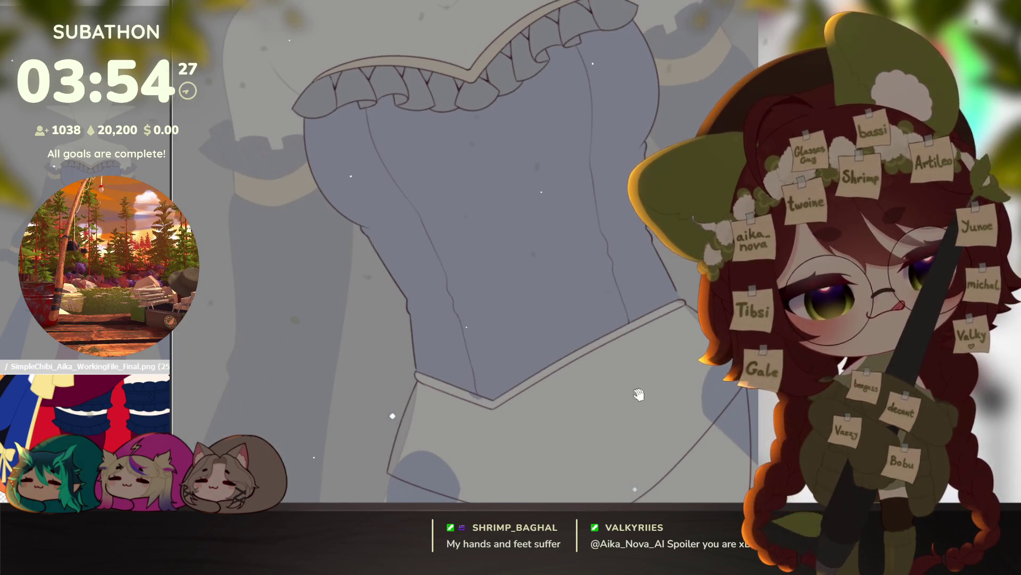
{"action": "left_click_drag", "start_coordinate": [500, 340], "coordinate": [507, 370]}
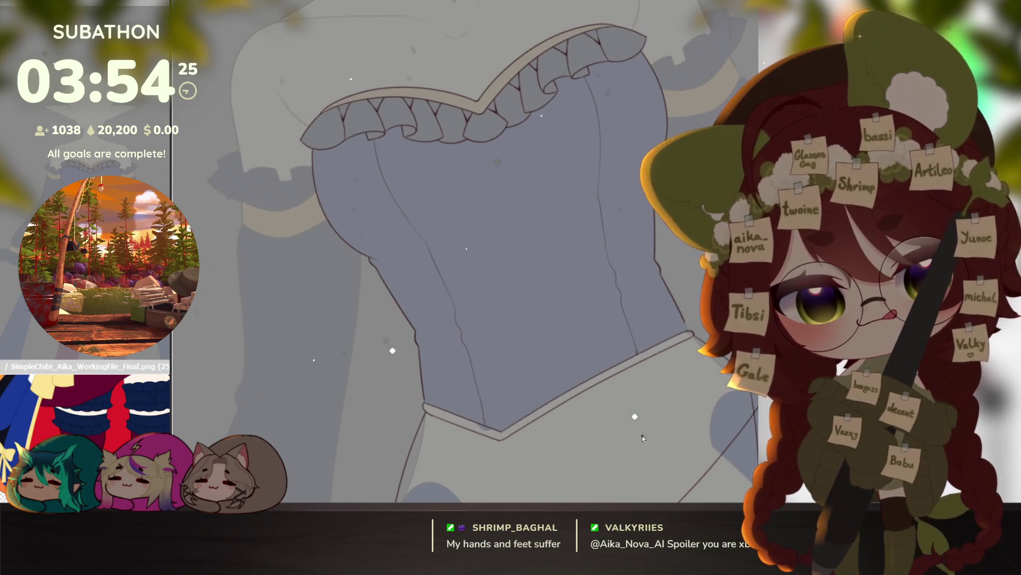
{"action": "left_click_drag", "start_coordinate": [566, 394], "coordinate": [545, 220]}
{"action": "scroll", "coordinate": [634, 362], "scroll_direction": "down", "scroll_amount": 4}
{"action": "left_click_drag", "start_coordinate": [636, 433], "coordinate": [635, 219]}
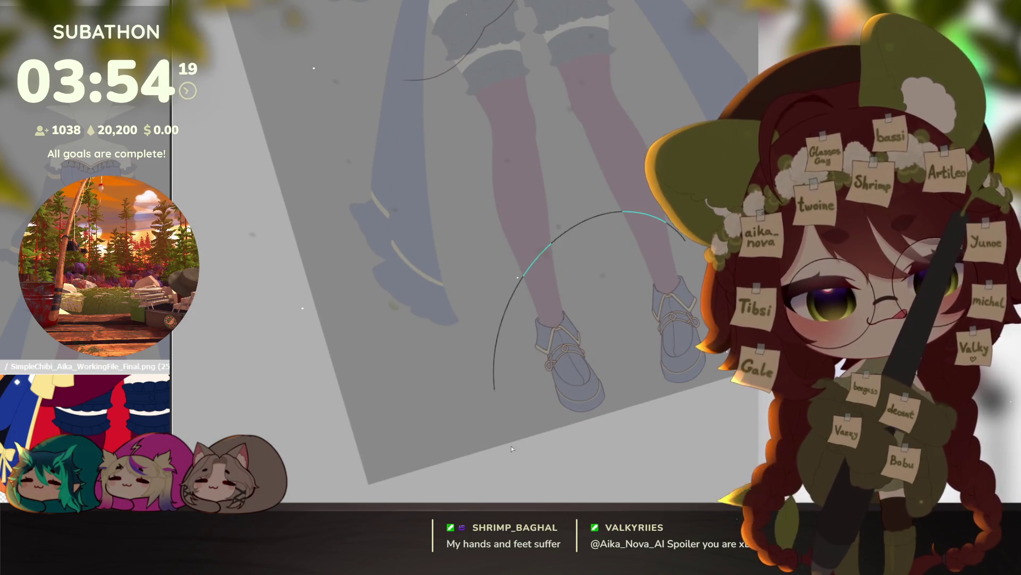
{"action": "left_click_drag", "start_coordinate": [612, 186], "coordinate": [616, 451]}
{"action": "scroll", "coordinate": [579, 317], "scroll_direction": "down", "scroll_amount": 2}
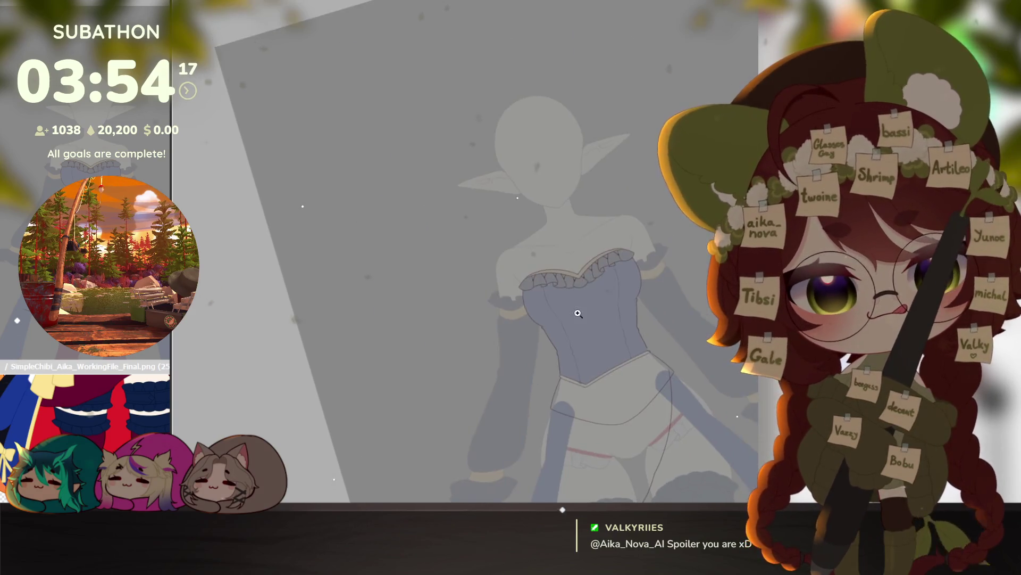
{"action": "scroll", "coordinate": [581, 287], "scroll_direction": "up", "scroll_amount": 6}
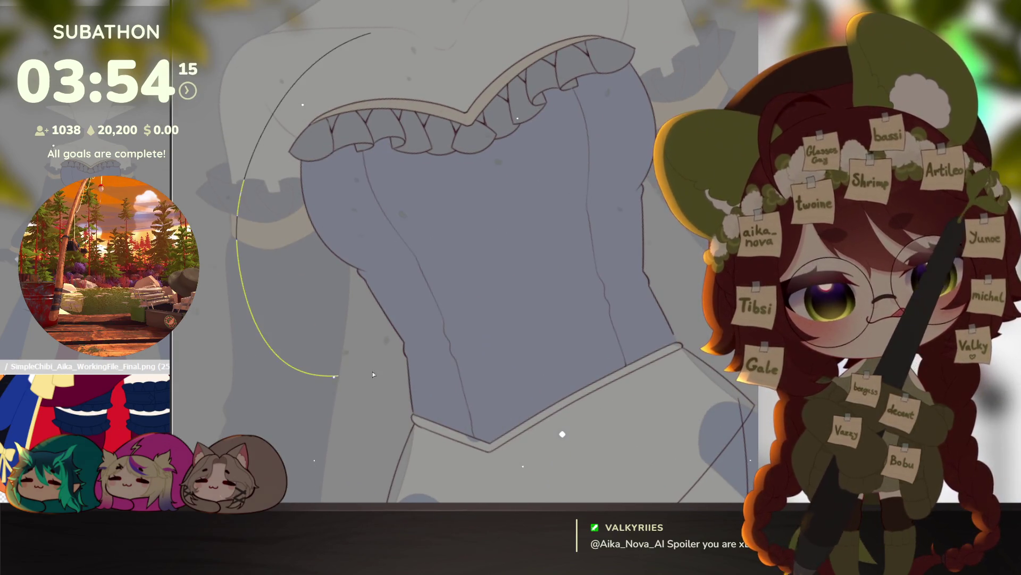
{"action": "left_click", "coordinate": [512, 354]}
{"action": "left_click_drag", "start_coordinate": [512, 354], "coordinate": [583, 322]}
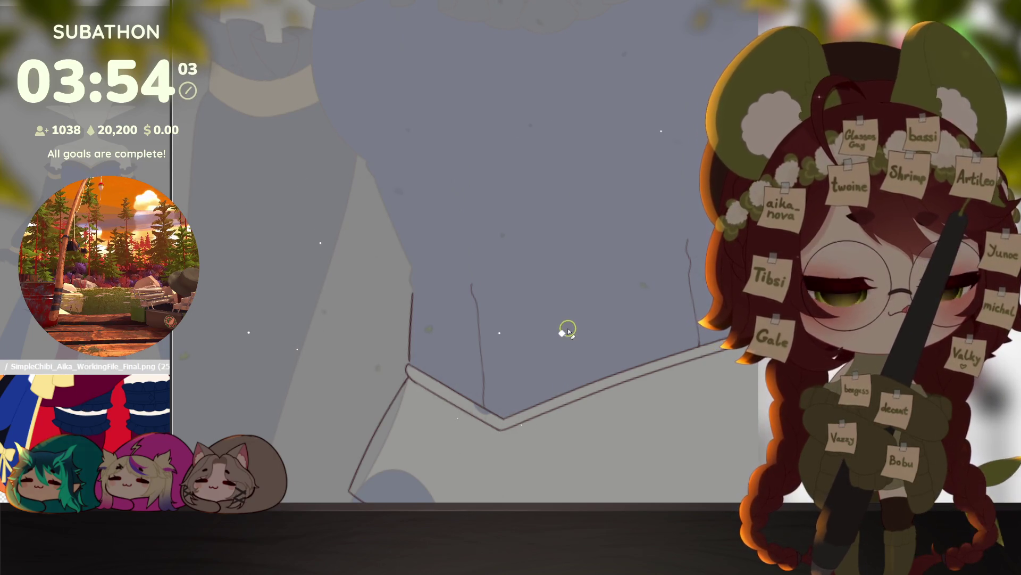
{"action": "scroll", "coordinate": [479, 302], "scroll_direction": "up", "scroll_amount": 2}
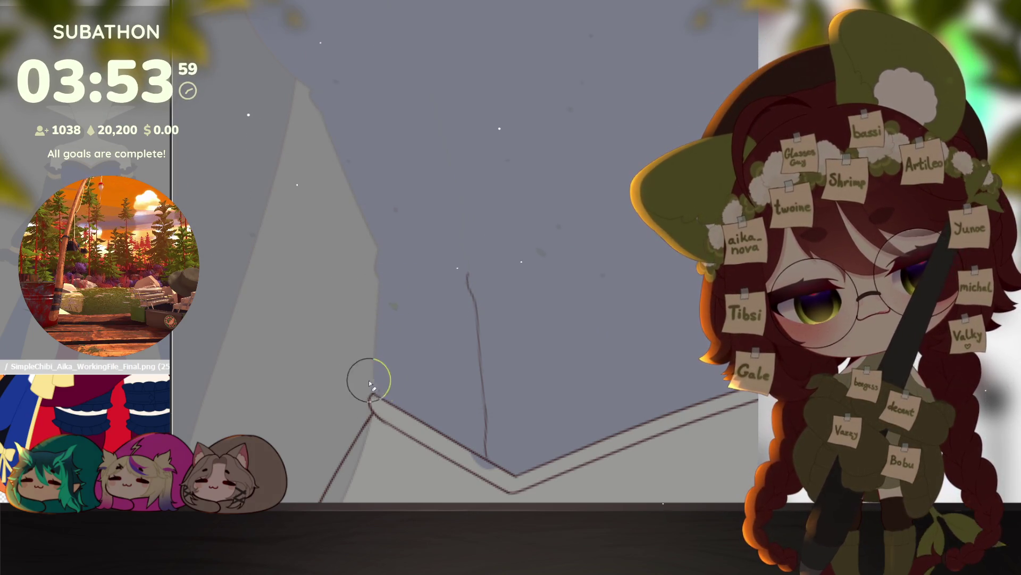
Step: Erase the stray thin vertical strokes around the V waistline lines
{"action": "left_click_drag", "start_coordinate": [494, 273], "coordinate": [479, 337]}
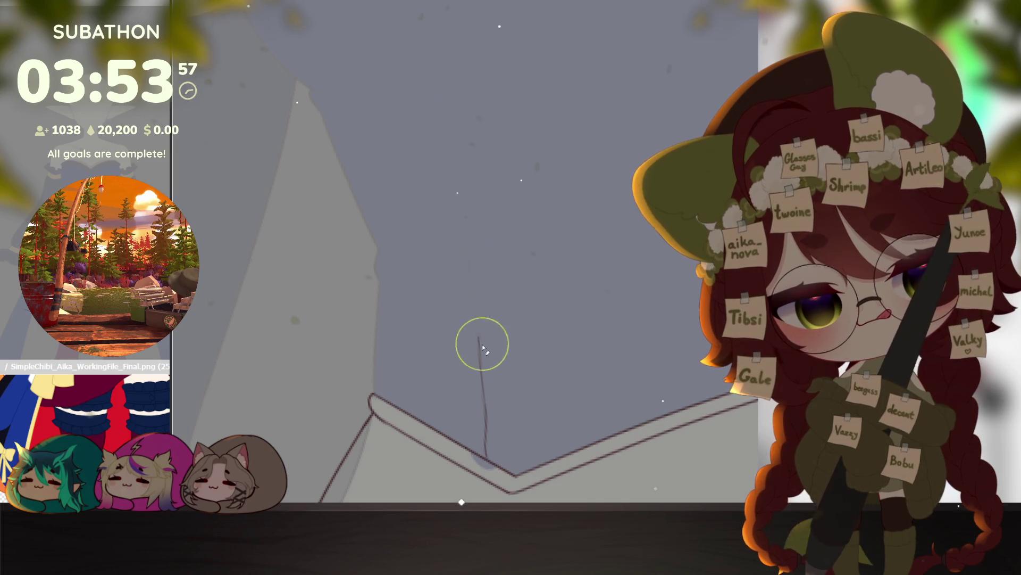
{"action": "left_click_drag", "start_coordinate": [541, 391], "coordinate": [379, 394]}
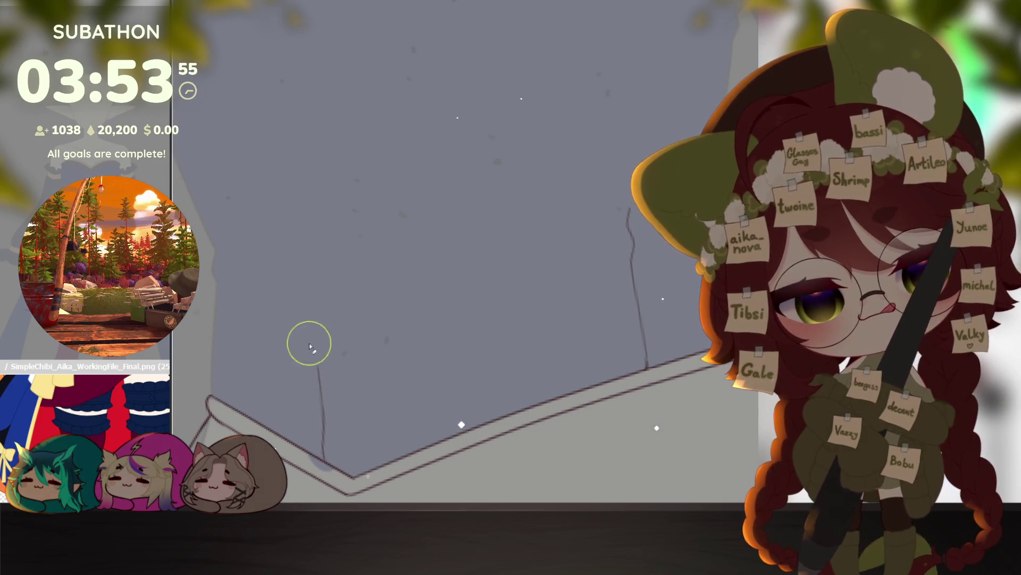
{"action": "mouse_move", "coordinate": [315, 414]}
{"action": "left_mouse_down"}
{"action": "mouse_move", "coordinate": [340, 458]}
{"action": "mouse_move", "coordinate": [321, 450]}
{"action": "mouse_move", "coordinate": [330, 456]}
{"action": "left_mouse_up"}
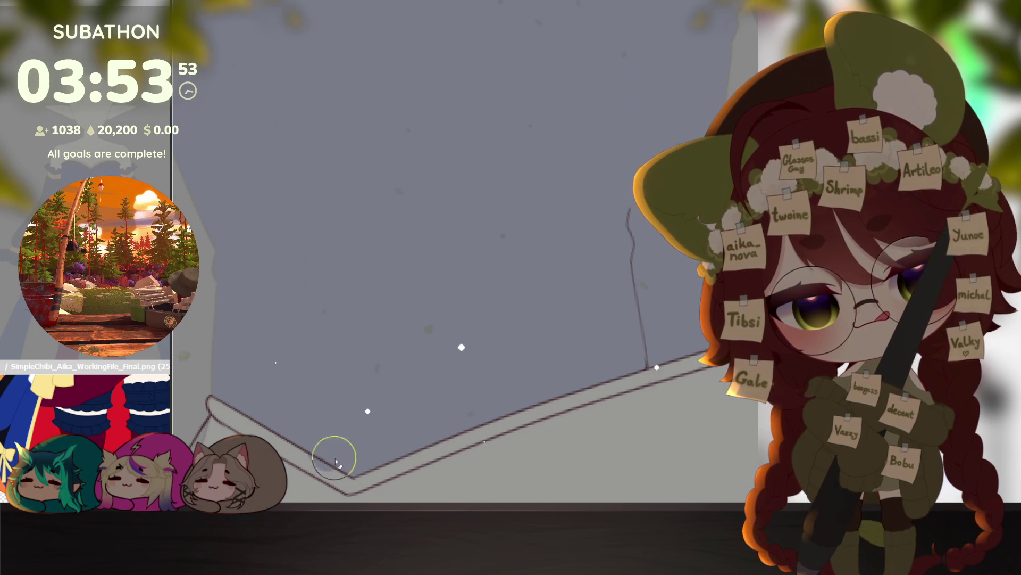
{"action": "mouse_move", "coordinate": [649, 315]}
{"action": "left_mouse_down"}
{"action": "mouse_move", "coordinate": [634, 235]}
{"action": "mouse_move", "coordinate": [650, 358]}
{"action": "mouse_move", "coordinate": [620, 359]}
{"action": "left_mouse_up"}
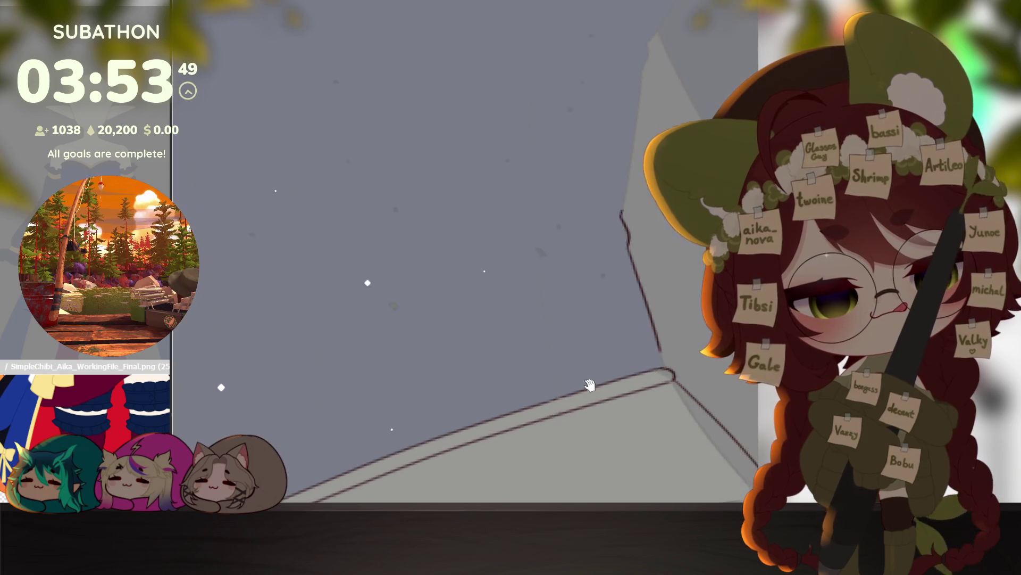
Step: Zoom out and pan down to bring the skirt and legs into view
{"action": "scroll", "coordinate": [681, 341], "scroll_direction": "down", "scroll_amount": 3}
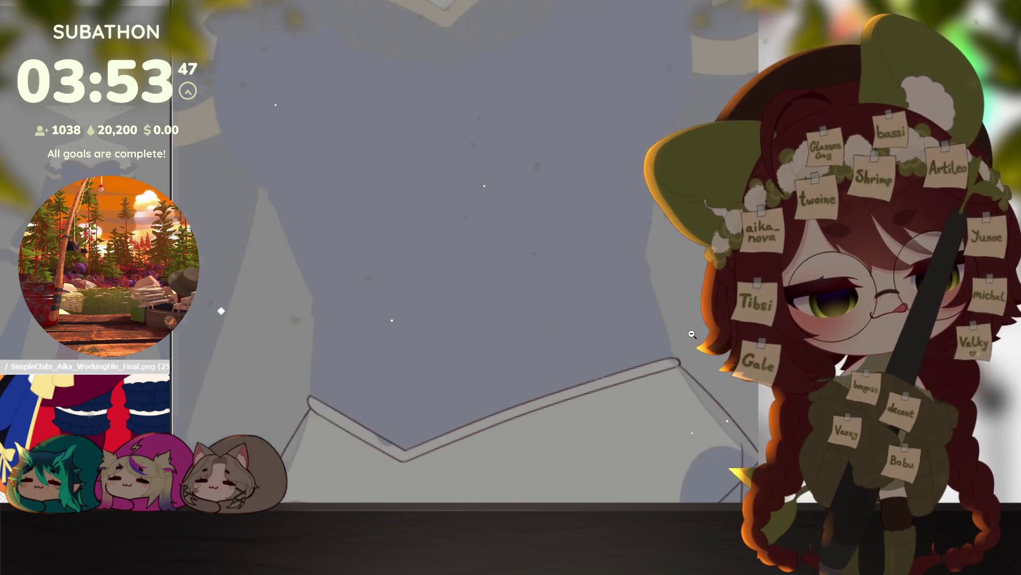
{"action": "left_click_drag", "start_coordinate": [692, 385], "coordinate": [689, 322]}
{"action": "left_click_drag", "start_coordinate": [700, 369], "coordinate": [691, 290]}
{"action": "mouse_move", "coordinate": [687, 391]}
{"action": "left_mouse_down"}
{"action": "mouse_move", "coordinate": [673, 323]}
{"action": "mouse_move", "coordinate": [687, 337]}
{"action": "left_mouse_up"}
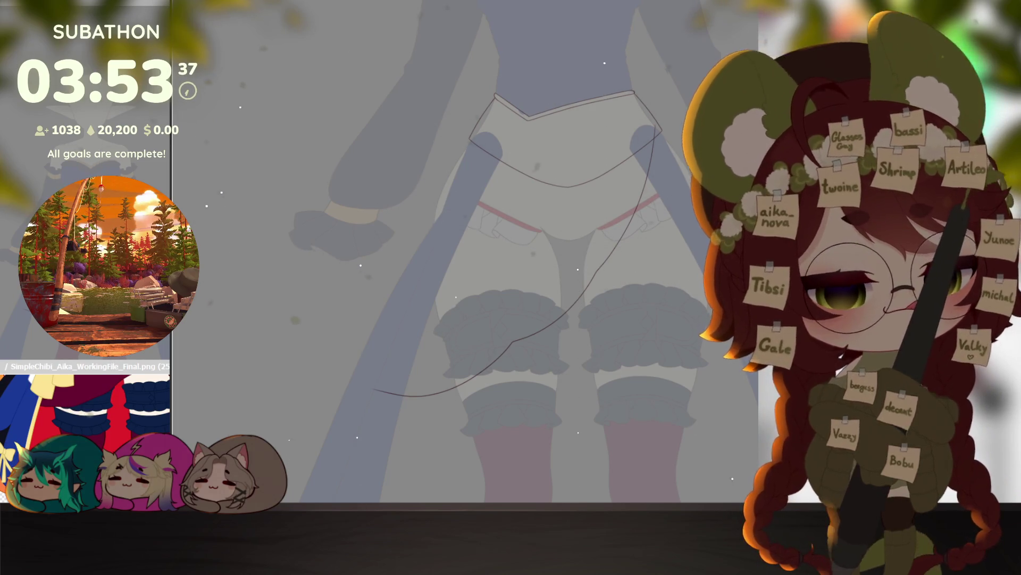
Step: Undo the stray curved stroke, then ink the waistband line and the curve below it
{"action": "key", "text": "ctrl+z"}
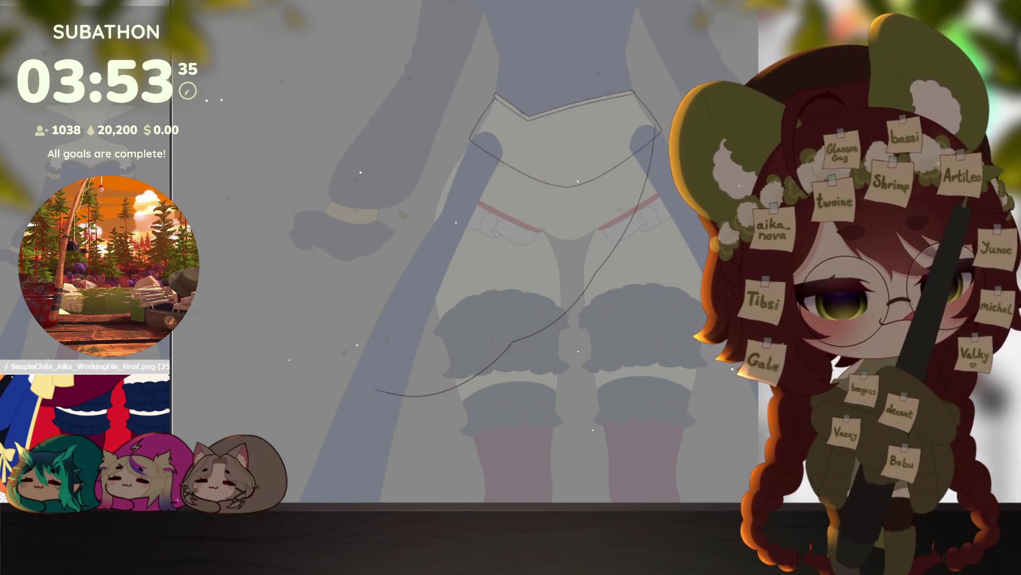
{"action": "scroll", "coordinate": [639, 128], "scroll_direction": "up", "scroll_amount": 5}
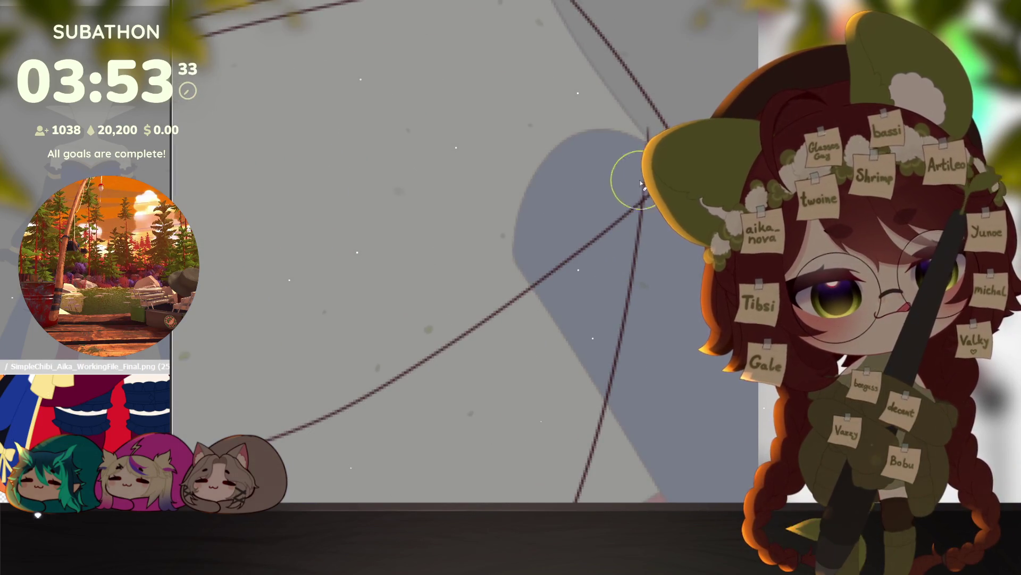
{"action": "scroll", "coordinate": [644, 154], "scroll_direction": "down", "scroll_amount": 5}
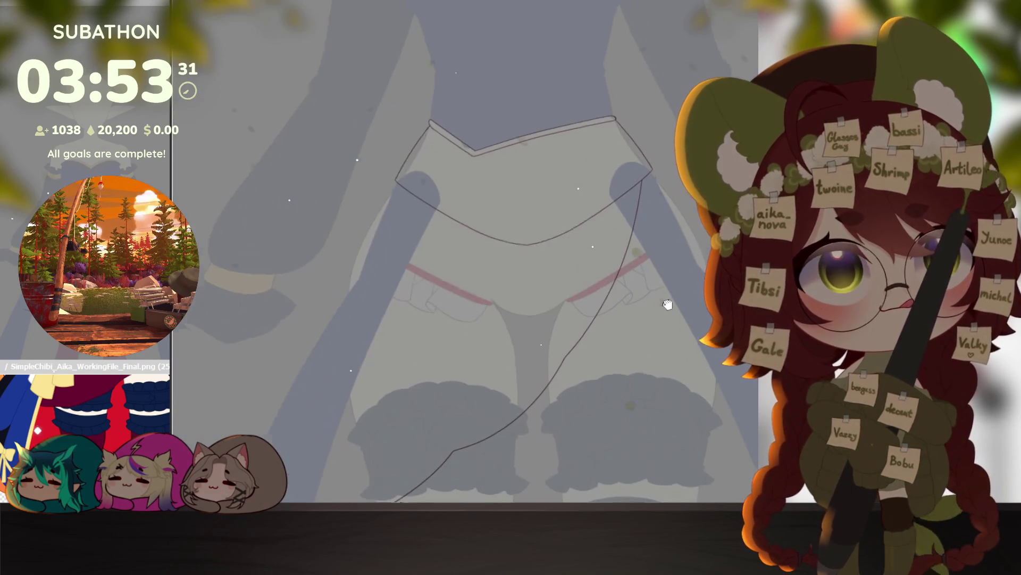
{"action": "left_click_drag", "start_coordinate": [697, 362], "coordinate": [701, 379]}
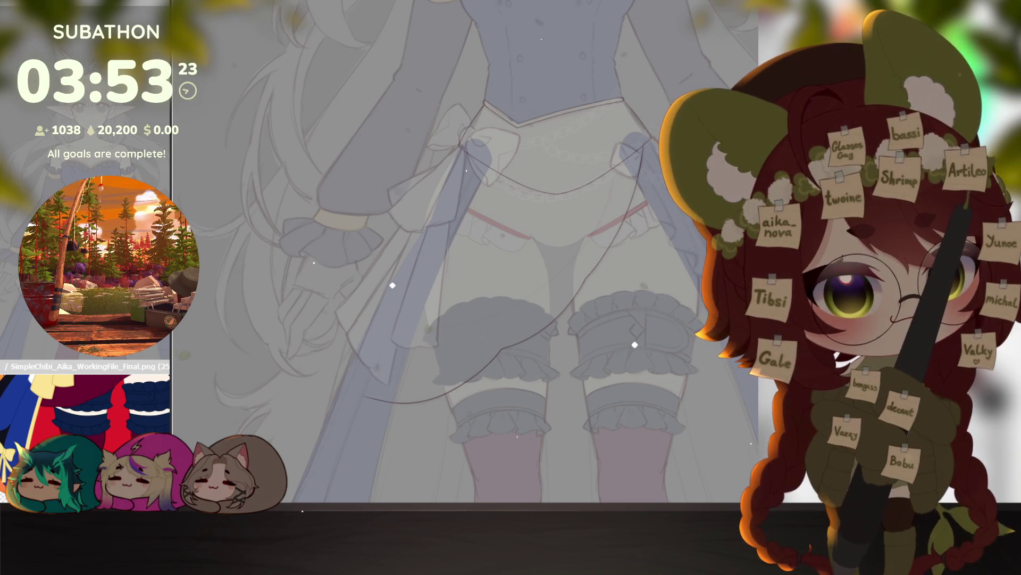
{"action": "left_click_drag", "start_coordinate": [484, 105], "coordinate": [624, 99]}
{"action": "left_click_drag", "start_coordinate": [461, 143], "coordinate": [613, 160]}
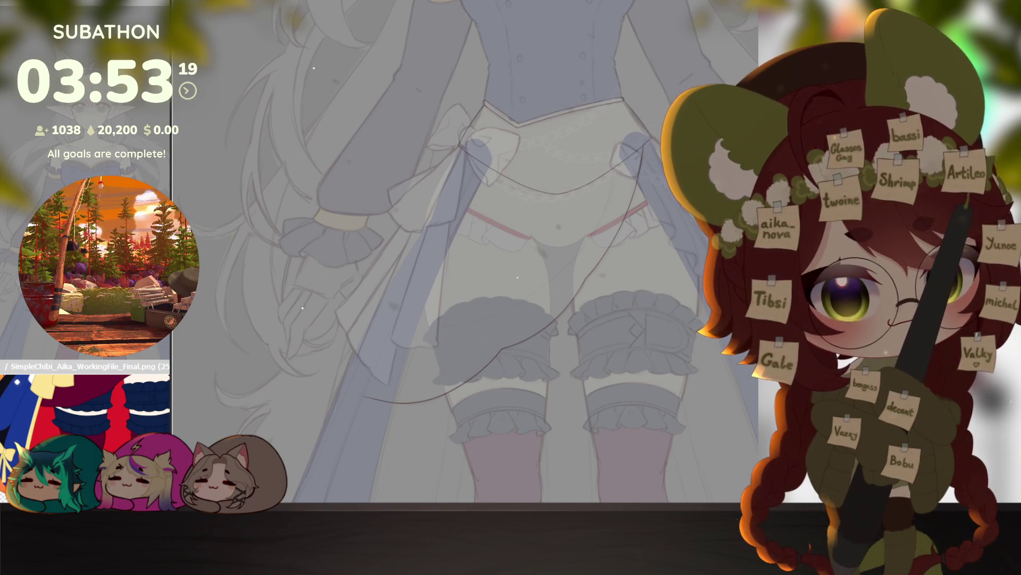
Step: Draw the blue ribbon's wavy edge down the skirt, redoing its end
{"action": "scroll", "coordinate": [653, 264], "scroll_direction": "up", "scroll_amount": 5}
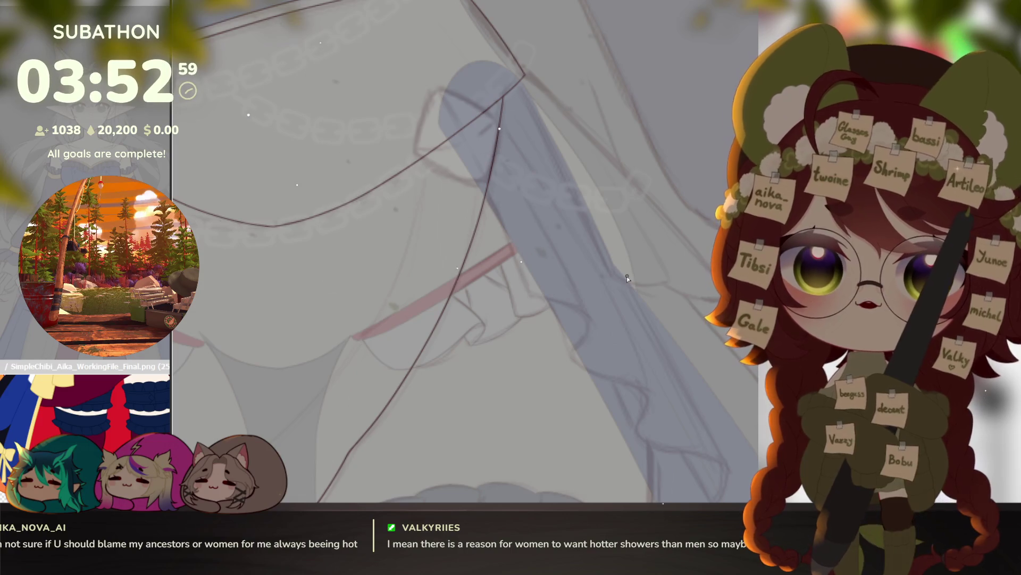
{"action": "scroll", "coordinate": [484, 207], "scroll_direction": "up", "scroll_amount": 2}
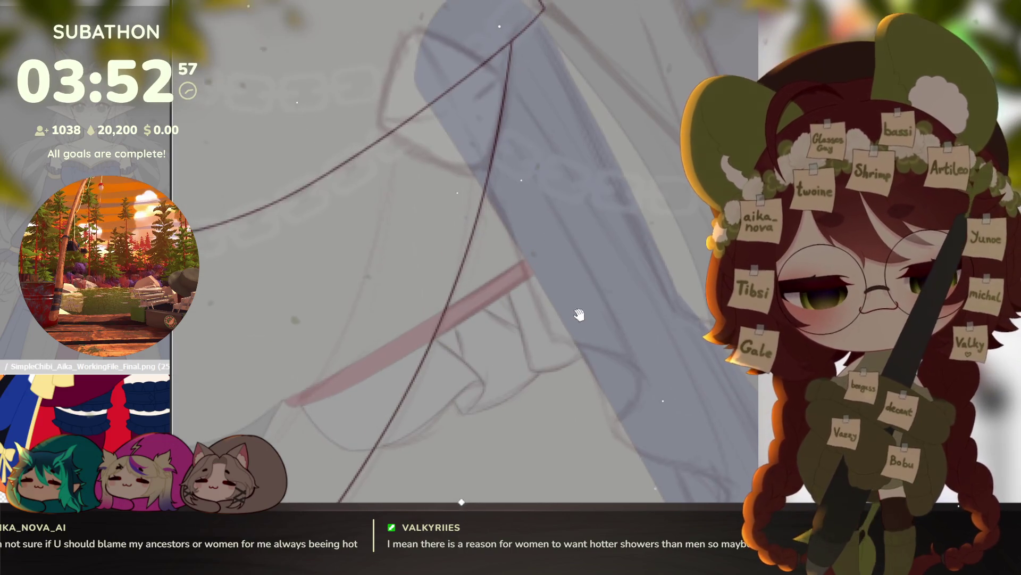
{"action": "mouse_move", "coordinate": [492, 198]}
{"action": "left_mouse_down"}
{"action": "mouse_move", "coordinate": [550, 338]}
{"action": "mouse_move", "coordinate": [638, 367]}
{"action": "mouse_move", "coordinate": [615, 431]}
{"action": "mouse_move", "coordinate": [535, 362]}
{"action": "mouse_move", "coordinate": [645, 423]}
{"action": "mouse_move", "coordinate": [628, 481]}
{"action": "left_mouse_up"}
{"action": "key", "text": "ctrl+z"}
{"action": "mouse_move", "coordinate": [536, 364]}
{"action": "left_mouse_down"}
{"action": "mouse_move", "coordinate": [507, 297]}
{"action": "mouse_move", "coordinate": [565, 330]}
{"action": "left_mouse_up"}
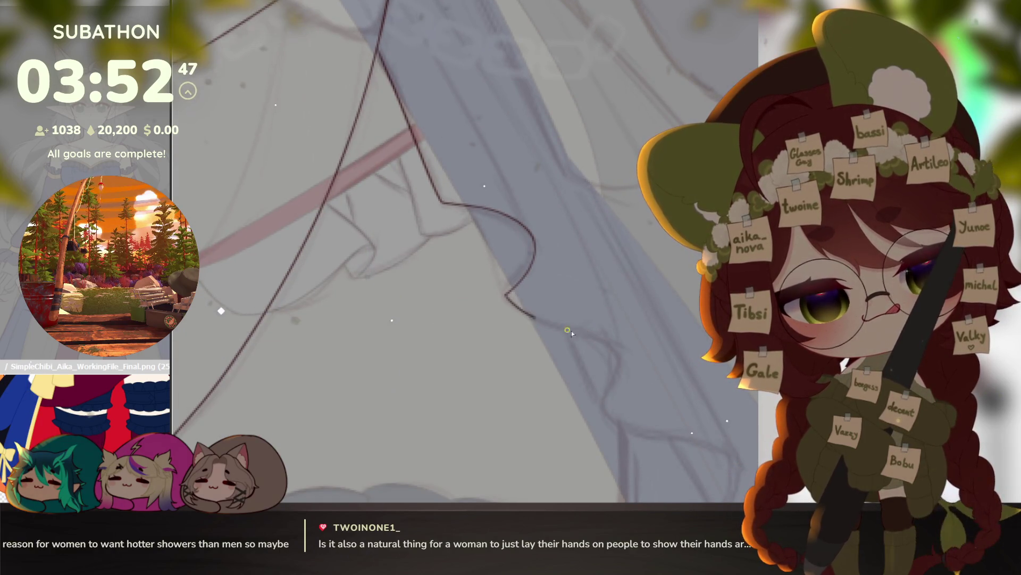
{"action": "mouse_move", "coordinate": [619, 394]}
{"action": "left_mouse_down"}
{"action": "mouse_move", "coordinate": [649, 442]}
{"action": "mouse_move", "coordinate": [743, 480]}
{"action": "left_mouse_up"}
{"action": "left_click_drag", "start_coordinate": [645, 395], "coordinate": [684, 452]}
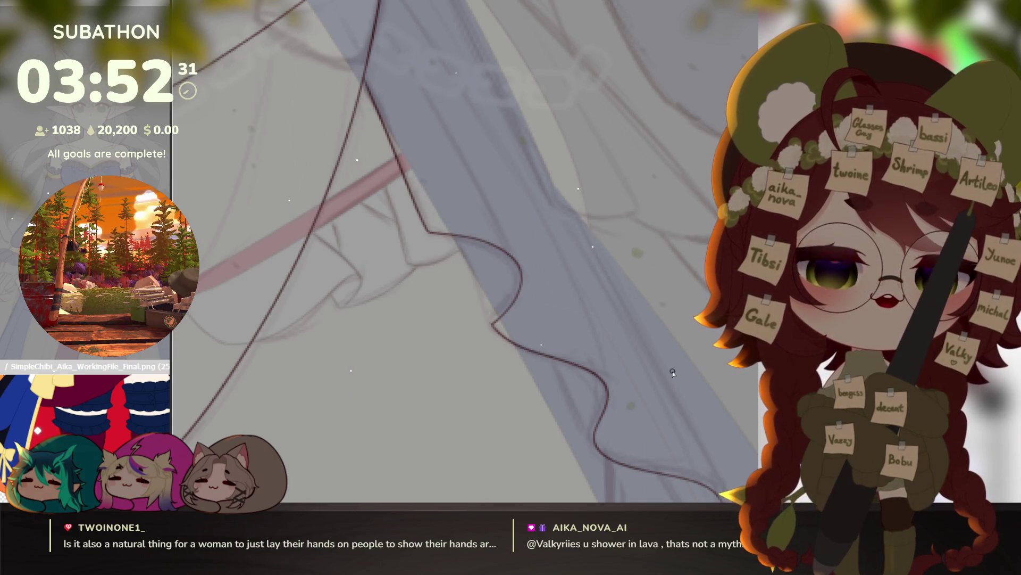
{"action": "mouse_move", "coordinate": [489, 318]}
{"action": "left_mouse_down"}
{"action": "mouse_move", "coordinate": [580, 388]}
{"action": "mouse_move", "coordinate": [644, 400]}
{"action": "left_mouse_up"}
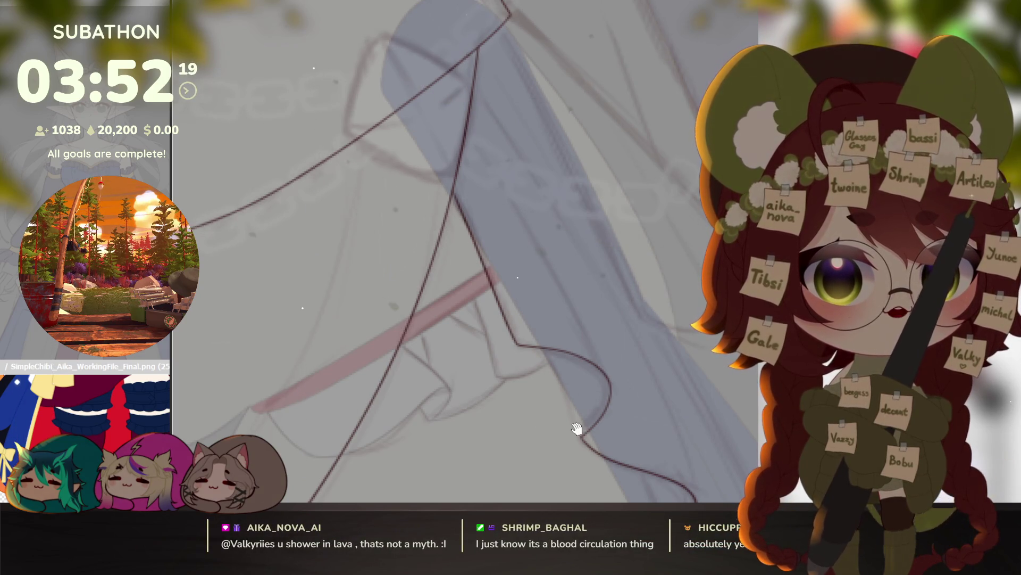
{"action": "left_click_drag", "start_coordinate": [578, 430], "coordinate": [582, 409]}
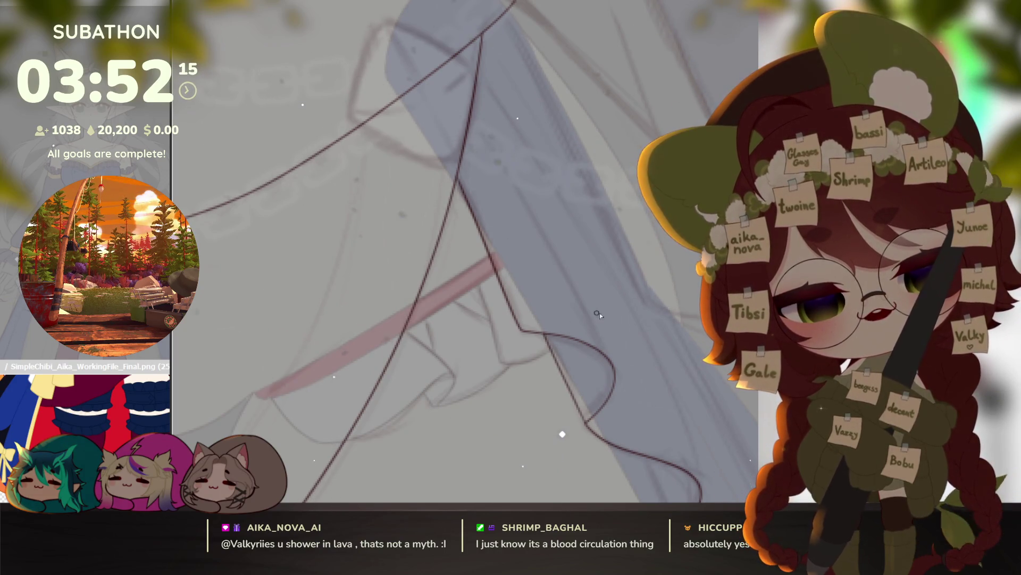
{"action": "left_click_drag", "start_coordinate": [612, 344], "coordinate": [634, 401]}
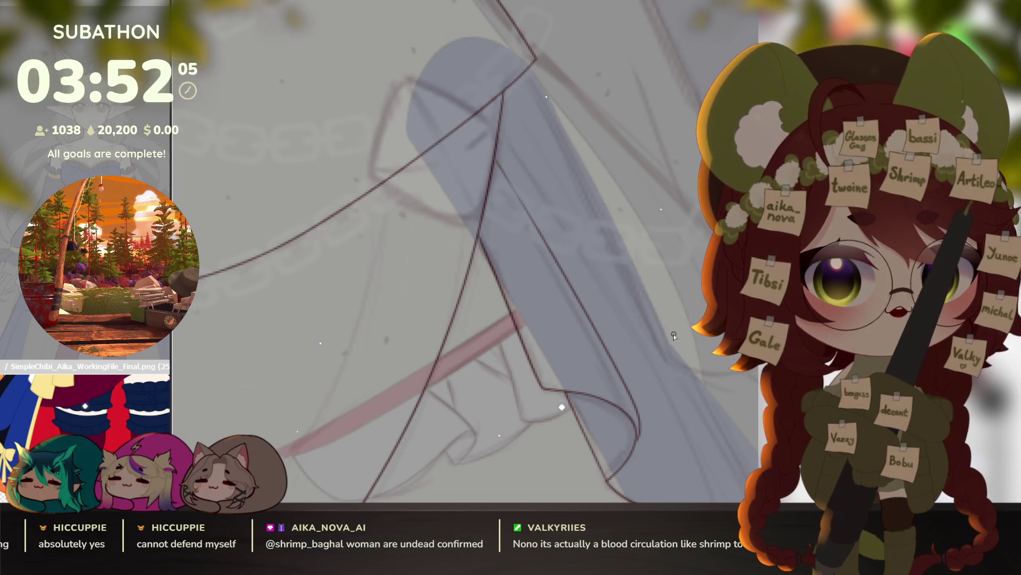
{"action": "mouse_move", "coordinate": [673, 334]}
{"action": "left_mouse_down"}
{"action": "mouse_move", "coordinate": [592, 311]}
{"action": "mouse_move", "coordinate": [659, 378]}
{"action": "mouse_move", "coordinate": [647, 383]}
{"action": "left_mouse_up"}
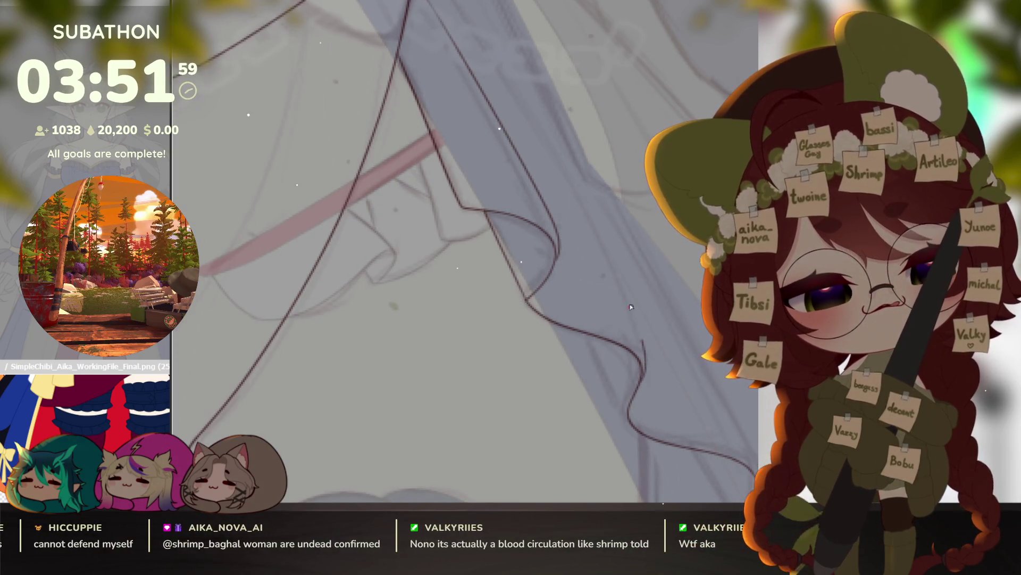
Step: Ink the ribbon's long fold line from the bottom curl up the skirt, redrawing it once
{"action": "scroll", "coordinate": [642, 388], "scroll_direction": "down", "scroll_amount": 3}
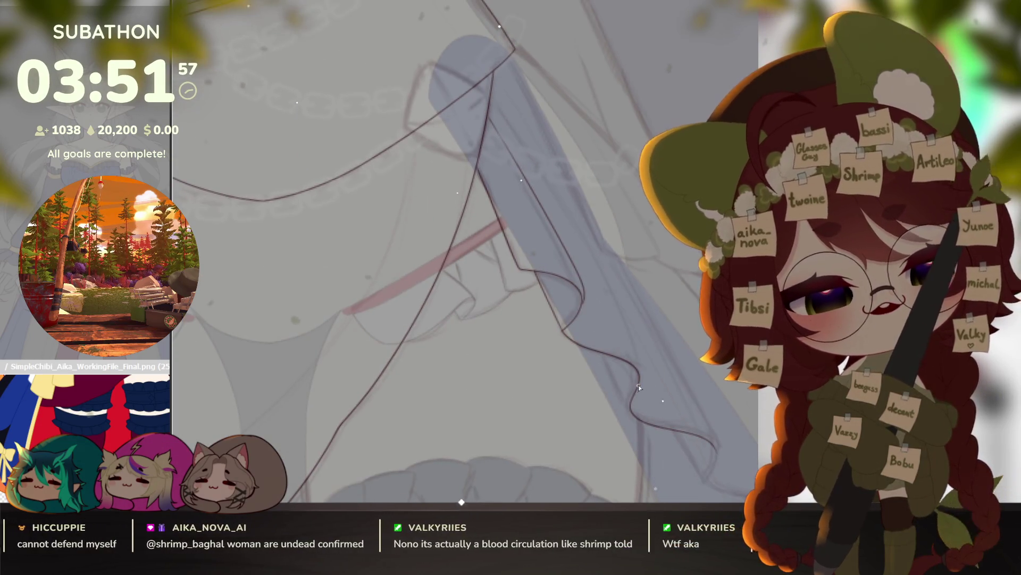
{"action": "scroll", "coordinate": [649, 383], "scroll_direction": "up", "scroll_amount": 1}
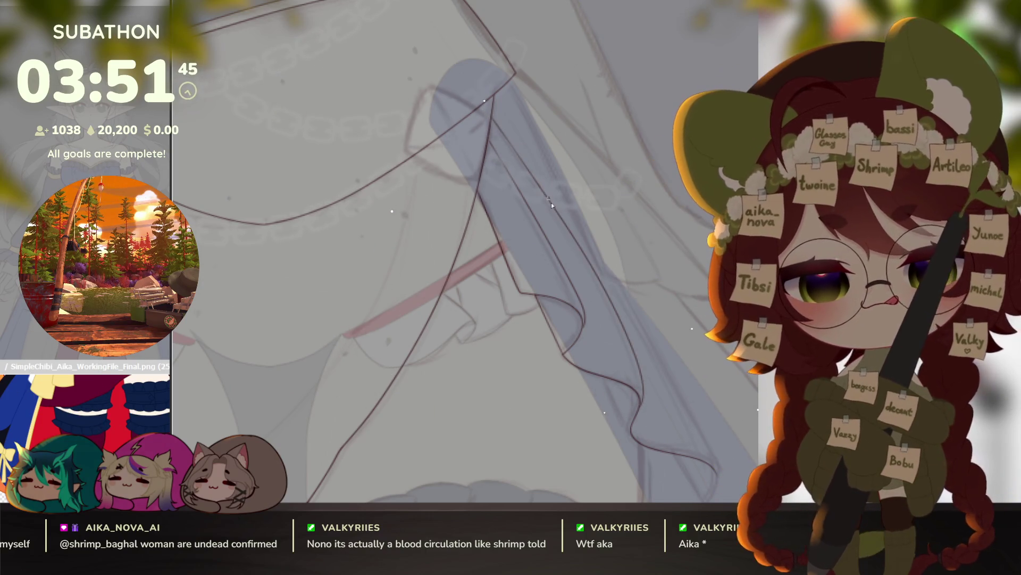
{"action": "scroll", "coordinate": [557, 347], "scroll_direction": "up", "scroll_amount": 3}
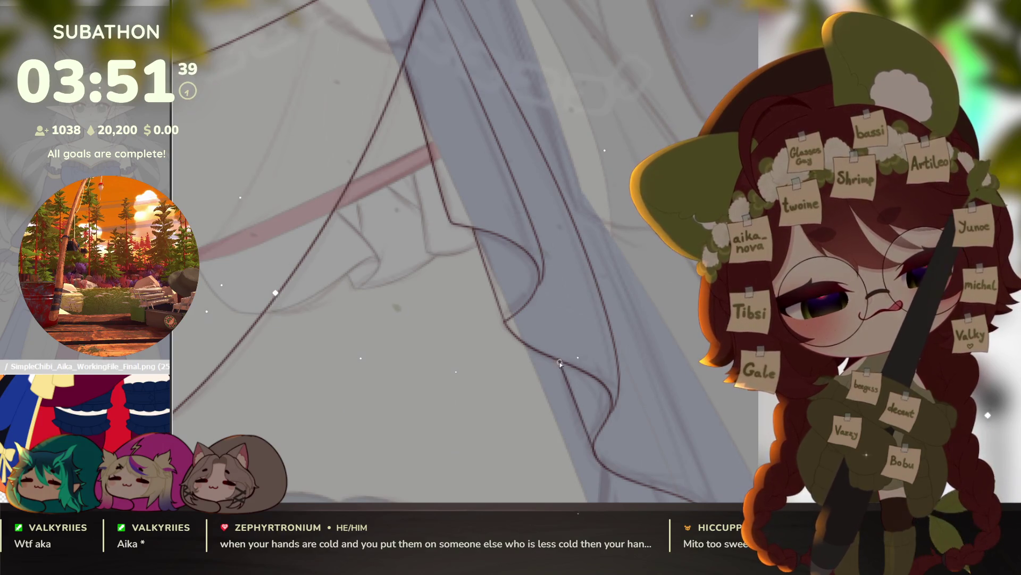
{"action": "scroll", "coordinate": [594, 404], "scroll_direction": "down", "scroll_amount": 3}
{"action": "scroll", "coordinate": [623, 399], "scroll_direction": "up", "scroll_amount": 3}
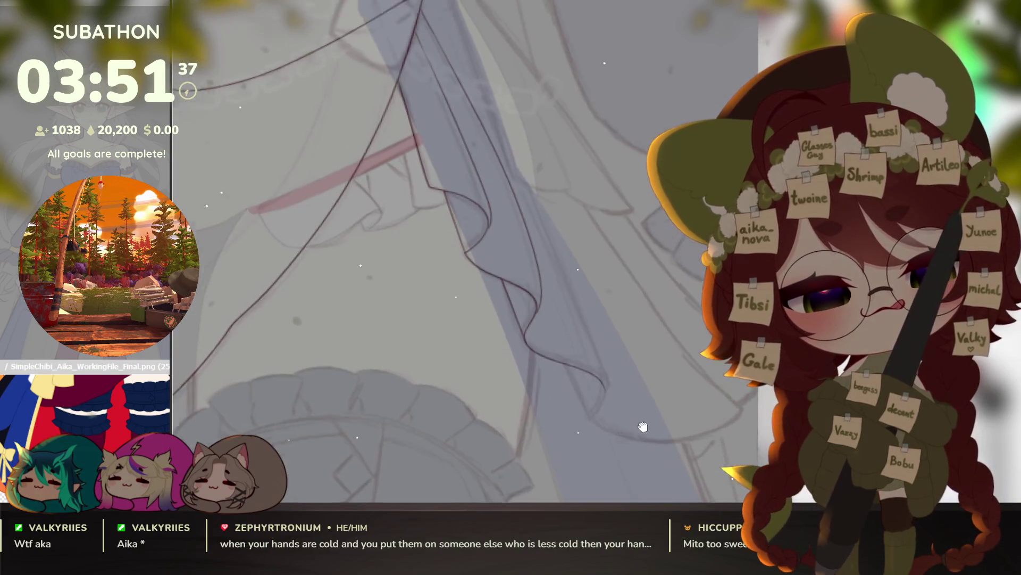
{"action": "left_click_drag", "start_coordinate": [627, 439], "coordinate": [634, 357]}
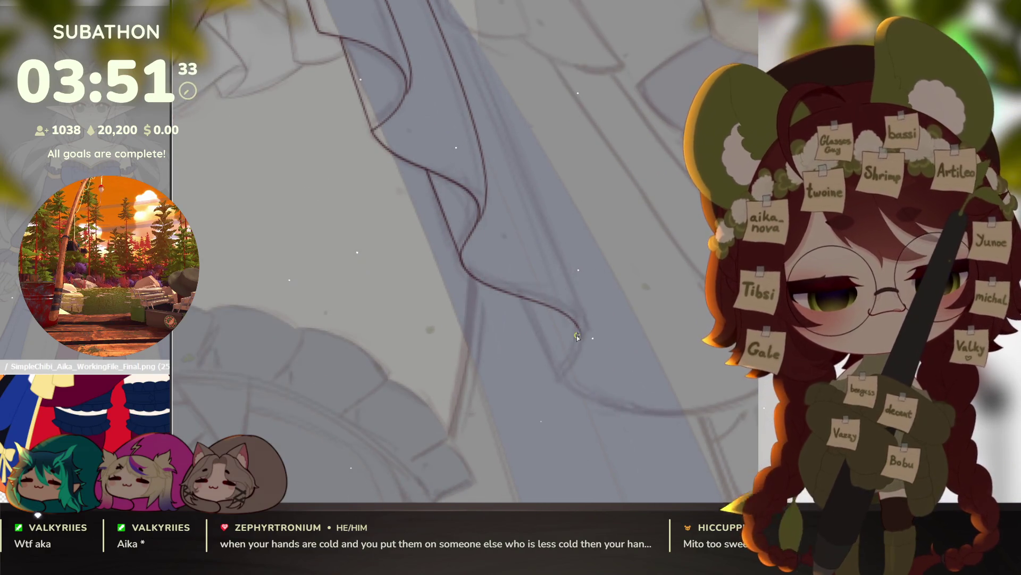
{"action": "mouse_move", "coordinate": [569, 368]}
{"action": "left_mouse_down"}
{"action": "mouse_move", "coordinate": [467, 409]}
{"action": "mouse_move", "coordinate": [598, 407]}
{"action": "mouse_move", "coordinate": [708, 341]}
{"action": "mouse_move", "coordinate": [680, 402]}
{"action": "left_mouse_up"}
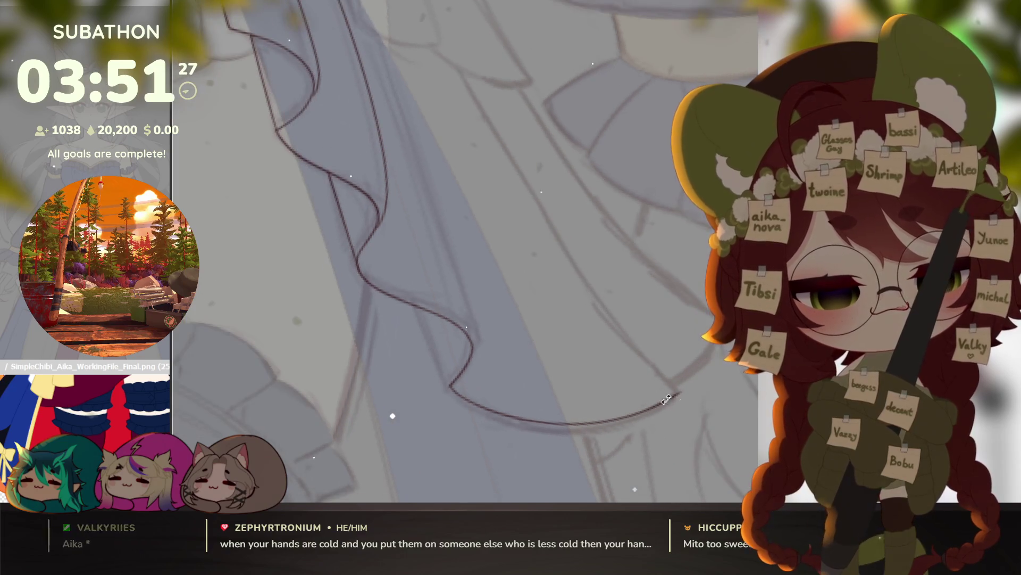
{"action": "mouse_move", "coordinate": [505, 345]}
{"action": "left_mouse_down"}
{"action": "mouse_move", "coordinate": [577, 437]}
{"action": "mouse_move", "coordinate": [560, 428]}
{"action": "left_mouse_up"}
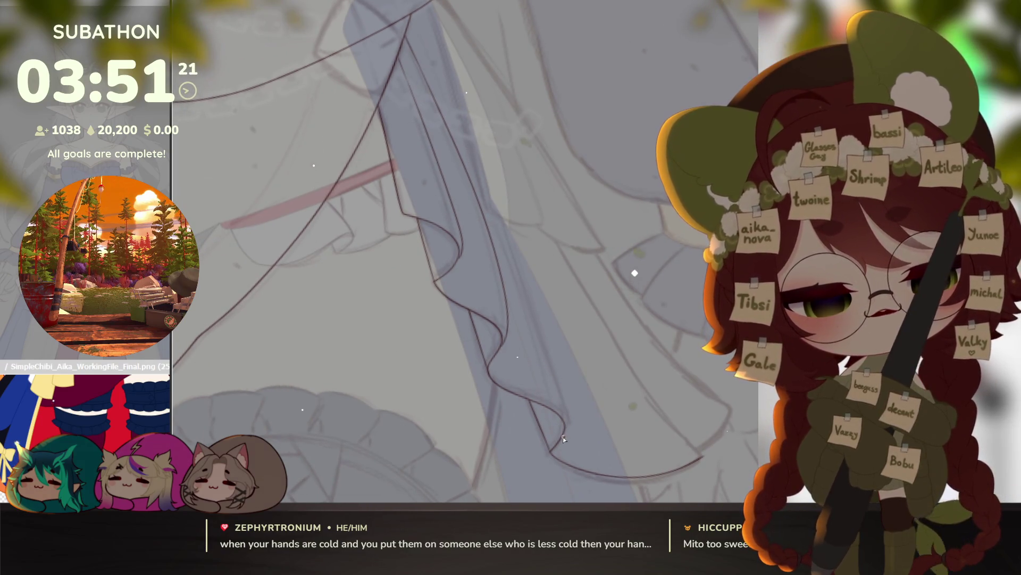
{"action": "left_click_drag", "start_coordinate": [567, 411], "coordinate": [407, 24]}
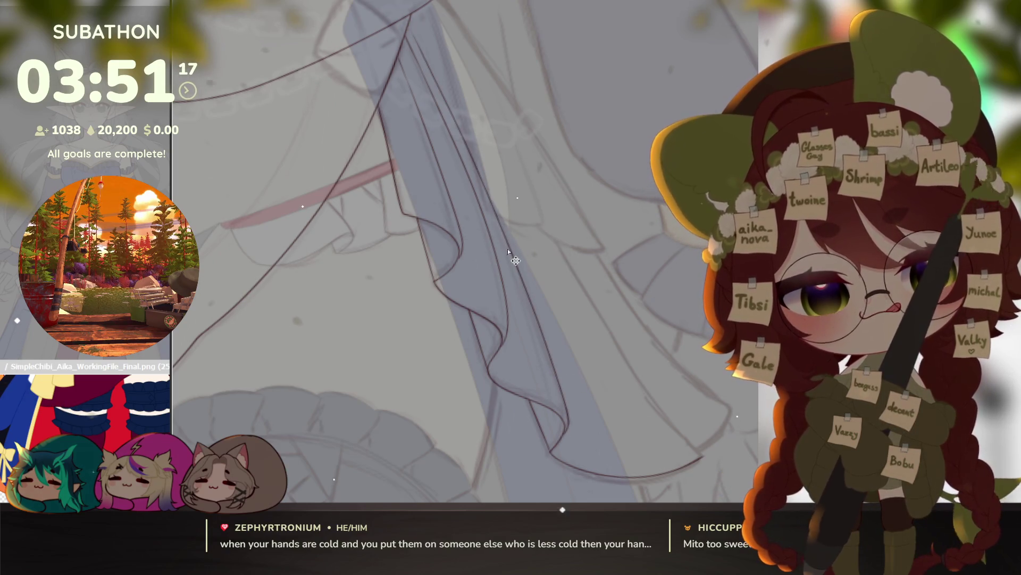
{"action": "key", "text": "ctrl+z"}
{"action": "left_click_drag", "start_coordinate": [572, 411], "coordinate": [476, 189]}
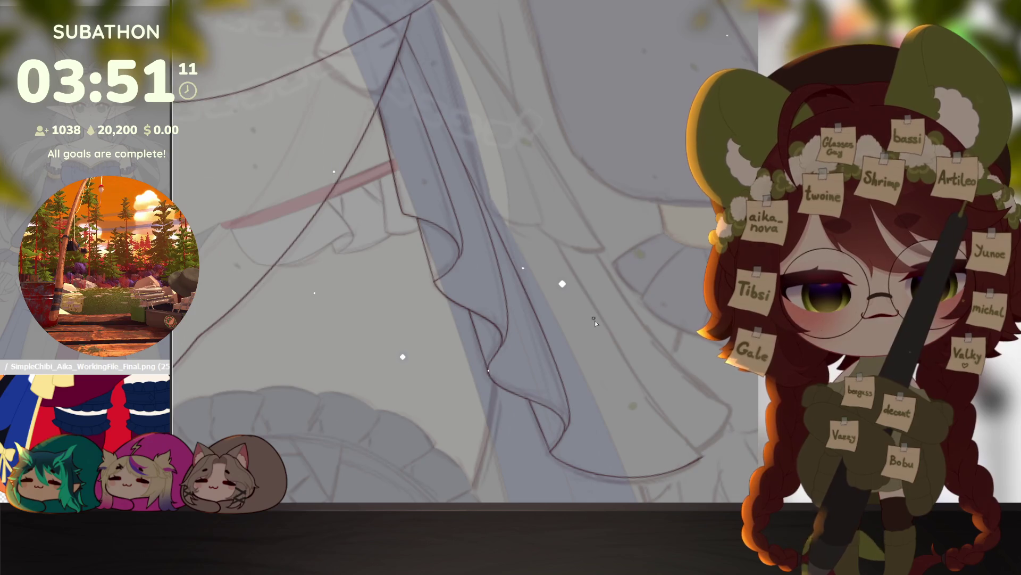
Step: Draw a short line up from the hanging fold's bottom curve
{"action": "scroll", "coordinate": [589, 313], "scroll_direction": "down", "scroll_amount": 3}
{"action": "scroll", "coordinate": [656, 389], "scroll_direction": "down", "scroll_amount": 3}
{"action": "scroll", "coordinate": [649, 380], "scroll_direction": "up", "scroll_amount": 6}
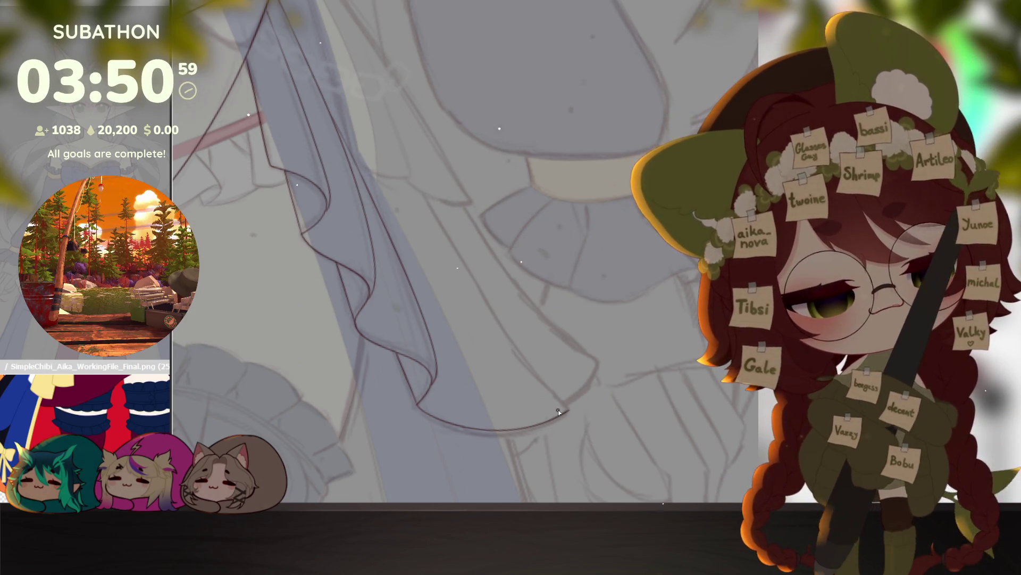
{"action": "mouse_move", "coordinate": [567, 407]}
{"action": "left_mouse_down"}
{"action": "mouse_move", "coordinate": [502, 328]}
{"action": "mouse_move", "coordinate": [475, 216]}
{"action": "mouse_move", "coordinate": [599, 360]}
{"action": "mouse_move", "coordinate": [580, 362]}
{"action": "mouse_move", "coordinate": [531, 411]}
{"action": "left_mouse_up"}
{"action": "scroll", "coordinate": [599, 359], "scroll_direction": "up", "scroll_amount": 2}
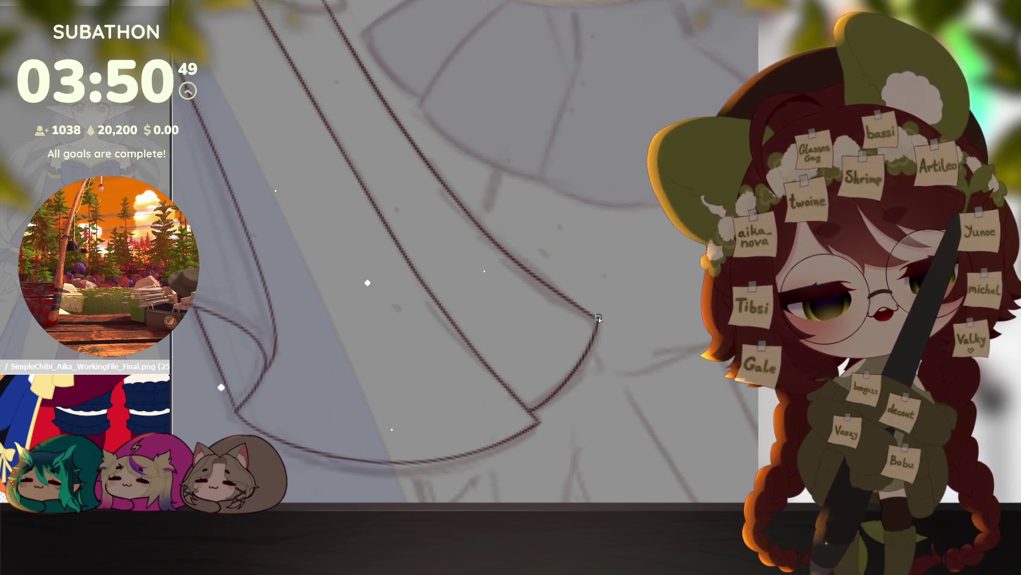
{"action": "scroll", "coordinate": [601, 304], "scroll_direction": "down", "scroll_amount": 2}
{"action": "scroll", "coordinate": [606, 299], "scroll_direction": "up", "scroll_amount": 3}
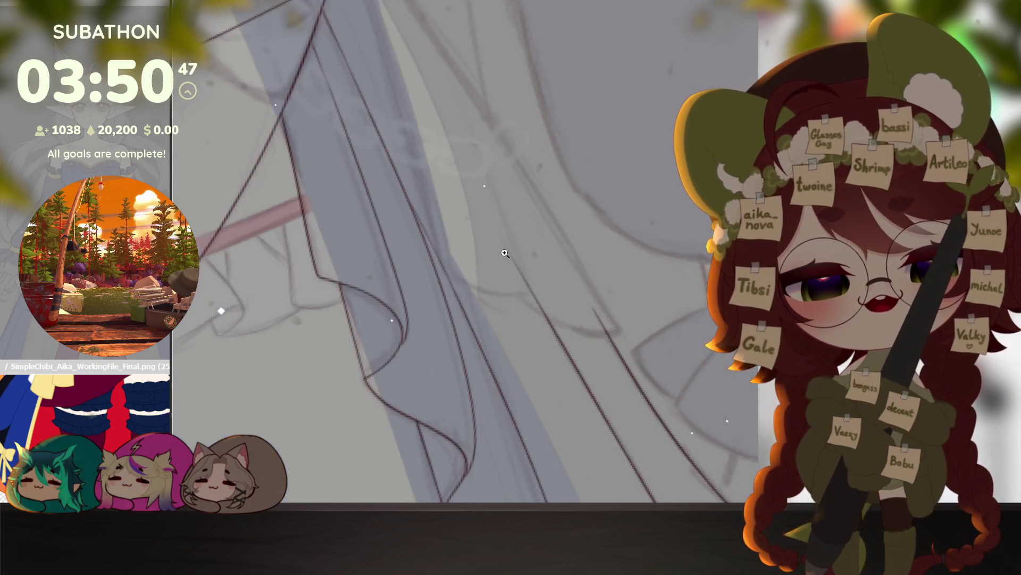
Step: Erase a stray piece of the diagonal line, then draw and extend a long diagonal edge stroke
{"action": "key", "text": "e"}
{"action": "left_click_drag", "start_coordinate": [531, 289], "coordinate": [554, 336]}
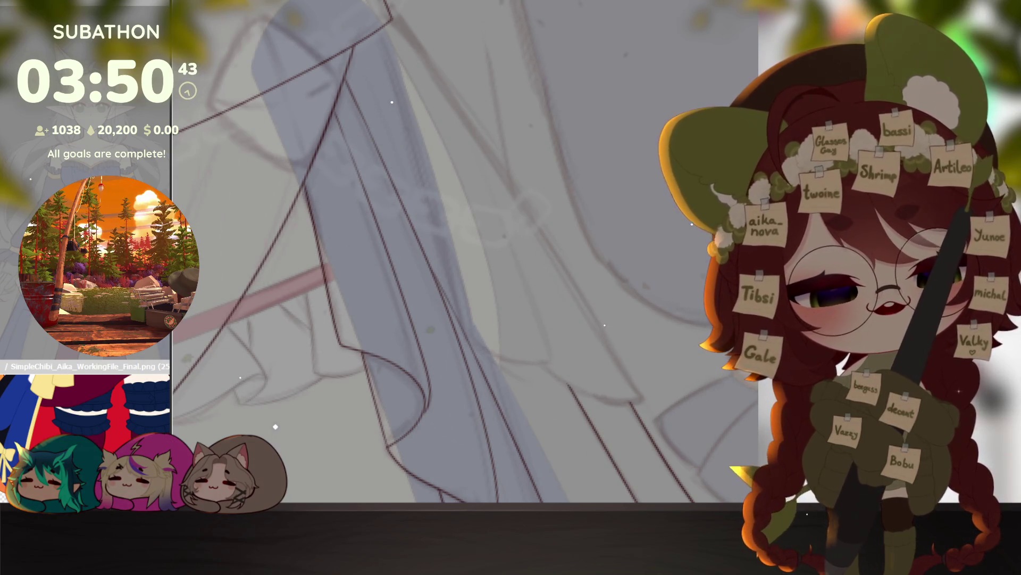
{"action": "left_click_drag", "start_coordinate": [403, 36], "coordinate": [644, 409]}
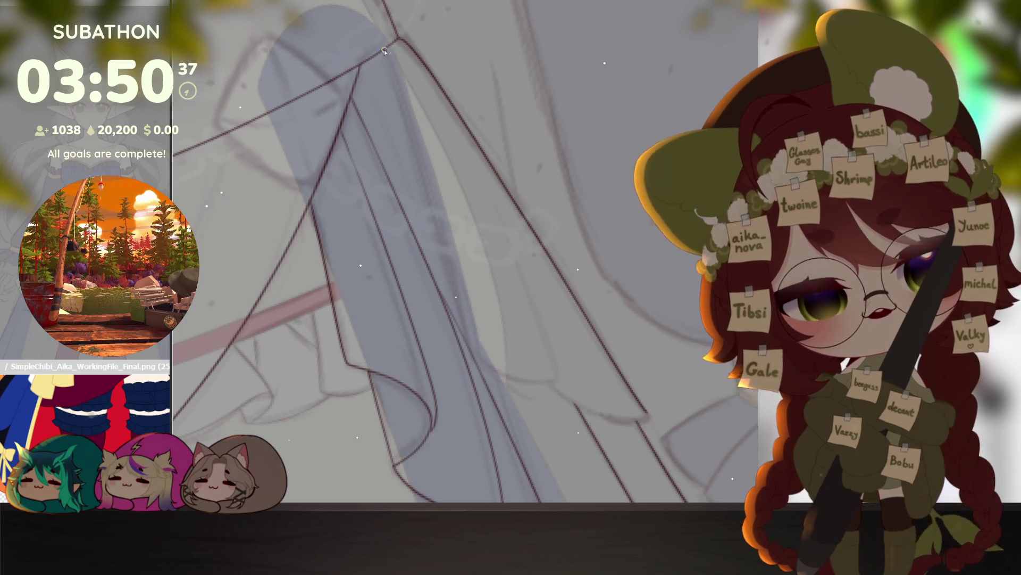
{"action": "mouse_move", "coordinate": [384, 53]}
{"action": "left_mouse_down"}
{"action": "mouse_move", "coordinate": [521, 378]}
{"action": "mouse_move", "coordinate": [561, 378]}
{"action": "mouse_move", "coordinate": [476, 165]}
{"action": "left_mouse_up"}
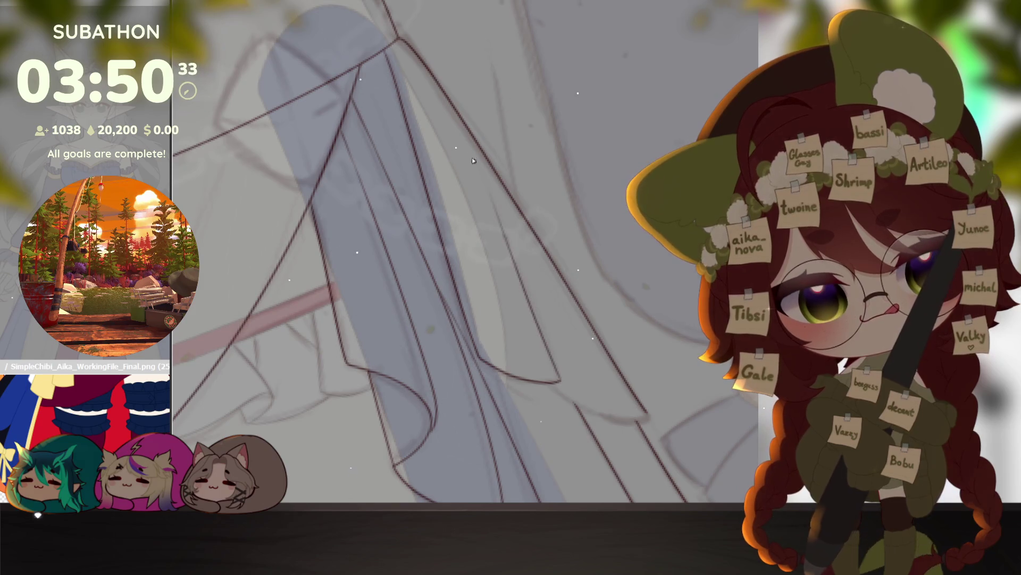
{"action": "left_click_drag", "start_coordinate": [523, 261], "coordinate": [461, 140]}
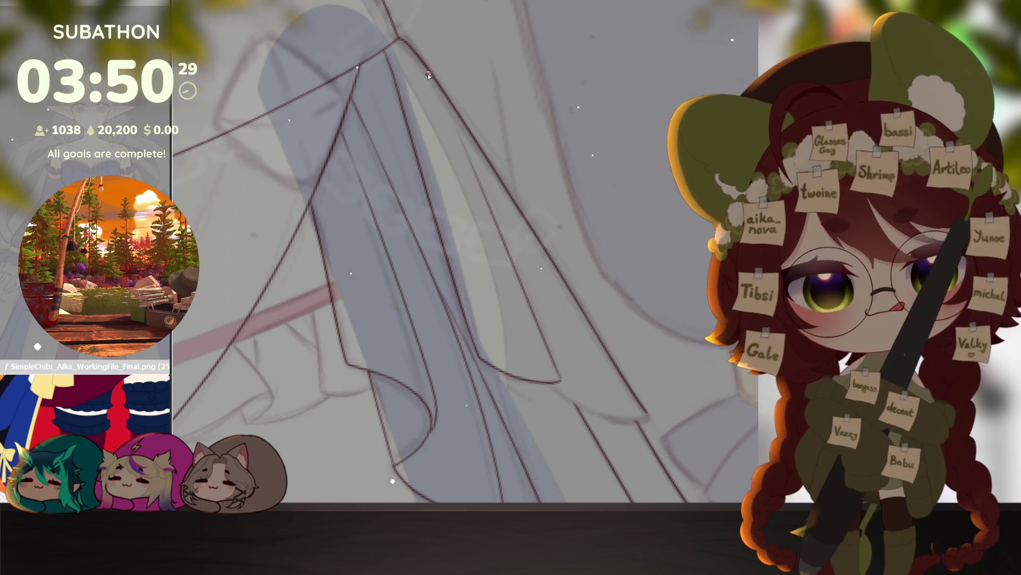
{"action": "mouse_move", "coordinate": [508, 257]}
{"action": "left_mouse_down"}
{"action": "mouse_move", "coordinate": [564, 340]}
{"action": "mouse_move", "coordinate": [620, 378]}
{"action": "mouse_move", "coordinate": [643, 322]}
{"action": "mouse_move", "coordinate": [585, 362]}
{"action": "mouse_move", "coordinate": [650, 348]}
{"action": "mouse_move", "coordinate": [654, 477]}
{"action": "mouse_move", "coordinate": [666, 371]}
{"action": "mouse_move", "coordinate": [662, 392]}
{"action": "left_mouse_up"}
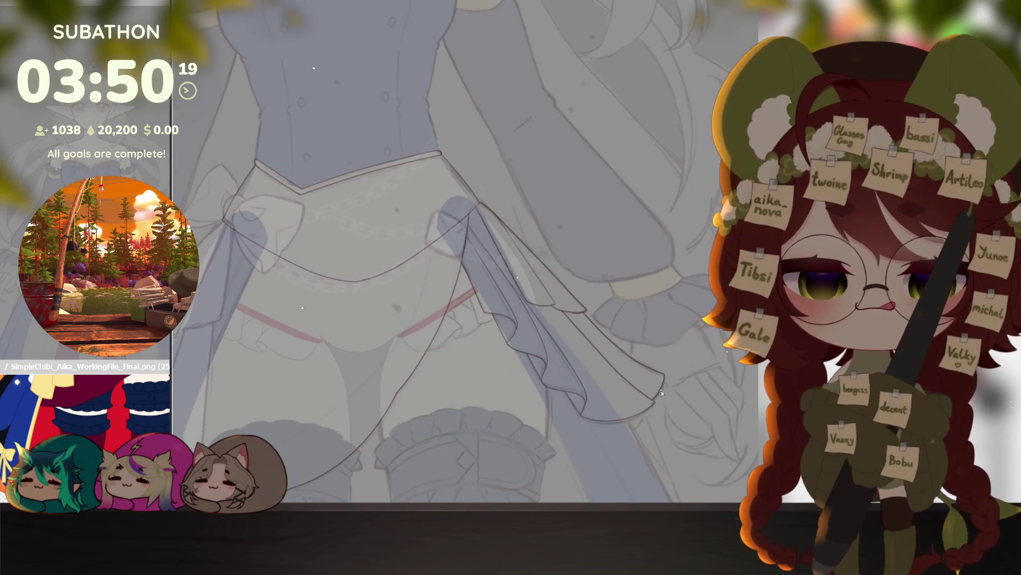
{"action": "scroll", "coordinate": [481, 205], "scroll_direction": "up", "scroll_amount": 5}
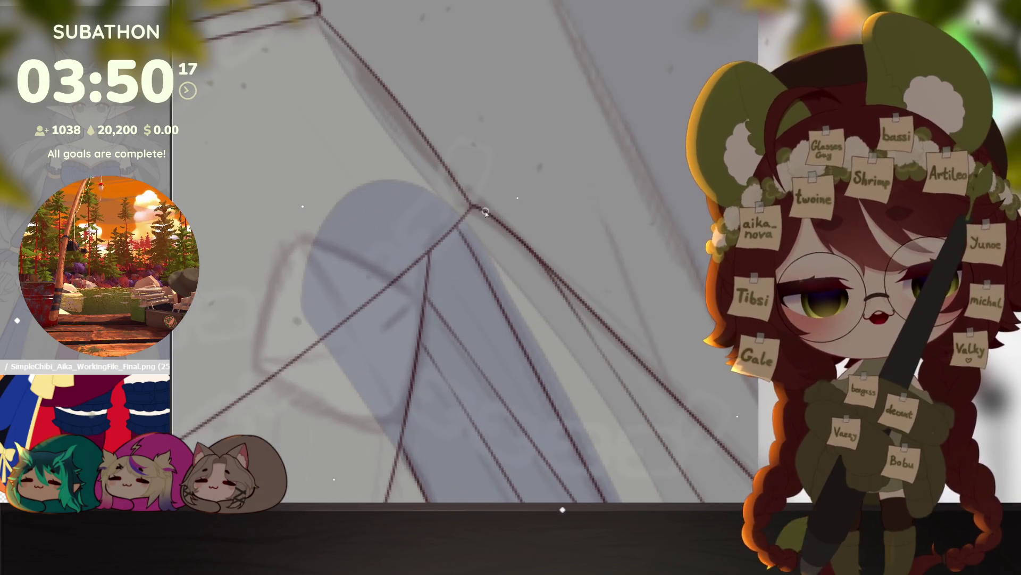
{"action": "scroll", "coordinate": [535, 282], "scroll_direction": "down", "scroll_amount": 3}
{"action": "scroll", "coordinate": [526, 303], "scroll_direction": "up", "scroll_amount": 3}
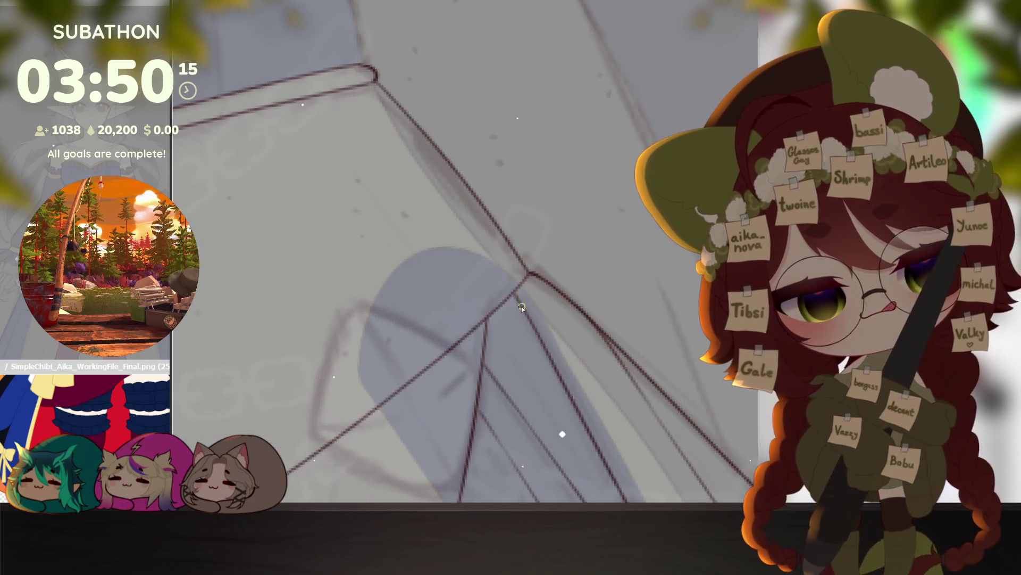
{"action": "scroll", "coordinate": [522, 310], "scroll_direction": "down", "scroll_amount": 5}
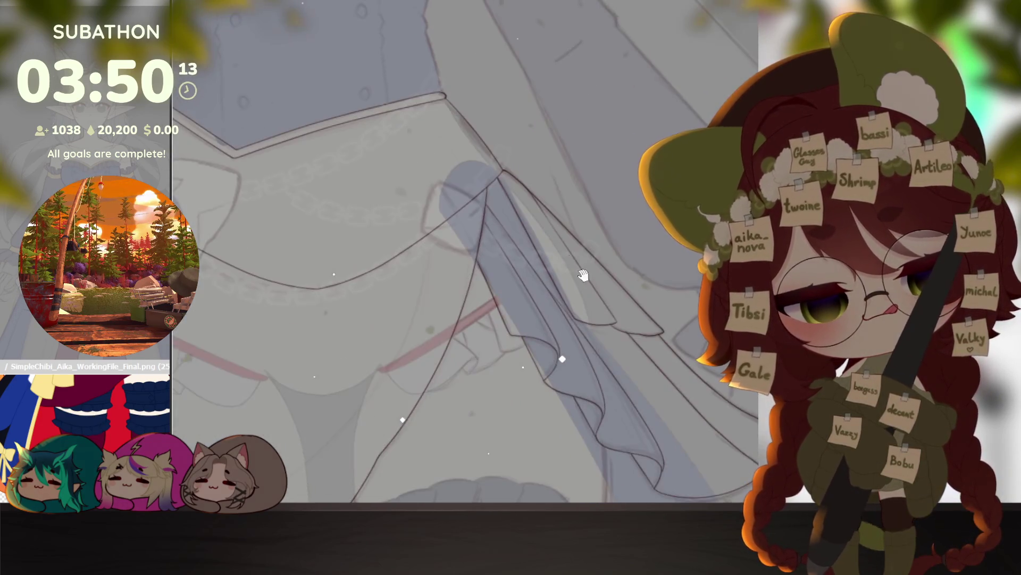
{"action": "scroll", "coordinate": [687, 367], "scroll_direction": "down", "scroll_amount": 5}
{"action": "left_click_drag", "start_coordinate": [699, 391], "coordinate": [687, 367]}
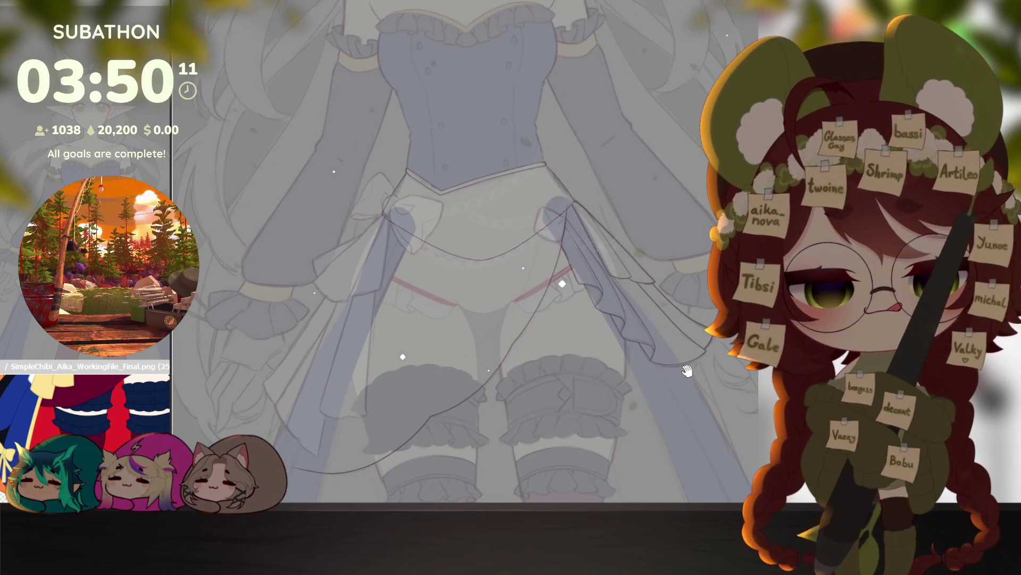
{"action": "scroll", "coordinate": [667, 355], "scroll_direction": "up", "scroll_amount": 5}
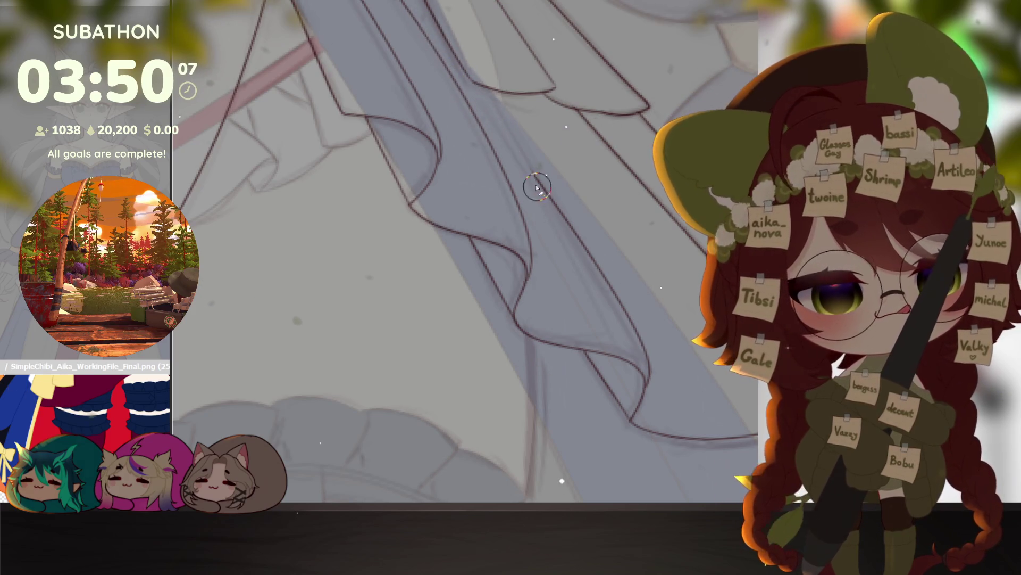
{"action": "left_click_drag", "start_coordinate": [526, 173], "coordinate": [564, 288]}
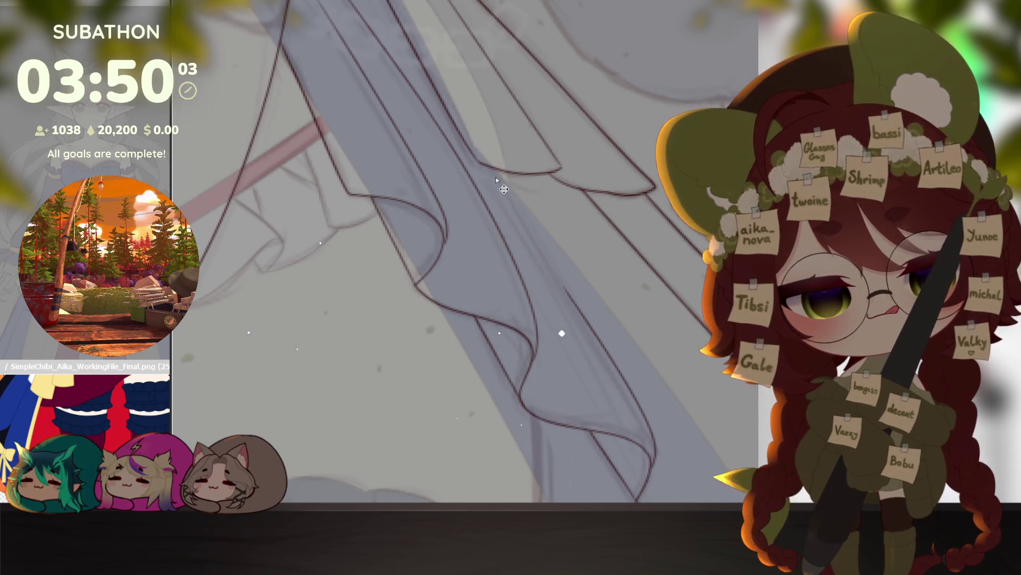
{"action": "key", "text": "ctrl+0"}
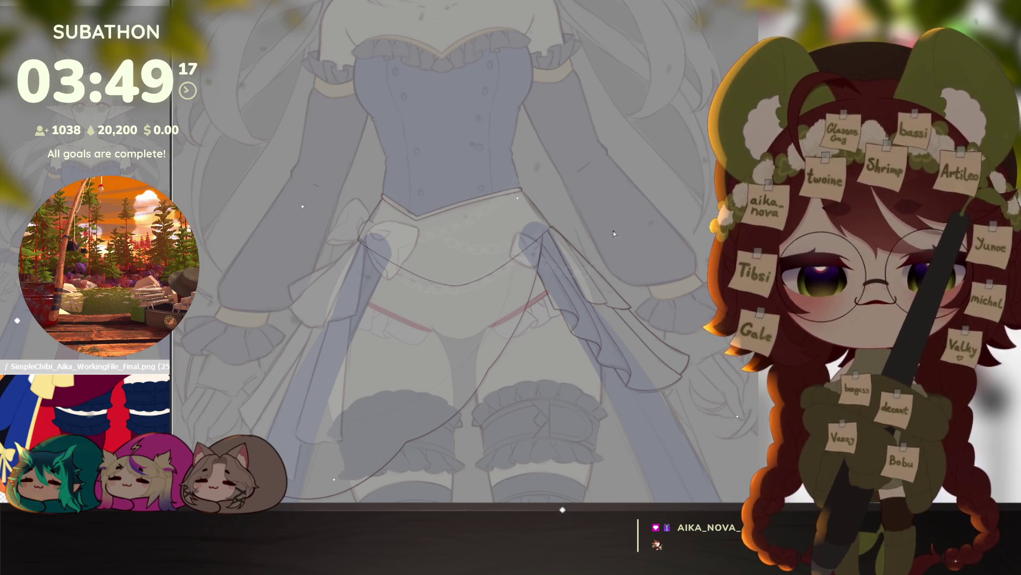
{"action": "scroll", "coordinate": [684, 345], "scroll_direction": "down", "scroll_amount": 1}
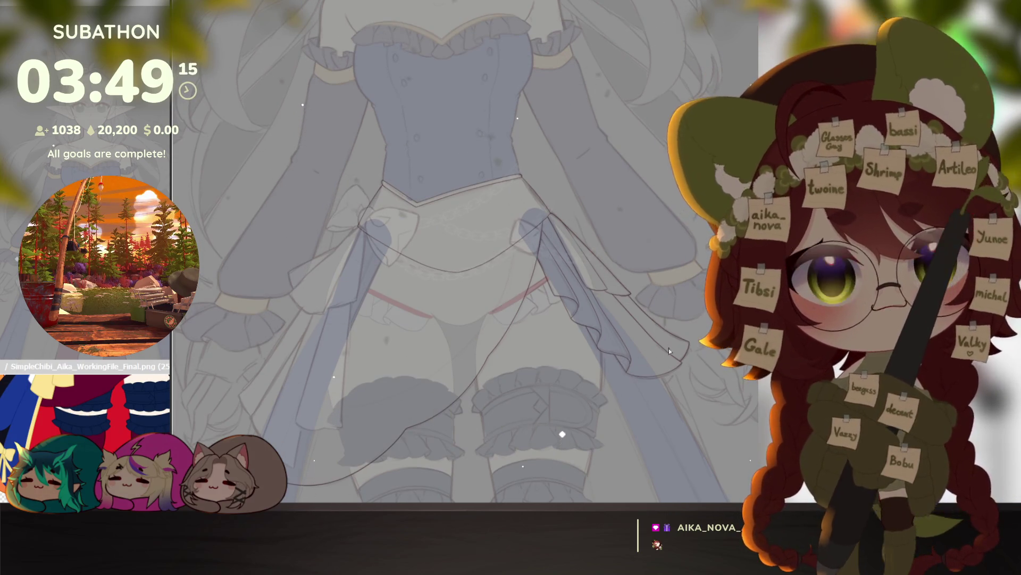
{"action": "left_click", "coordinate": [651, 394]}
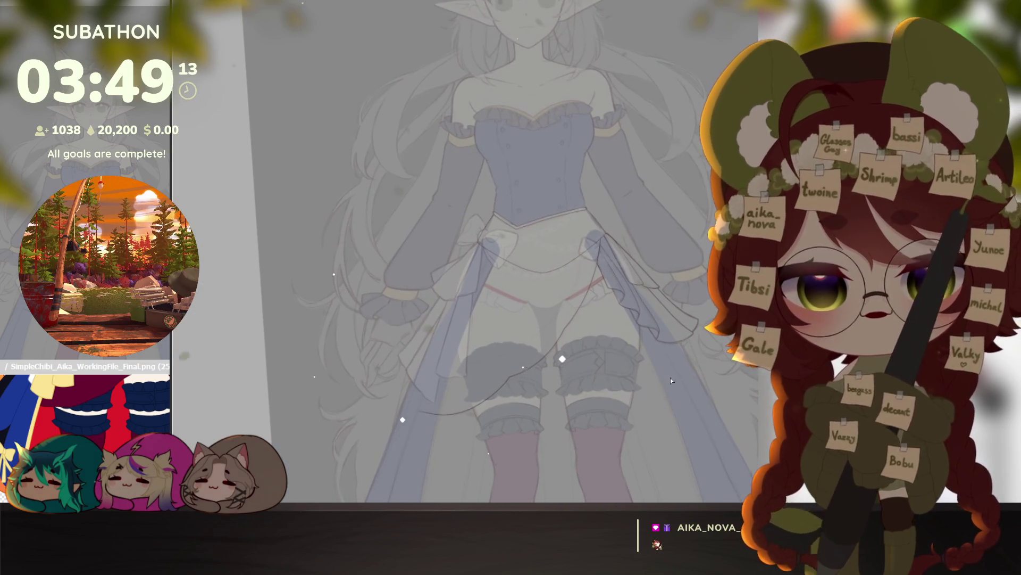
{"action": "scroll", "coordinate": [690, 393], "scroll_direction": "down", "scroll_amount": 5}
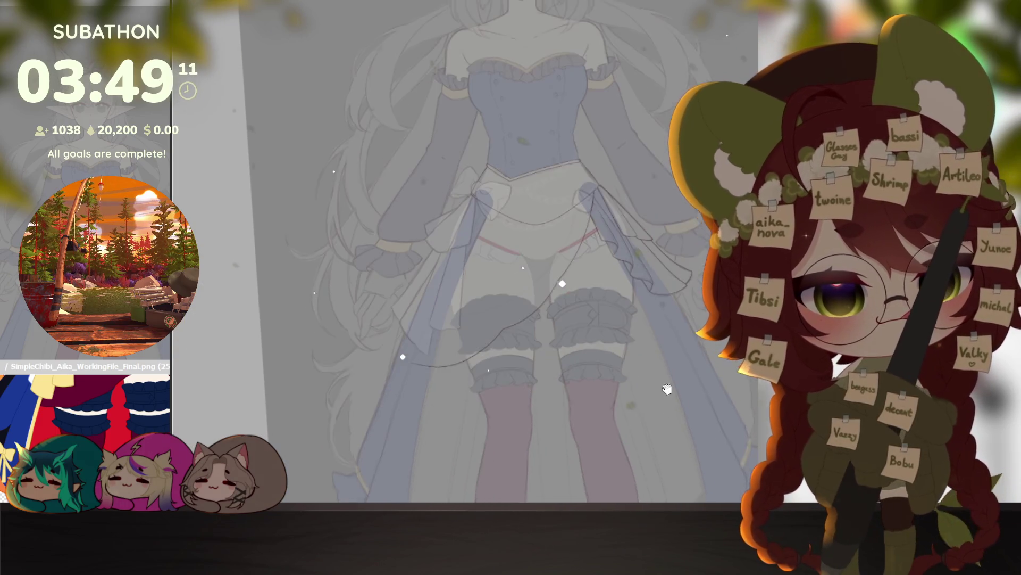
{"action": "scroll", "coordinate": [691, 393], "scroll_direction": "down", "scroll_amount": 1}
{"action": "left_click_drag", "start_coordinate": [691, 392], "coordinate": [683, 389]}
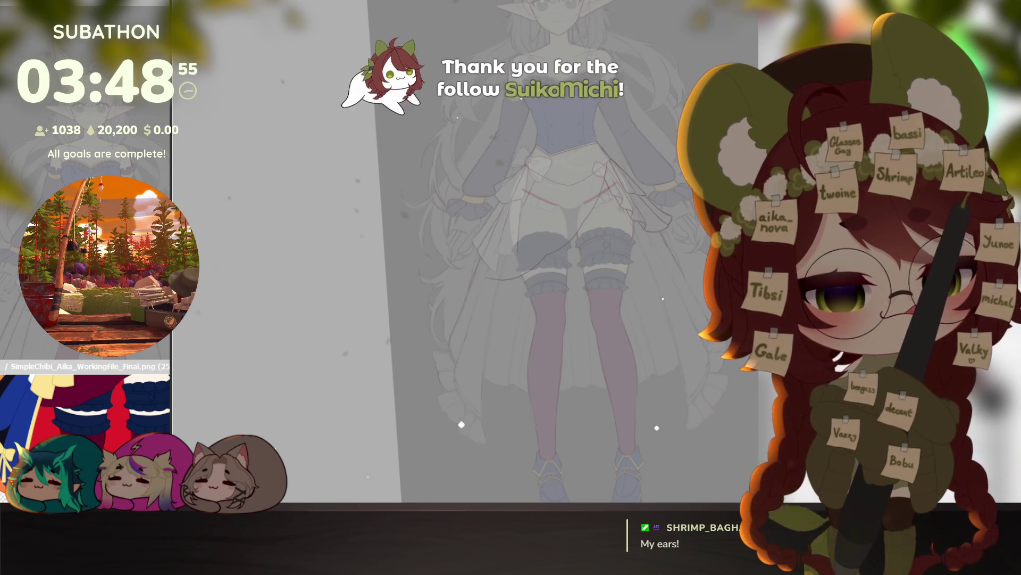
{"action": "scroll", "coordinate": [710, 395], "scroll_direction": "up", "scroll_amount": 5}
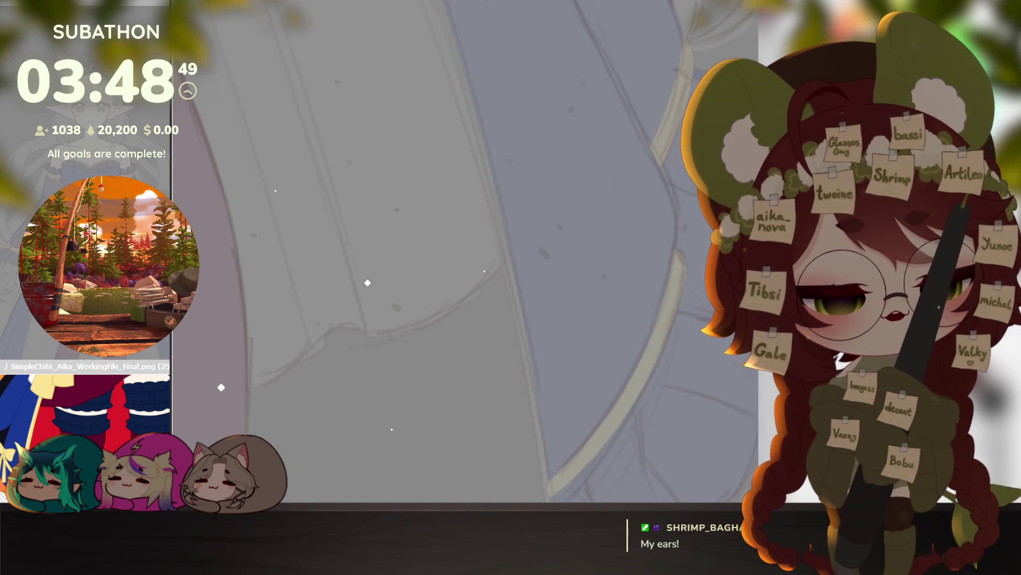
Step: Paint a yellow trim stroke along the overskirt's curved edge, keeping it after a trial erase
{"action": "left_click_drag", "start_coordinate": [681, 255], "coordinate": [551, 492]}
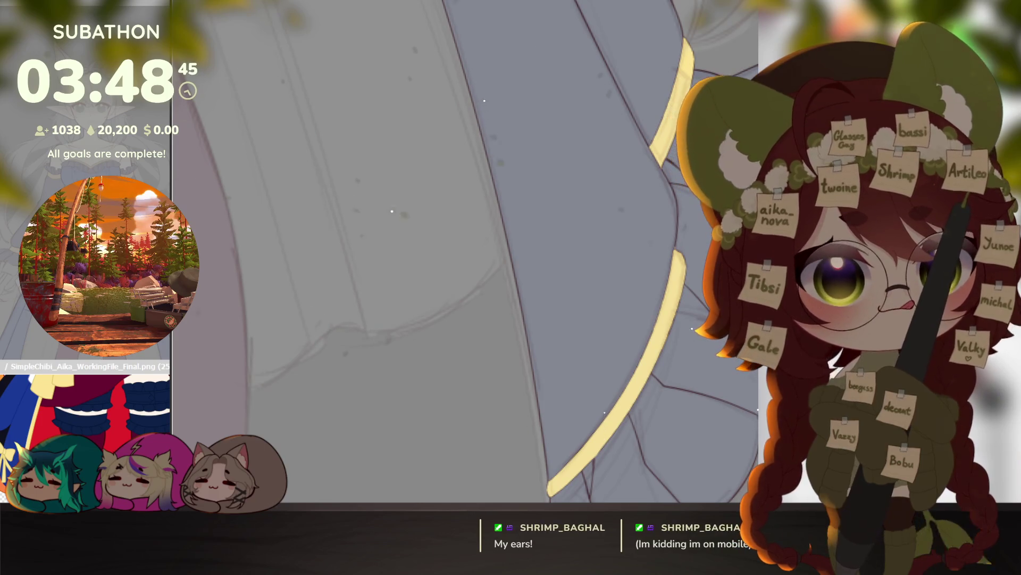
{"action": "scroll", "coordinate": [667, 386], "scroll_direction": "down", "scroll_amount": 3}
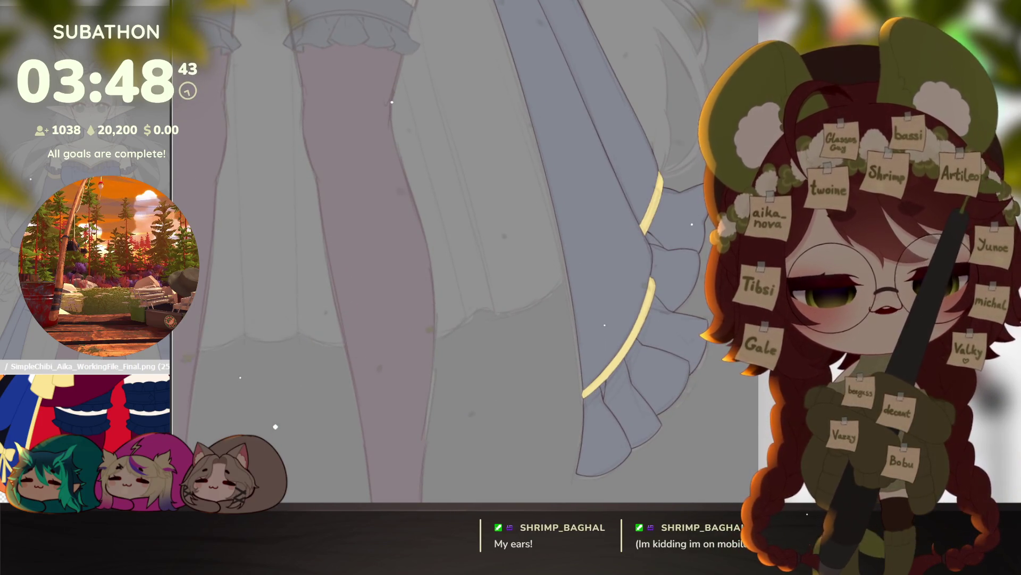
{"action": "scroll", "coordinate": [590, 396], "scroll_direction": "up", "scroll_amount": 2}
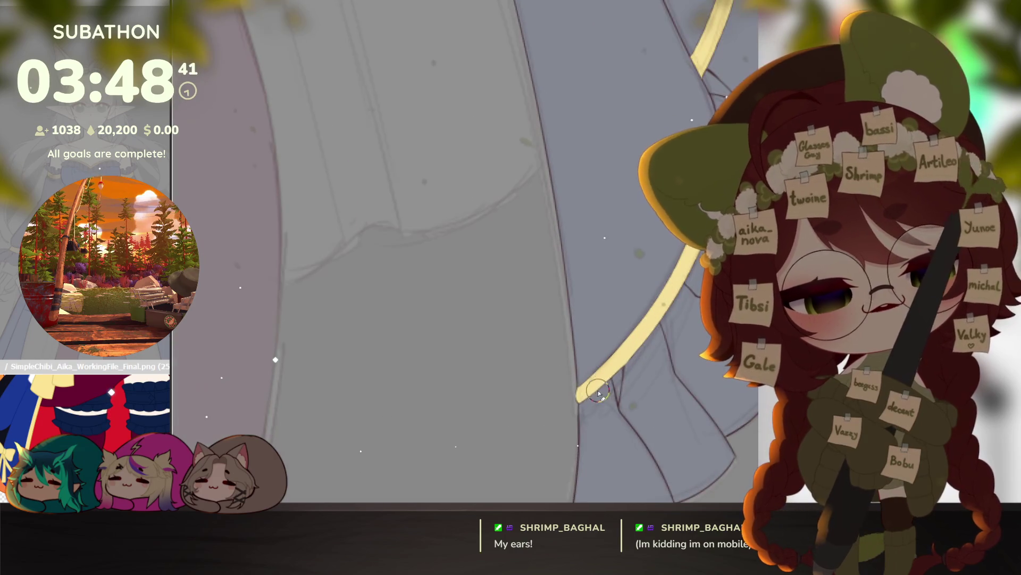
{"action": "left_click_drag", "start_coordinate": [592, 405], "coordinate": [684, 266]}
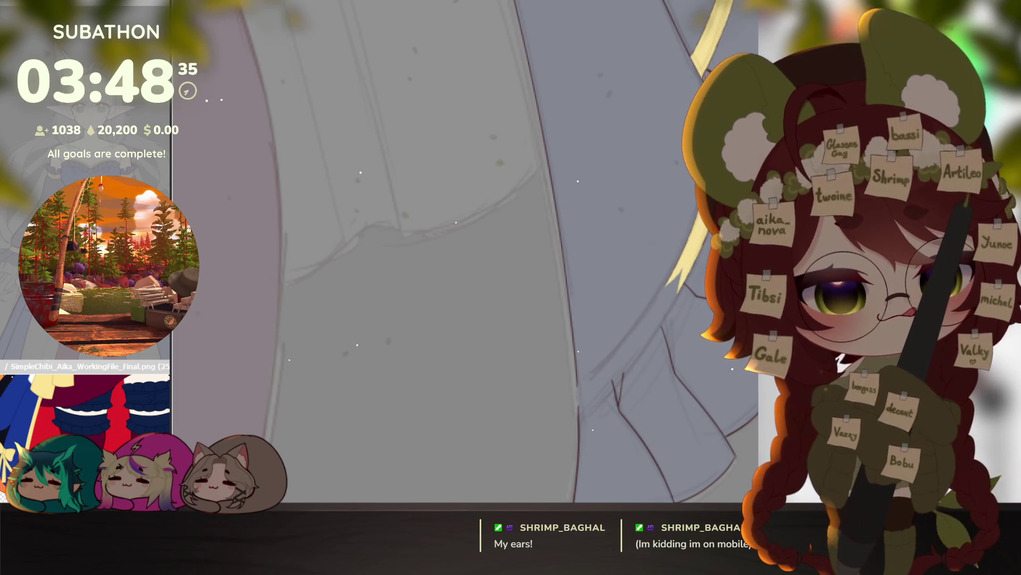
{"action": "key", "text": "ctrl+z"}
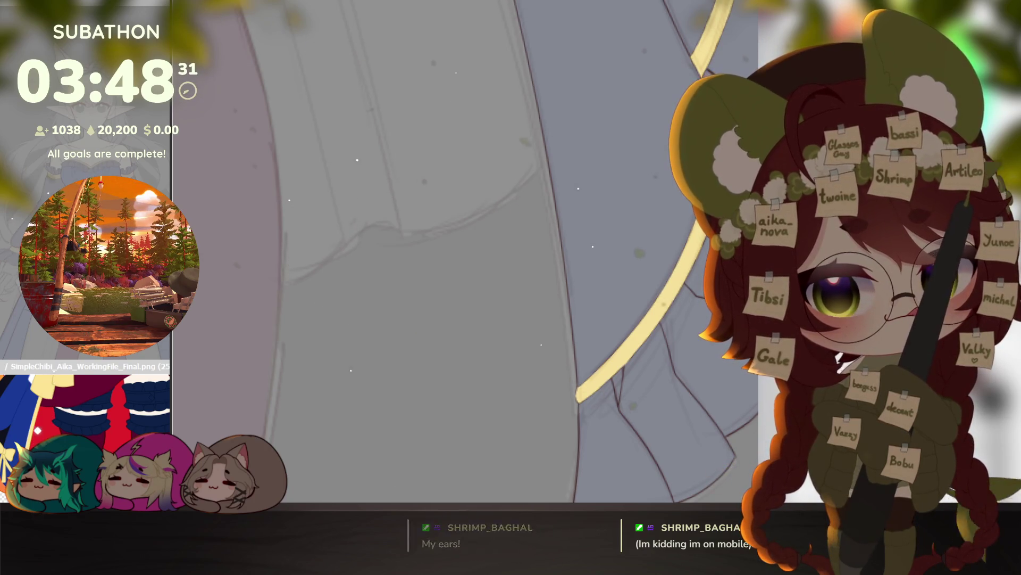
{"action": "scroll", "coordinate": [585, 391], "scroll_direction": "down", "scroll_amount": 3}
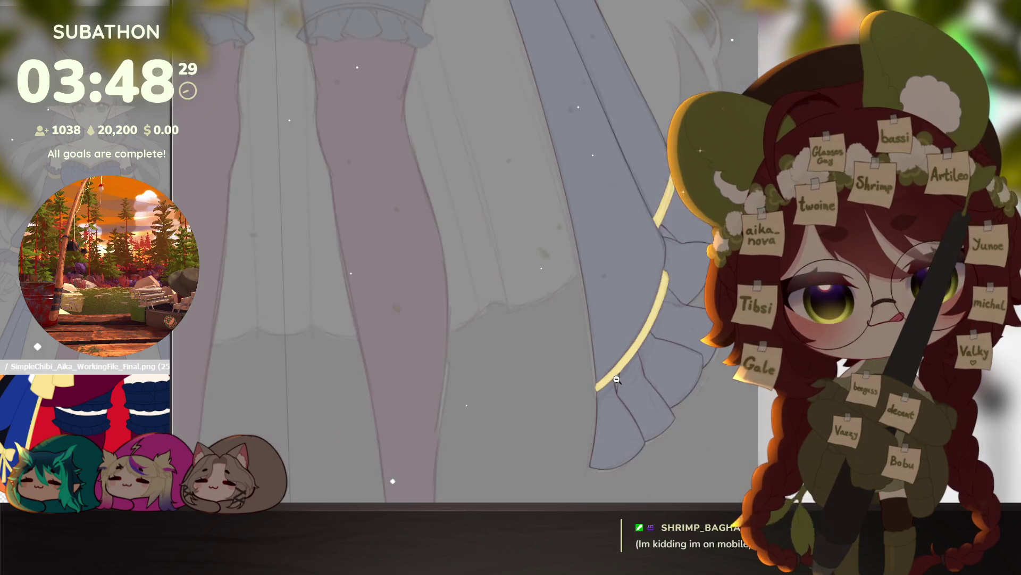
{"action": "scroll", "coordinate": [620, 380], "scroll_direction": "up", "scroll_amount": 3}
{"action": "scroll", "coordinate": [623, 376], "scroll_direction": "up", "scroll_amount": 2}
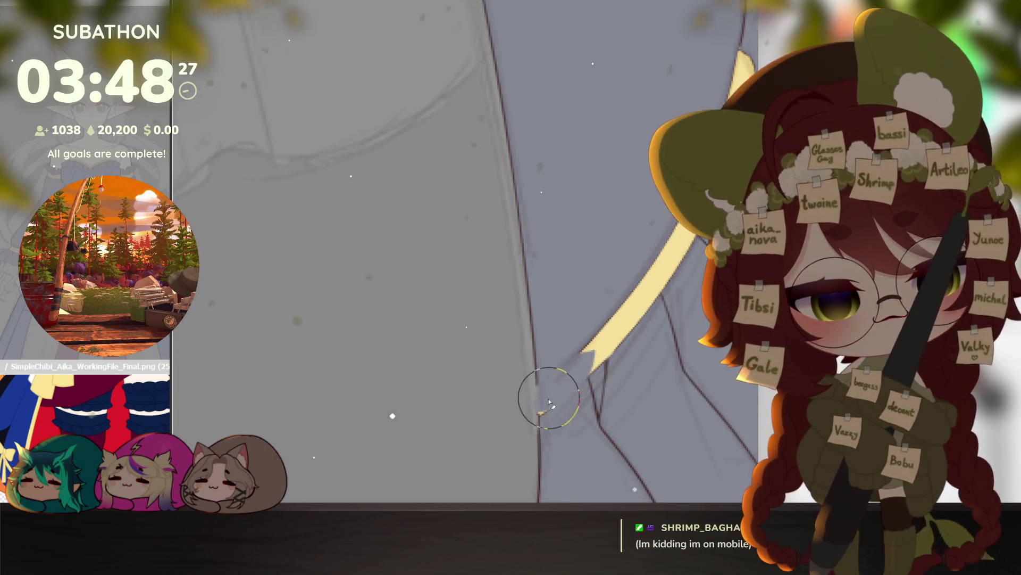
{"action": "scroll", "coordinate": [665, 224], "scroll_direction": "down", "scroll_amount": 3}
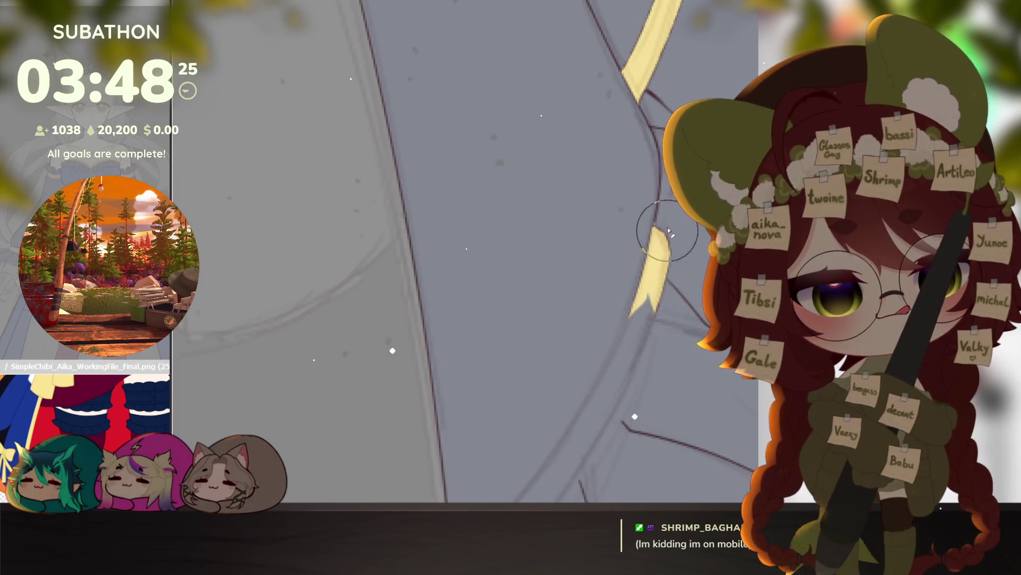
{"action": "scroll", "coordinate": [652, 289], "scroll_direction": "up", "scroll_amount": 3}
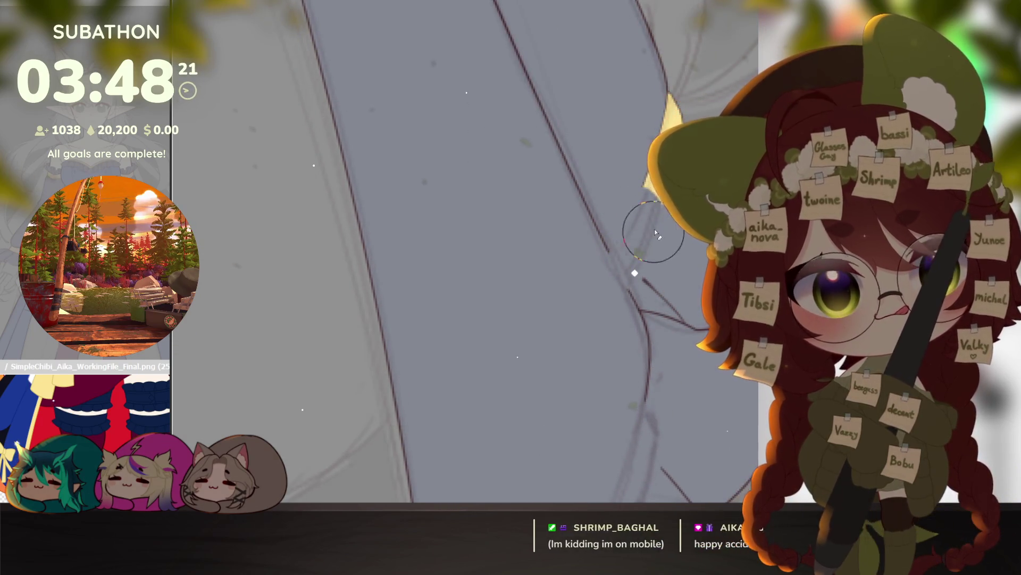
Step: Shrink the brush and ink two dark fold lines down the skirt toward the hem
{"action": "scroll", "coordinate": [649, 239], "scroll_direction": "down", "scroll_amount": 3}
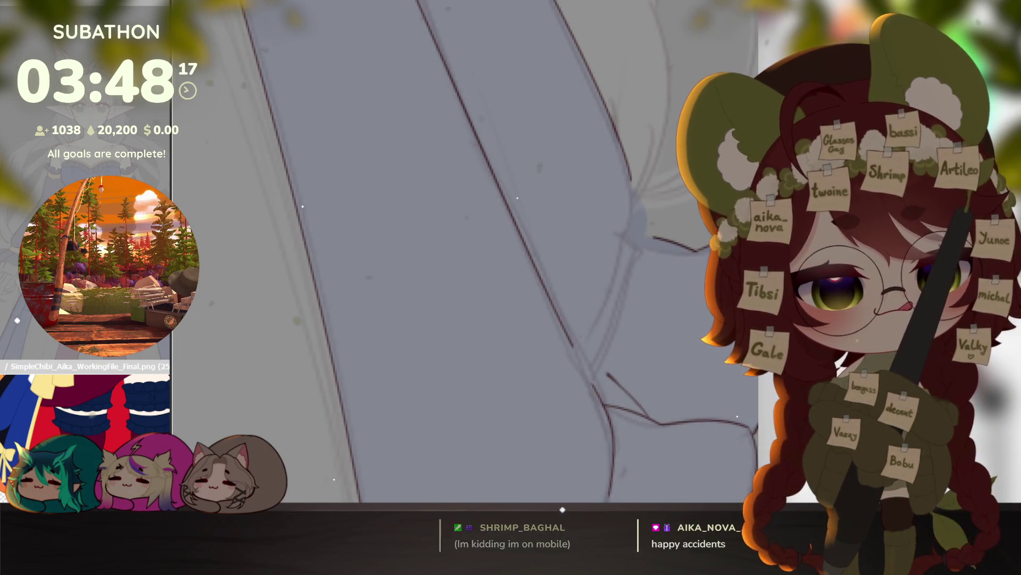
{"action": "scroll", "coordinate": [588, 365], "scroll_direction": "up", "scroll_amount": 2}
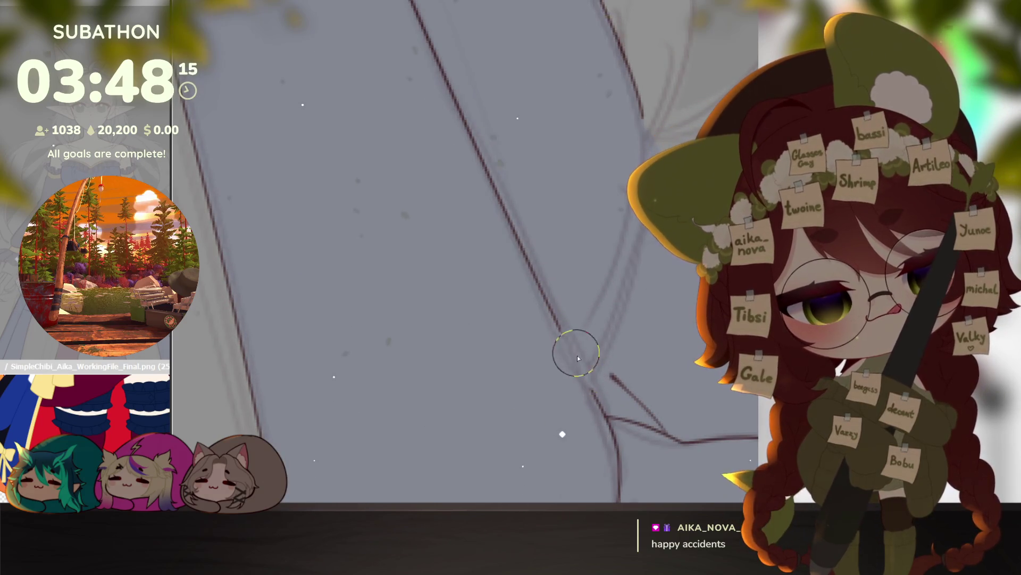
{"action": "key", "text": "bracketleft"}
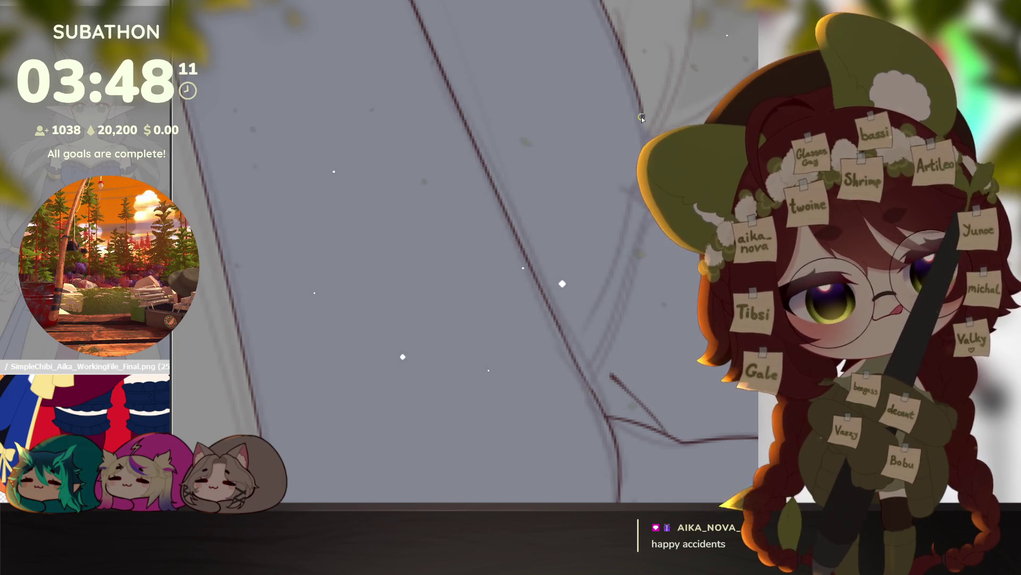
{"action": "left_click_drag", "start_coordinate": [641, 135], "coordinate": [621, 236]}
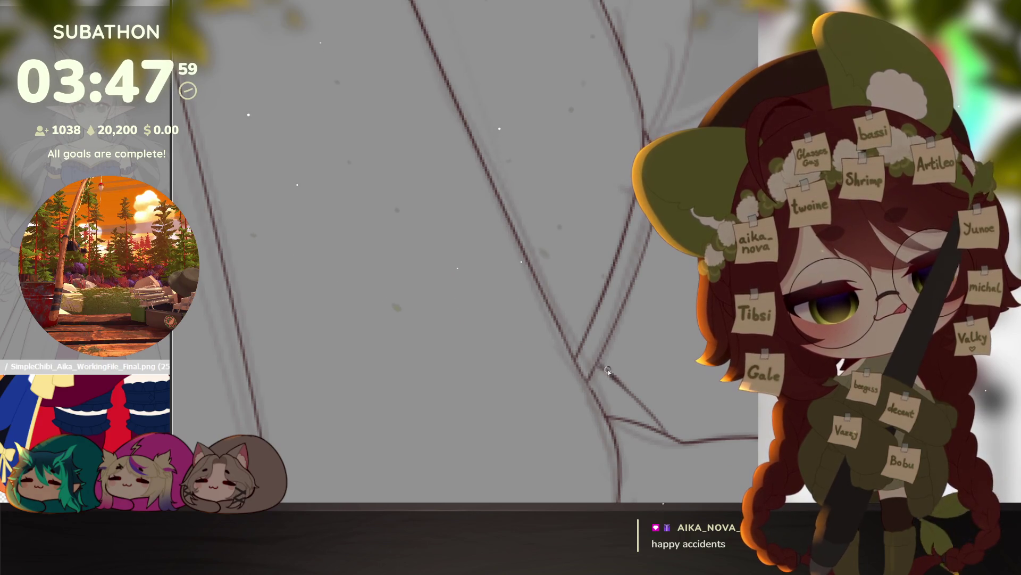
{"action": "scroll", "coordinate": [665, 400], "scroll_direction": "down", "scroll_amount": 3}
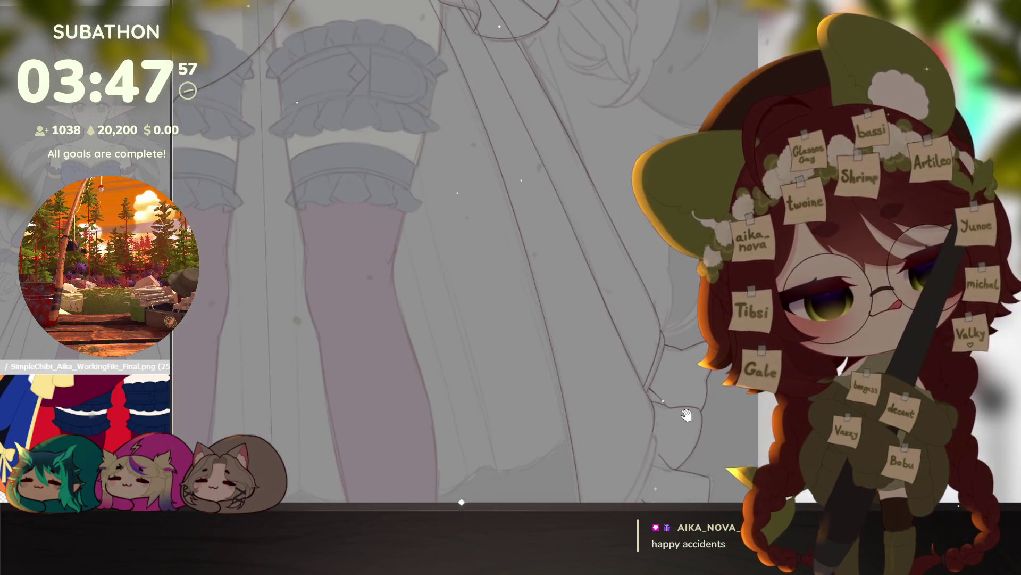
{"action": "scroll", "coordinate": [622, 366], "scroll_direction": "up", "scroll_amount": 3}
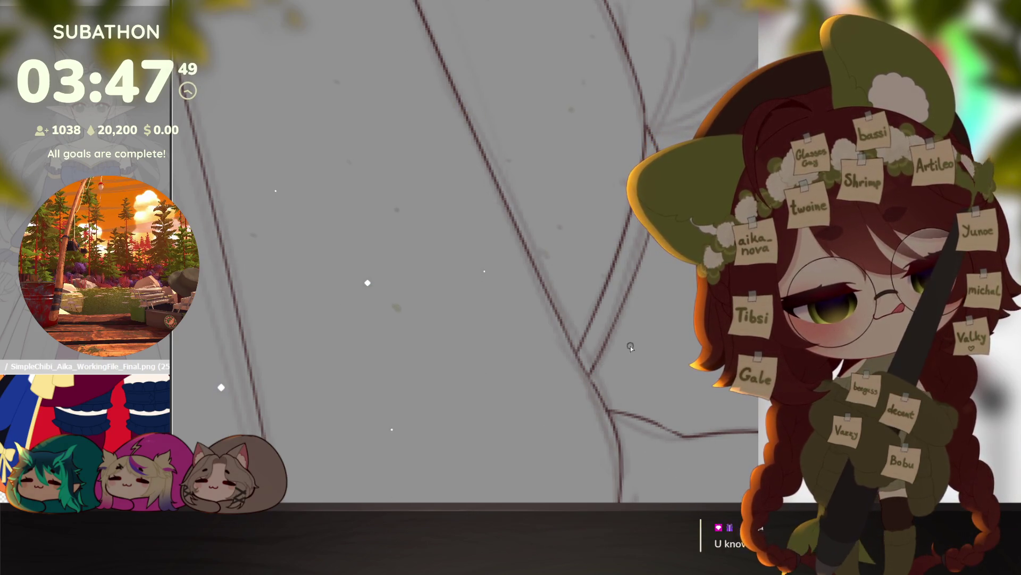
{"action": "left_click_drag", "start_coordinate": [603, 347], "coordinate": [676, 435]}
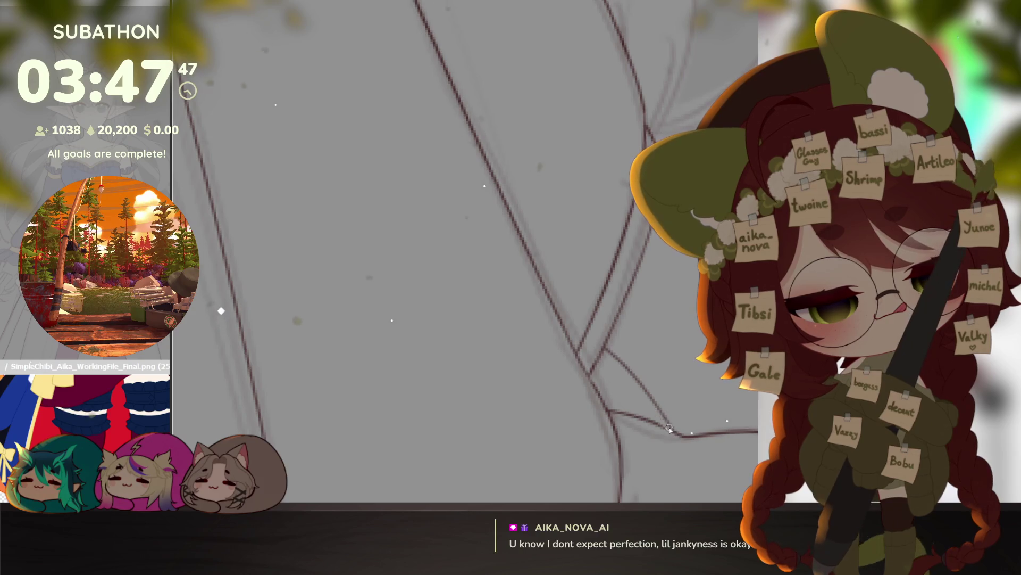
{"action": "scroll", "coordinate": [665, 415], "scroll_direction": "down", "scroll_amount": 3}
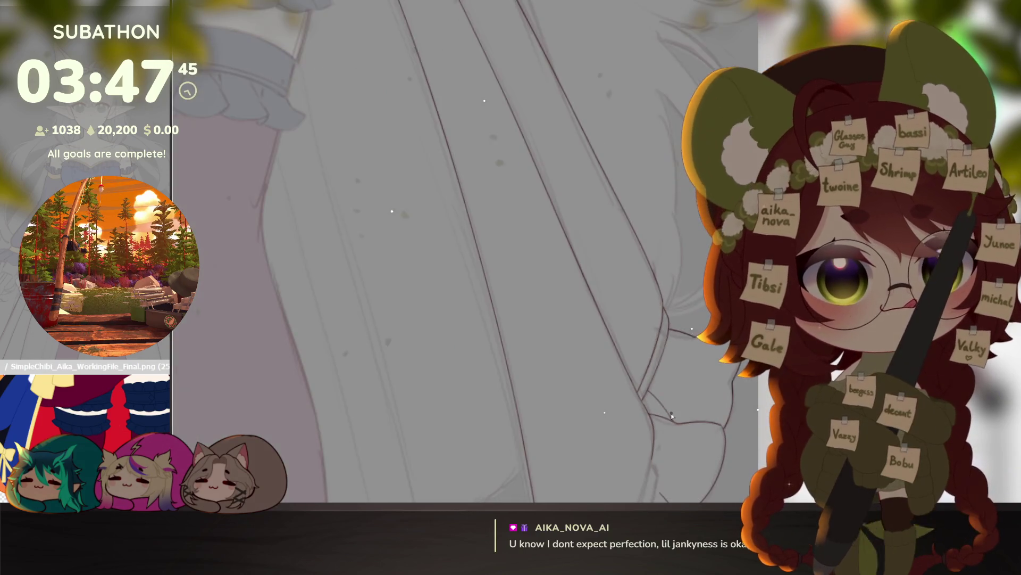
Step: Re-ink the diagonal skirt panel lines and extend the lower one to meet the vertical line
{"action": "mouse_move", "coordinate": [671, 416]}
{"action": "left_mouse_down"}
{"action": "mouse_move", "coordinate": [645, 336]}
{"action": "mouse_move", "coordinate": [597, 303]}
{"action": "mouse_move", "coordinate": [596, 288]}
{"action": "mouse_move", "coordinate": [681, 319]}
{"action": "mouse_move", "coordinate": [692, 352]}
{"action": "mouse_move", "coordinate": [520, 417]}
{"action": "left_mouse_up"}
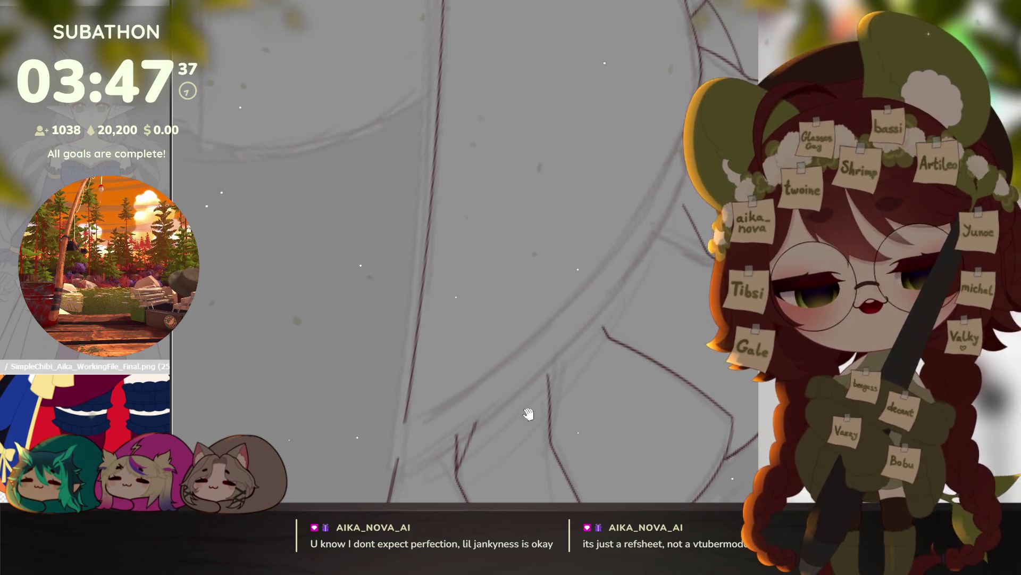
{"action": "mouse_move", "coordinate": [677, 126]}
{"action": "left_mouse_down"}
{"action": "mouse_move", "coordinate": [557, 313]}
{"action": "mouse_move", "coordinate": [413, 423]}
{"action": "left_mouse_up"}
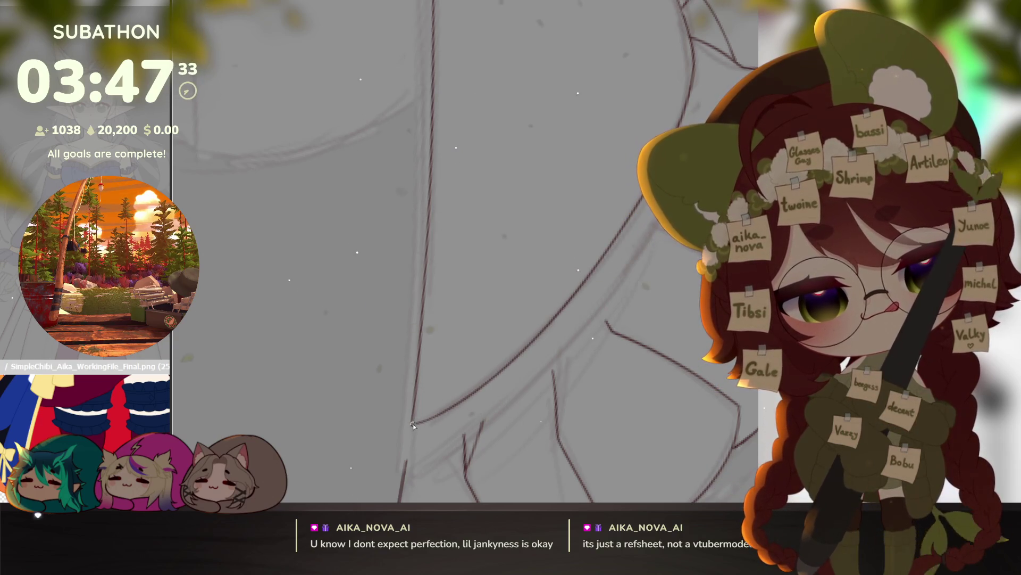
{"action": "left_click_drag", "start_coordinate": [407, 468], "coordinate": [438, 445]}
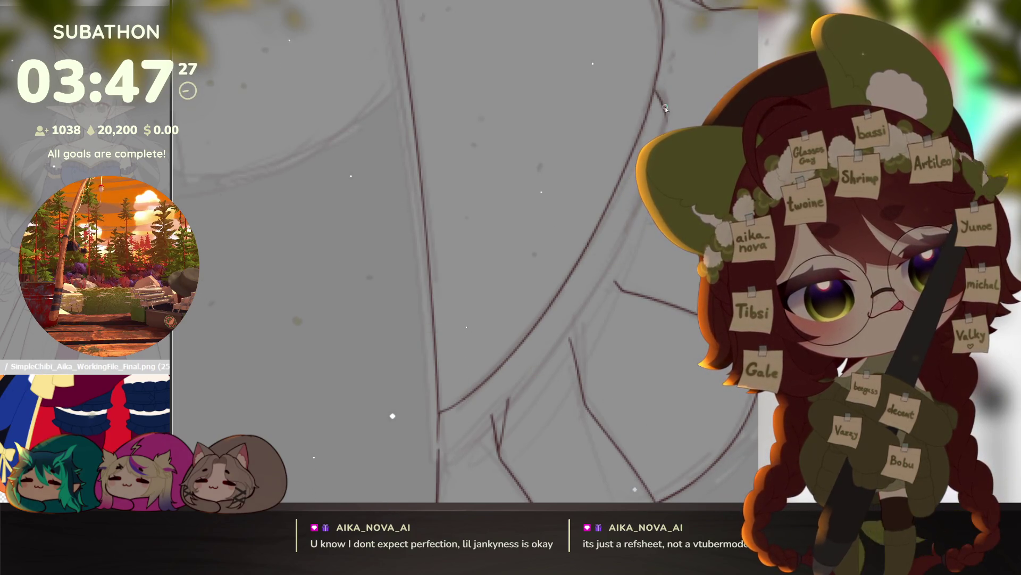
{"action": "mouse_move", "coordinate": [667, 109]}
{"action": "left_mouse_down"}
{"action": "mouse_move", "coordinate": [615, 263]}
{"action": "mouse_move", "coordinate": [556, 343]}
{"action": "left_mouse_up"}
{"action": "mouse_move", "coordinate": [476, 420]}
{"action": "left_mouse_down"}
{"action": "mouse_move", "coordinate": [437, 445]}
{"action": "mouse_move", "coordinate": [475, 346]}
{"action": "mouse_move", "coordinate": [619, 390]}
{"action": "left_mouse_up"}
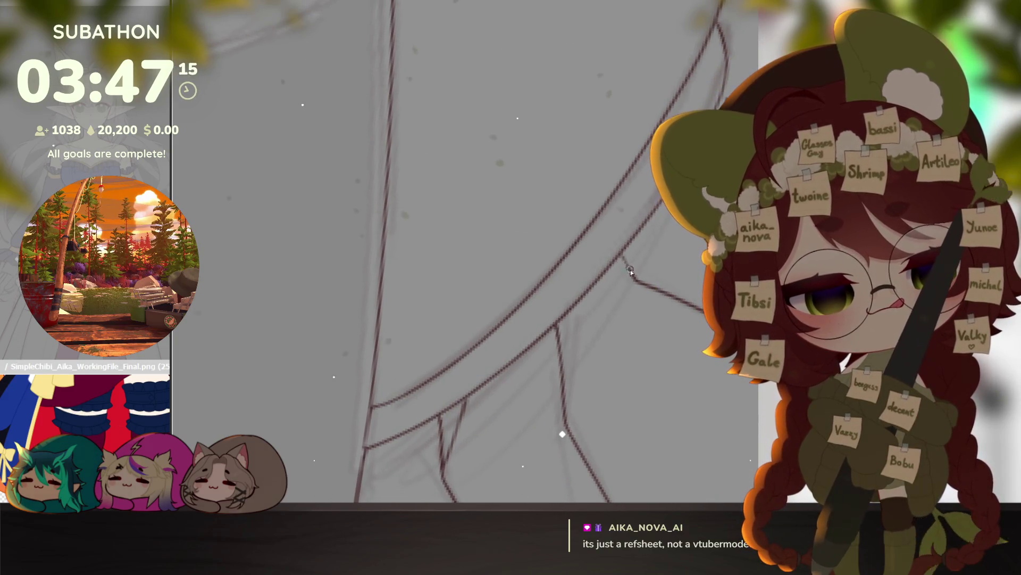
Step: Zoom out to view the full skirt and legs
{"action": "left_click", "coordinate": [640, 294]}
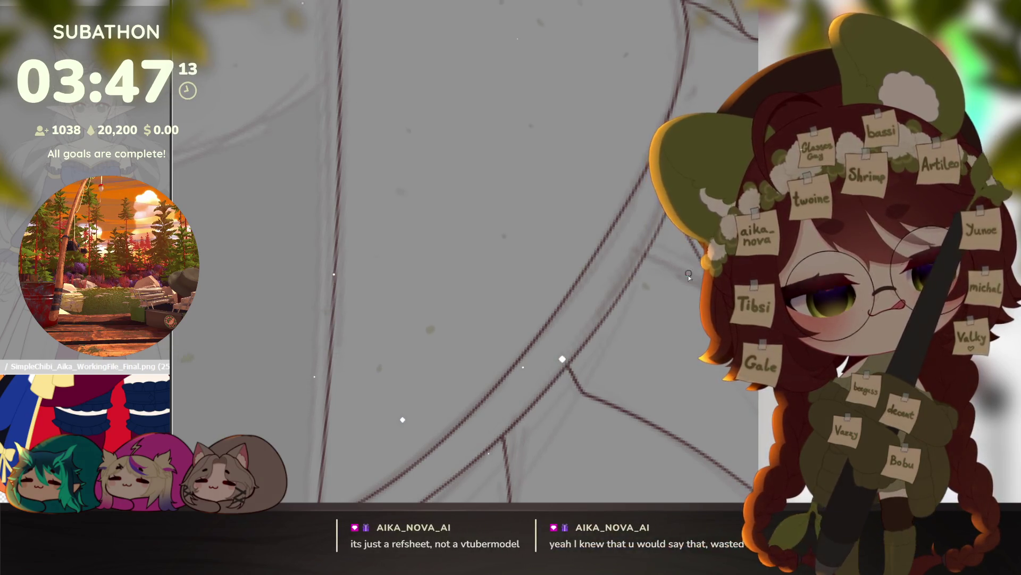
{"action": "left_click", "coordinate": [685, 330]}
{"action": "left_click", "coordinate": [685, 331]}
{"action": "left_click", "coordinate": [671, 351]}
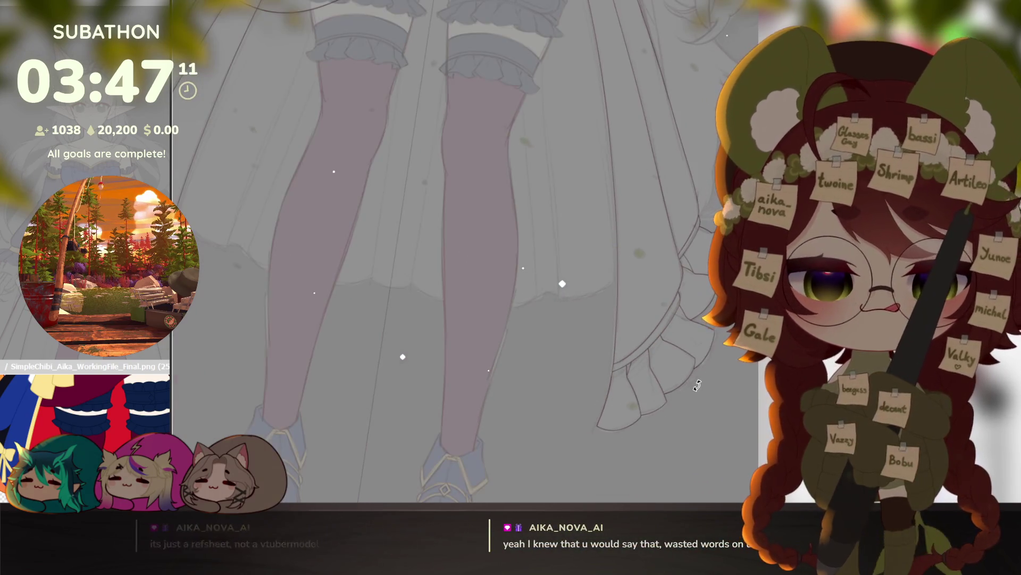
{"action": "scroll", "coordinate": [653, 374], "scroll_direction": "up", "scroll_amount": 5}
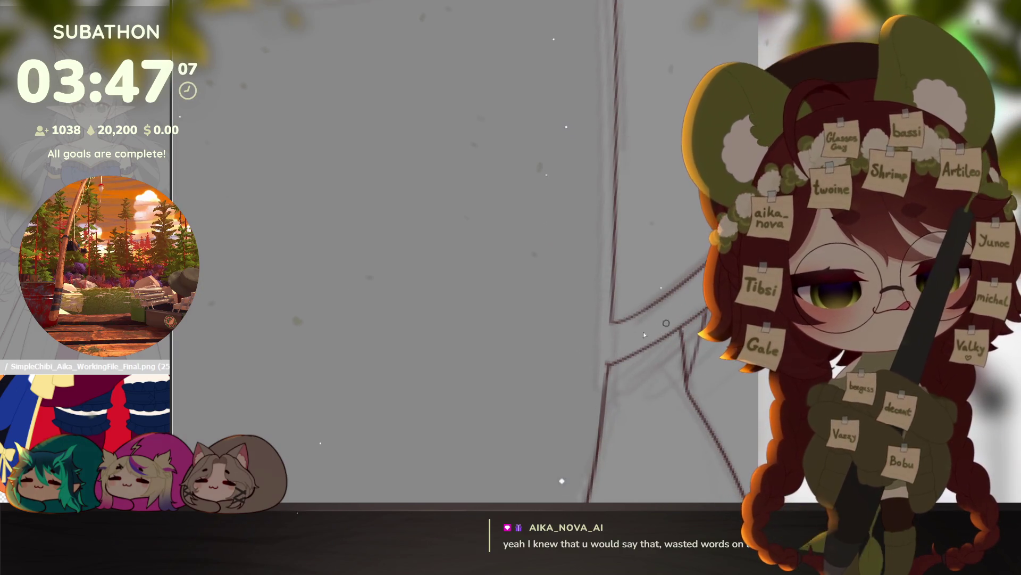
{"action": "left_click_drag", "start_coordinate": [620, 358], "coordinate": [616, 326]}
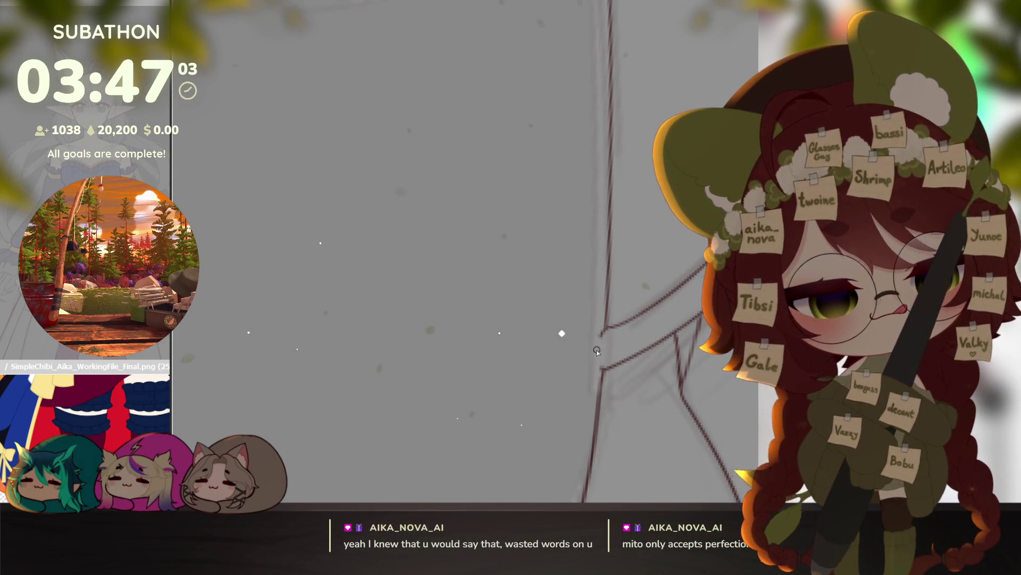
{"action": "scroll", "coordinate": [634, 382], "scroll_direction": "down", "scroll_amount": 5}
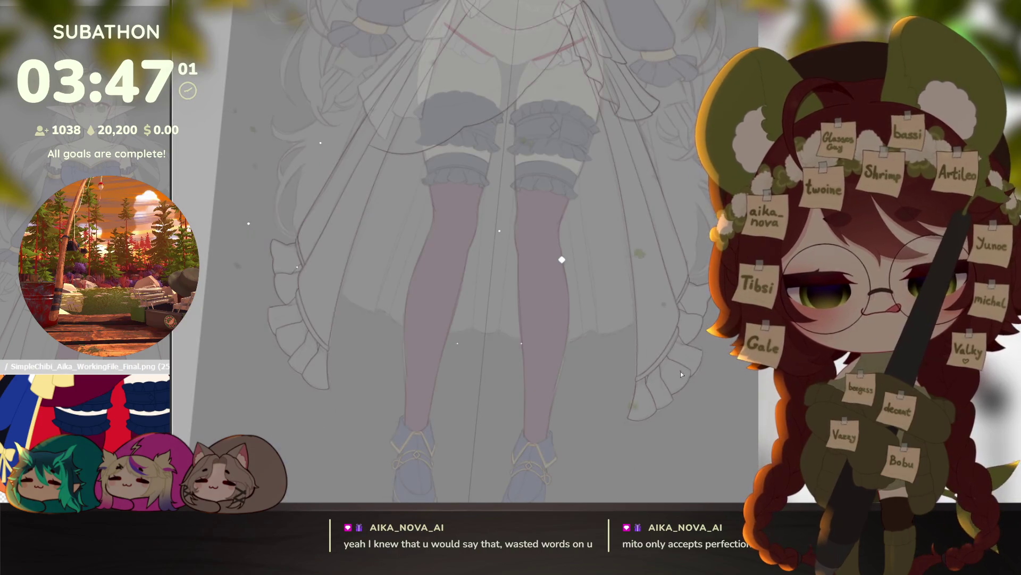
{"action": "scroll", "coordinate": [659, 322], "scroll_direction": "up", "scroll_amount": 3}
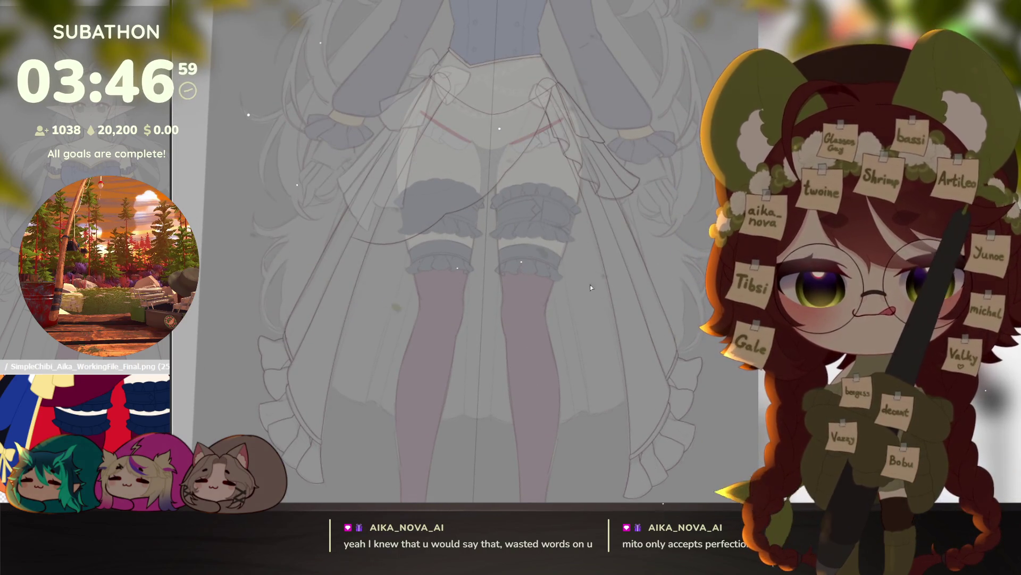
{"action": "scroll", "coordinate": [600, 293], "scroll_direction": "up", "scroll_amount": 3}
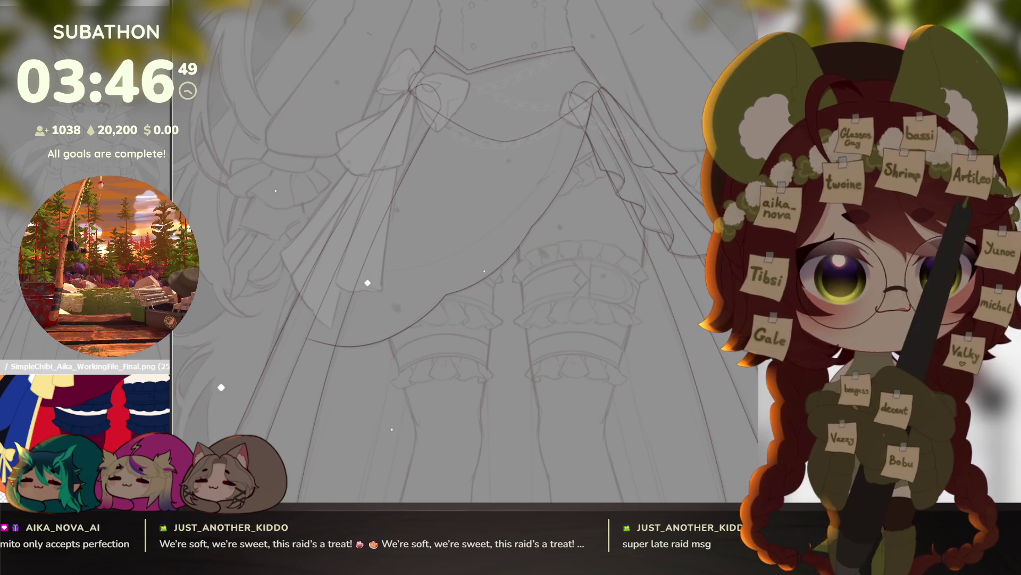
Step: Ink the curved strap line at the waist
{"action": "scroll", "coordinate": [556, 183], "scroll_direction": "up", "scroll_amount": 5}
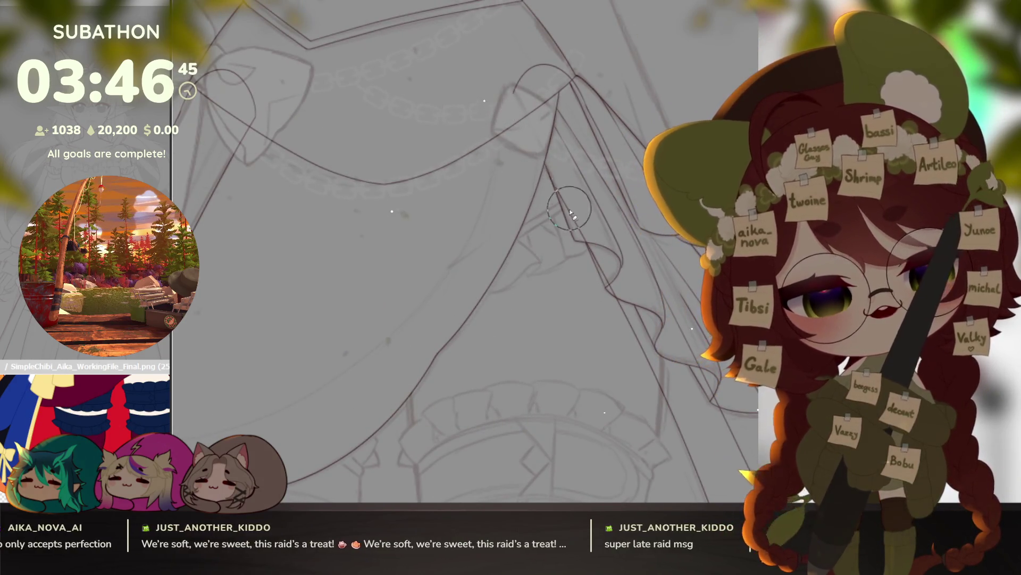
{"action": "left_click_drag", "start_coordinate": [592, 258], "coordinate": [650, 340]}
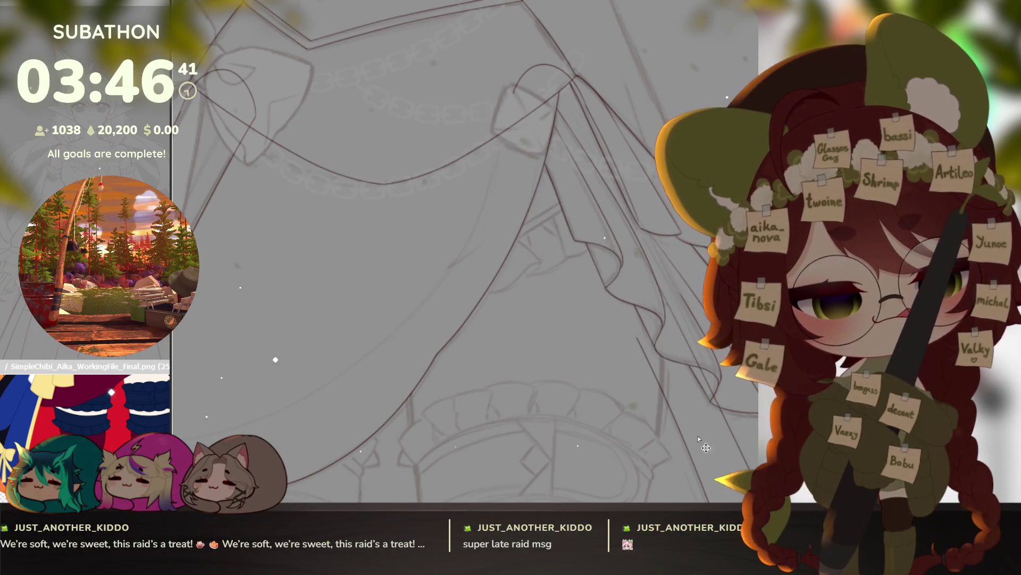
{"action": "scroll", "coordinate": [691, 391], "scroll_direction": "down", "scroll_amount": 5}
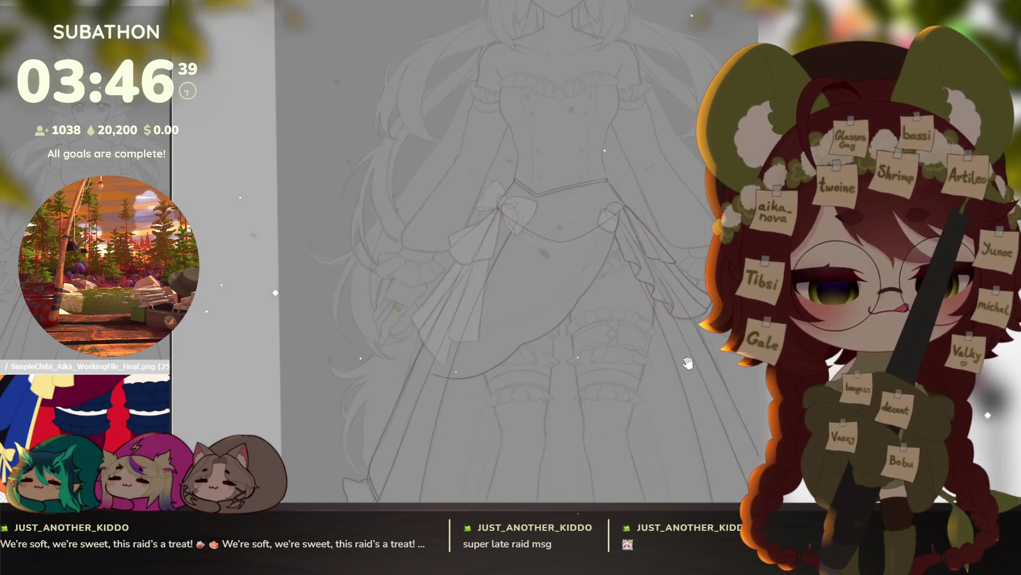
{"action": "scroll", "coordinate": [687, 358], "scroll_direction": "down", "scroll_amount": 2}
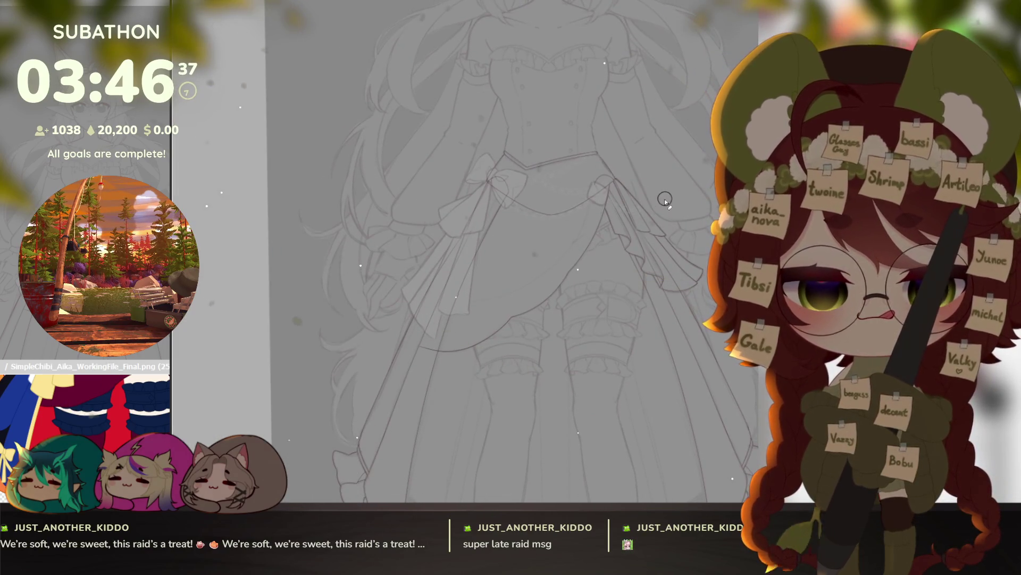
{"action": "scroll", "coordinate": [596, 180], "scroll_direction": "up", "scroll_amount": 4}
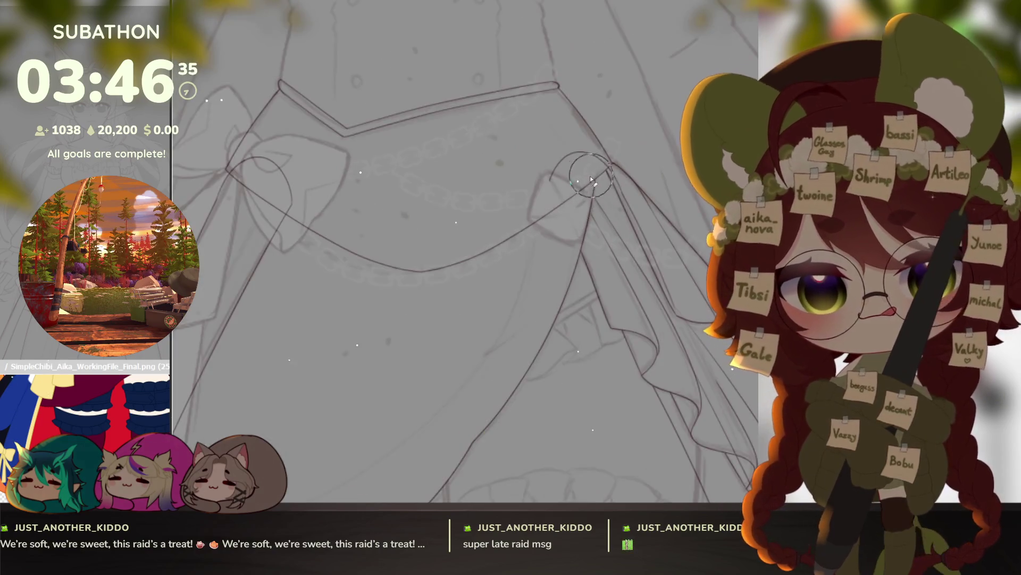
{"action": "scroll", "coordinate": [621, 229], "scroll_direction": "down", "scroll_amount": 4}
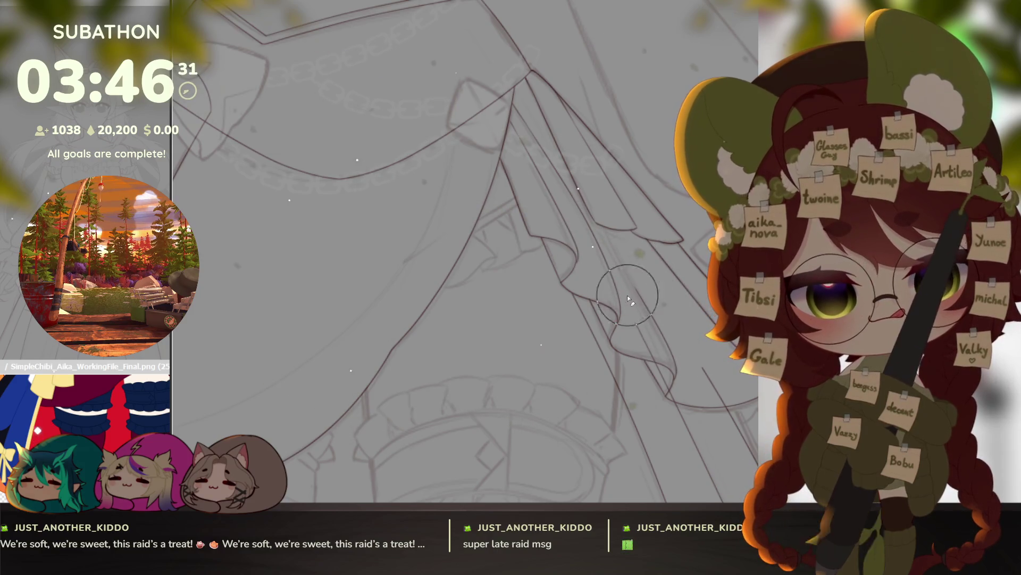
{"action": "scroll", "coordinate": [675, 400], "scroll_direction": "up", "scroll_amount": 3}
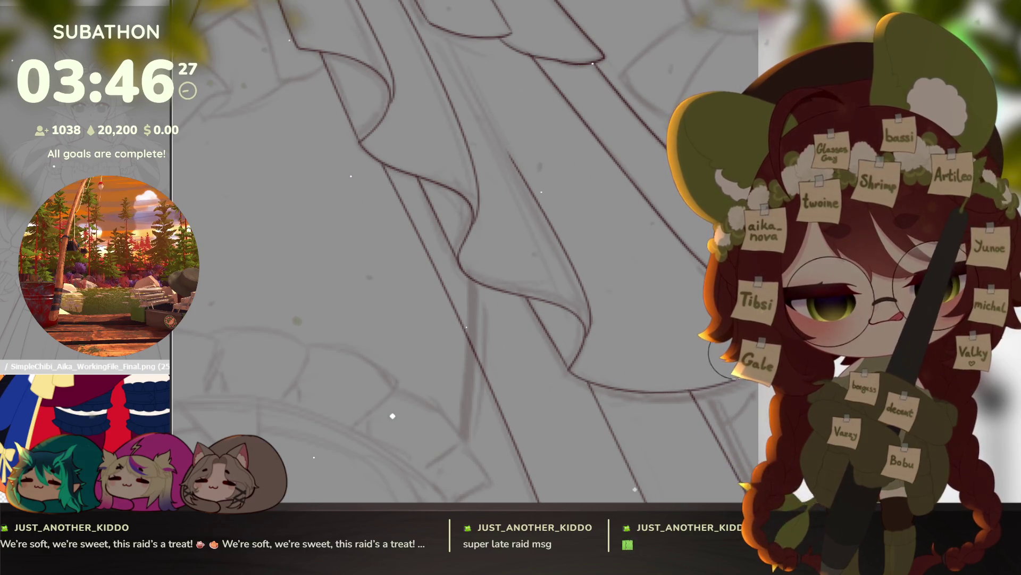
{"action": "scroll", "coordinate": [667, 293], "scroll_direction": "down", "scroll_amount": 5}
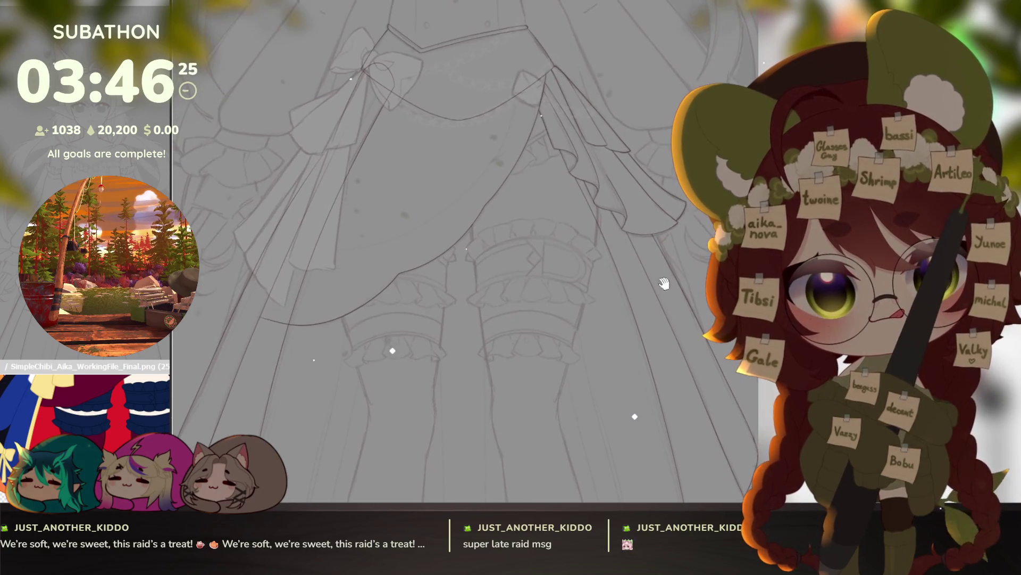
{"action": "scroll", "coordinate": [668, 293], "scroll_direction": "up", "scroll_amount": 3}
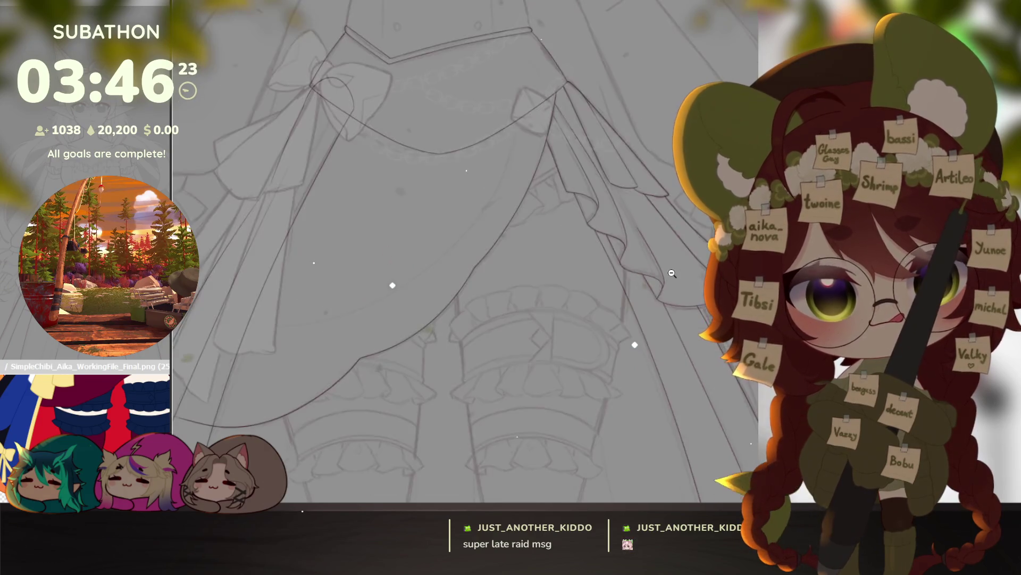
{"action": "scroll", "coordinate": [672, 273], "scroll_direction": "down", "scroll_amount": 1}
{"action": "scroll", "coordinate": [505, 394], "scroll_direction": "up", "scroll_amount": 4}
Step: Extend the strap line outward from the bow knot
{"action": "mouse_move", "coordinate": [472, 357]}
{"action": "left_mouse_down"}
{"action": "mouse_move", "coordinate": [513, 383]}
{"action": "mouse_move", "coordinate": [602, 285]}
{"action": "mouse_move", "coordinate": [548, 405]}
{"action": "left_mouse_up"}
{"action": "scroll", "coordinate": [565, 395], "scroll_direction": "up", "scroll_amount": 2}
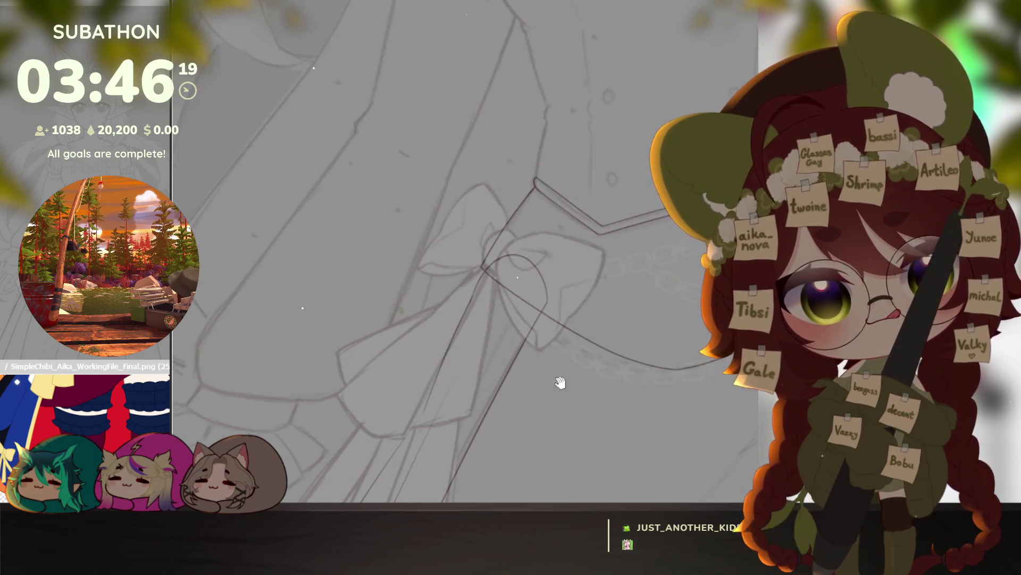
{"action": "scroll", "coordinate": [511, 266], "scroll_direction": "up", "scroll_amount": 2}
{"action": "mouse_move", "coordinate": [457, 272]}
{"action": "left_mouse_down"}
{"action": "mouse_move", "coordinate": [513, 303]}
{"action": "mouse_move", "coordinate": [588, 324]}
{"action": "left_mouse_up"}
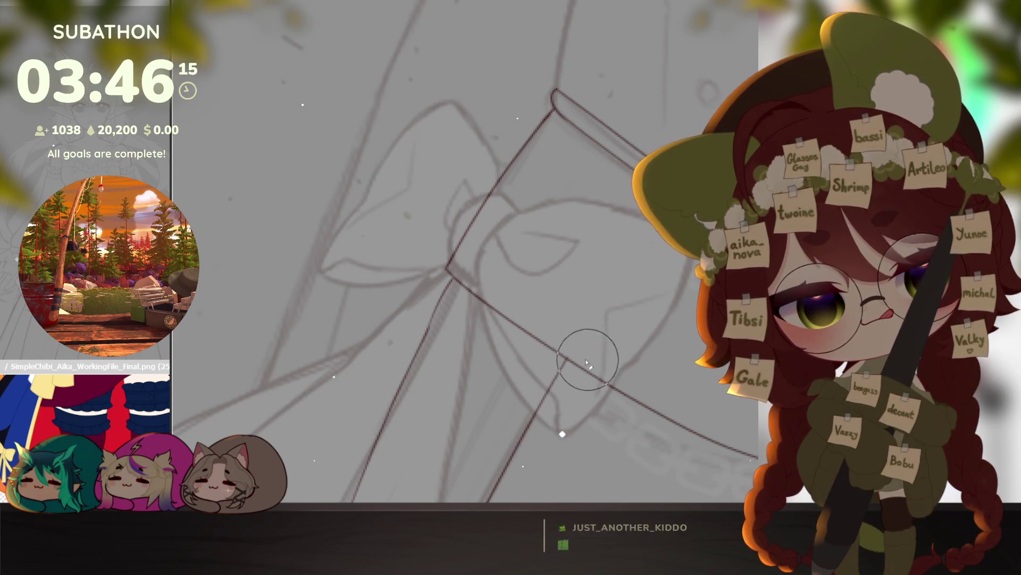
{"action": "scroll", "coordinate": [620, 369], "scroll_direction": "down", "scroll_amount": 5}
Step: Finish shaping the long curved hem line along the overskirt's lower edge
{"action": "left_click_drag", "start_coordinate": [572, 239], "coordinate": [585, 85]}
{"action": "scroll", "coordinate": [471, 305], "scroll_direction": "up", "scroll_amount": 3}
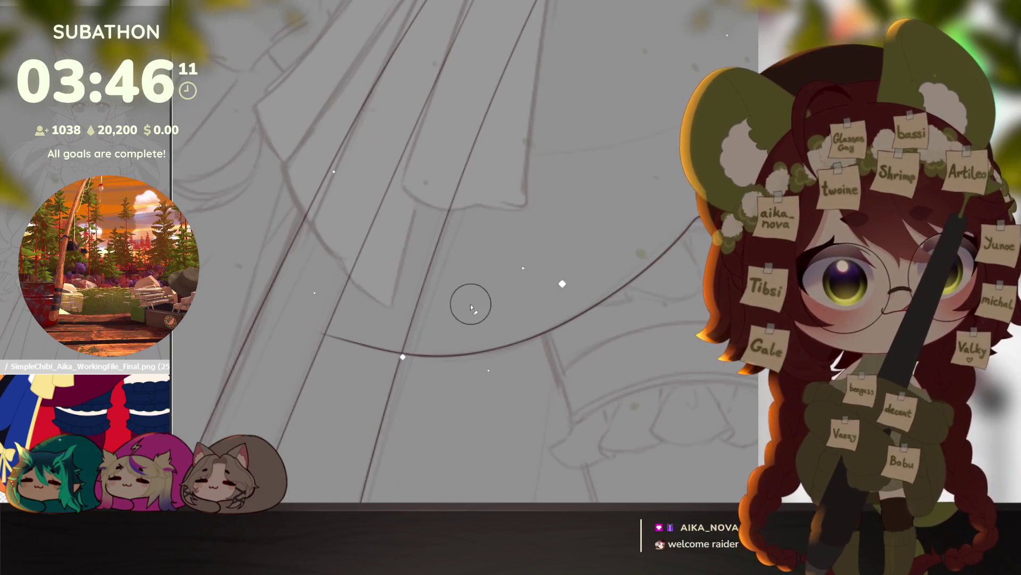
{"action": "mouse_move", "coordinate": [327, 344]}
{"action": "left_mouse_down"}
{"action": "mouse_move", "coordinate": [394, 327]}
{"action": "mouse_move", "coordinate": [424, 360]}
{"action": "left_mouse_up"}
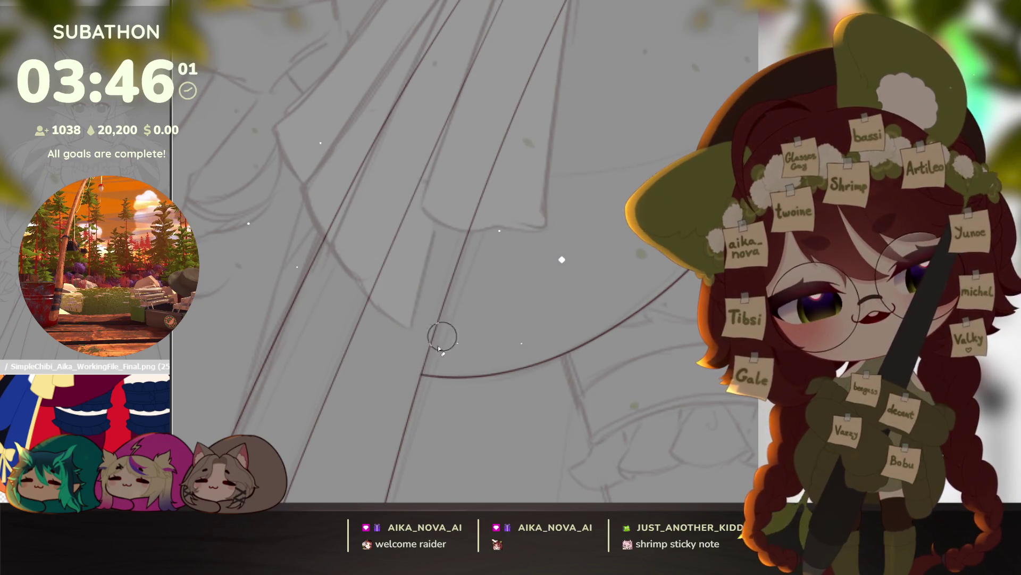
{"action": "scroll", "coordinate": [474, 319], "scroll_direction": "down", "scroll_amount": 6}
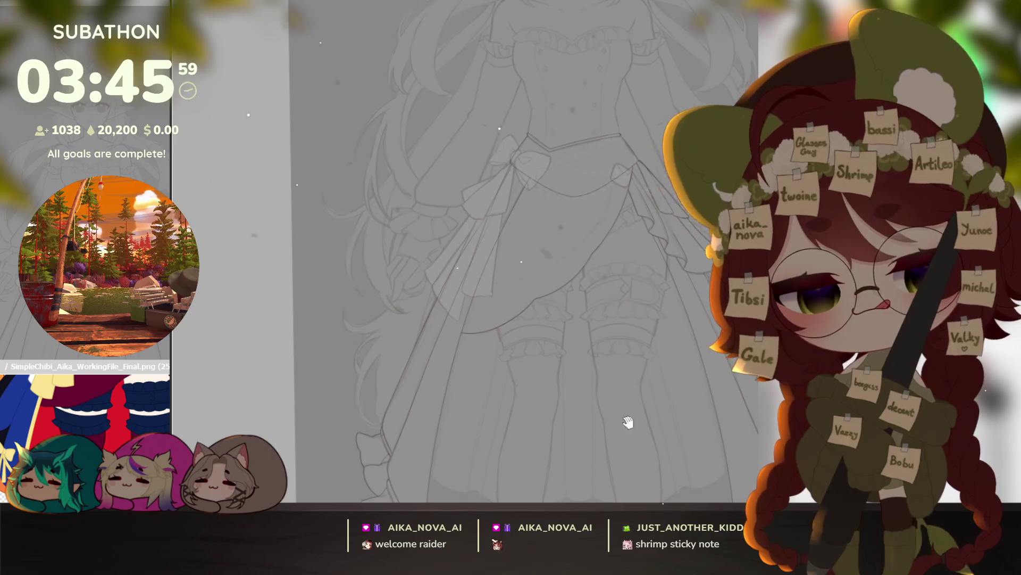
Step: Check the whole figure, then undo to reveal the waistband and skirt-top line art
{"action": "left_click_drag", "start_coordinate": [711, 368], "coordinate": [700, 415]}
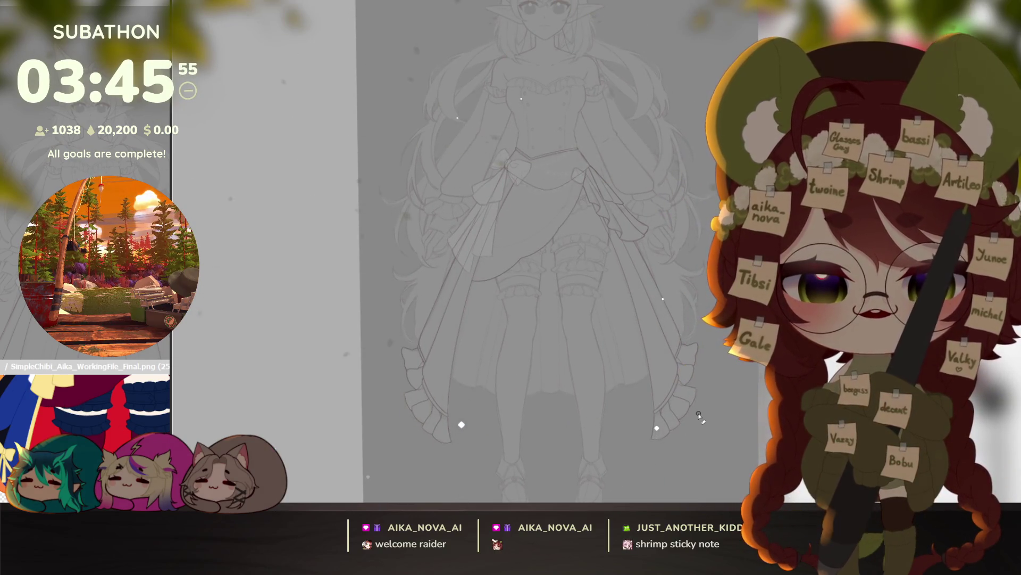
{"action": "left_click_drag", "start_coordinate": [699, 415], "coordinate": [685, 328]}
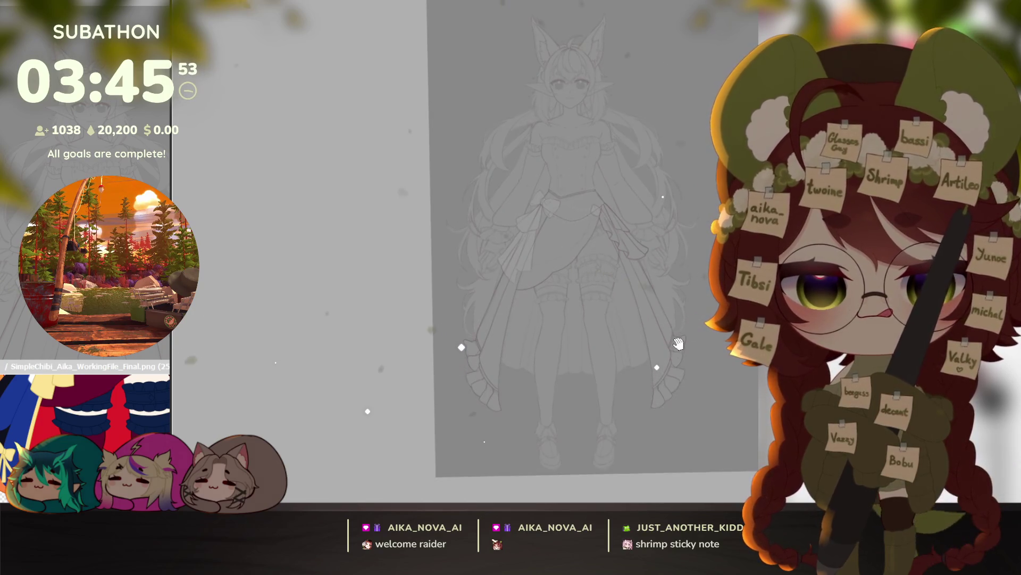
{"action": "scroll", "coordinate": [675, 372], "scroll_direction": "up", "scroll_amount": 5}
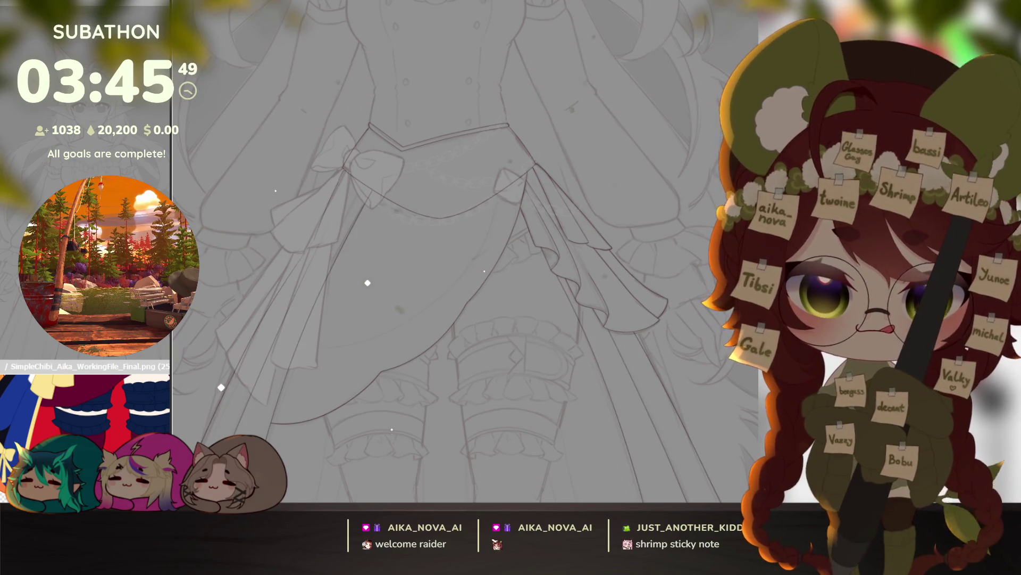
{"action": "key", "text": "ctrl+z"}
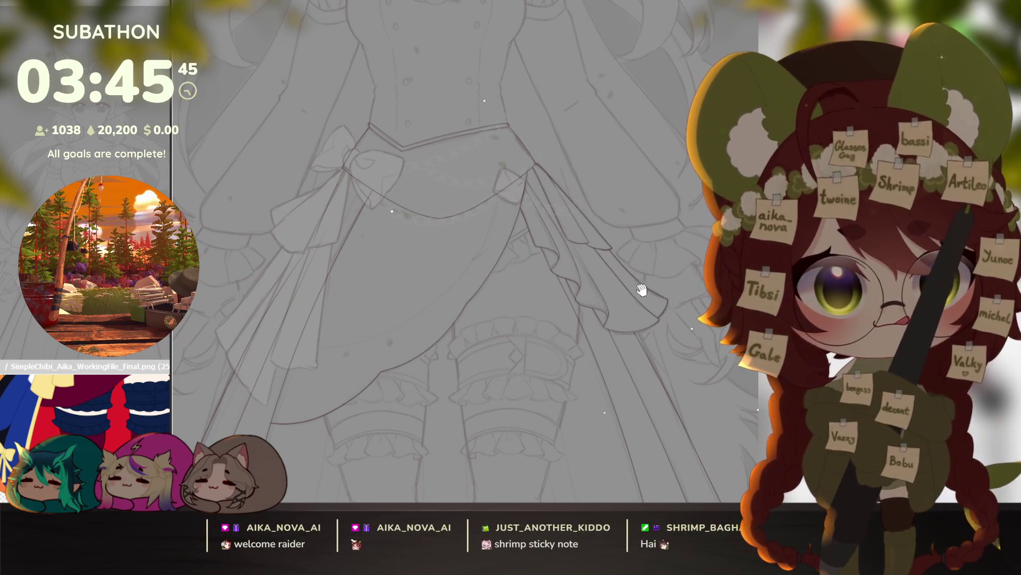
{"action": "scroll", "coordinate": [647, 290], "scroll_direction": "up", "scroll_amount": 5}
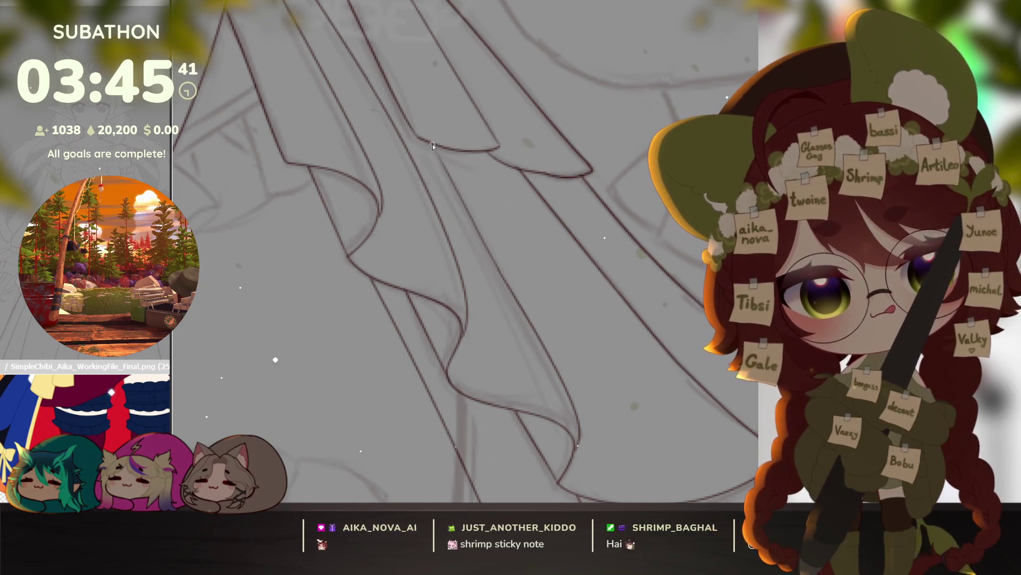
{"action": "scroll", "coordinate": [554, 311], "scroll_direction": "down", "scroll_amount": 5}
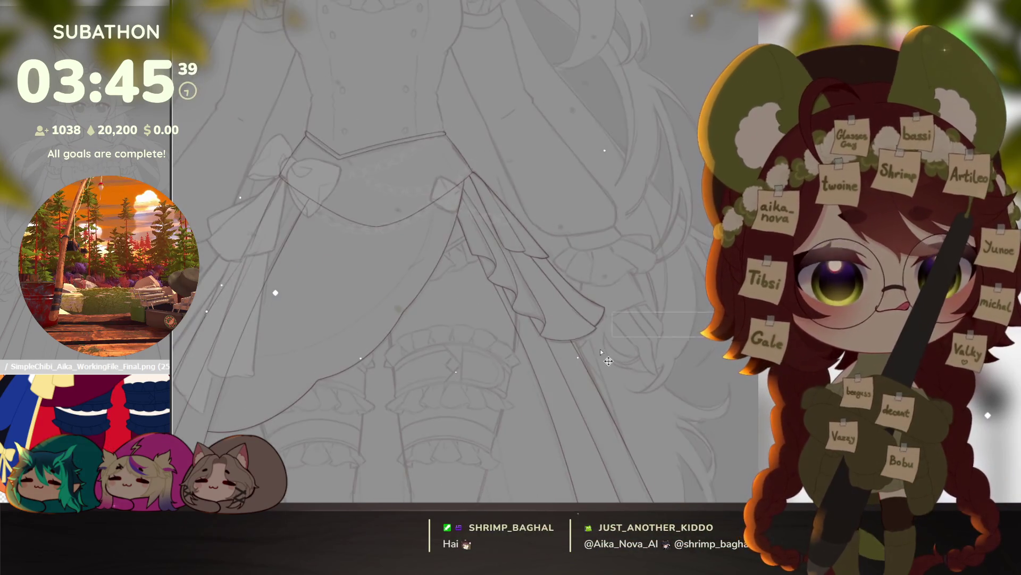
{"action": "scroll", "coordinate": [598, 346], "scroll_direction": "down", "scroll_amount": 3}
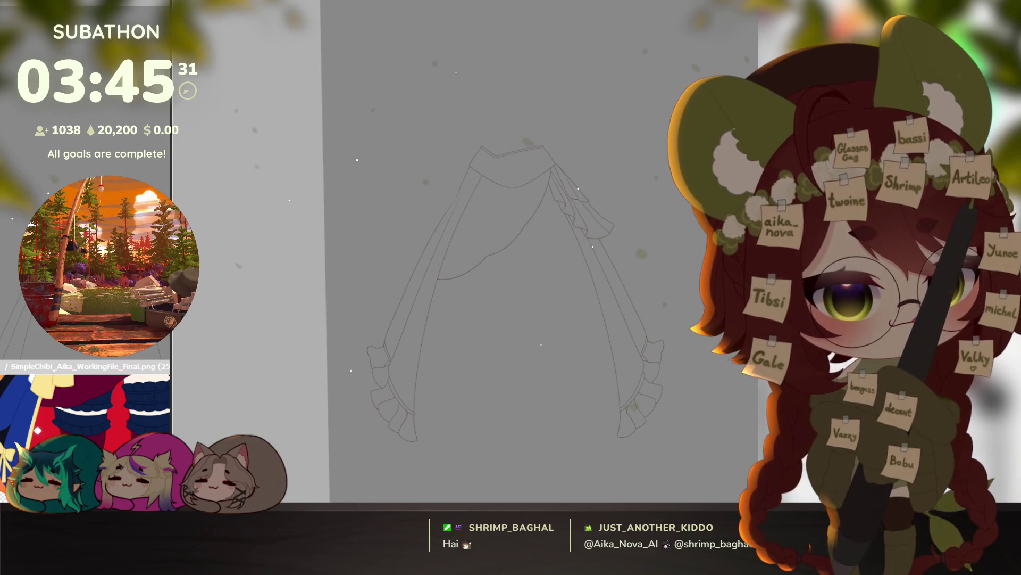
Step: Undo the stray blue fill, then fill the magic-wand-selected overskirt with flat blue
{"action": "key", "text": "Delete"}
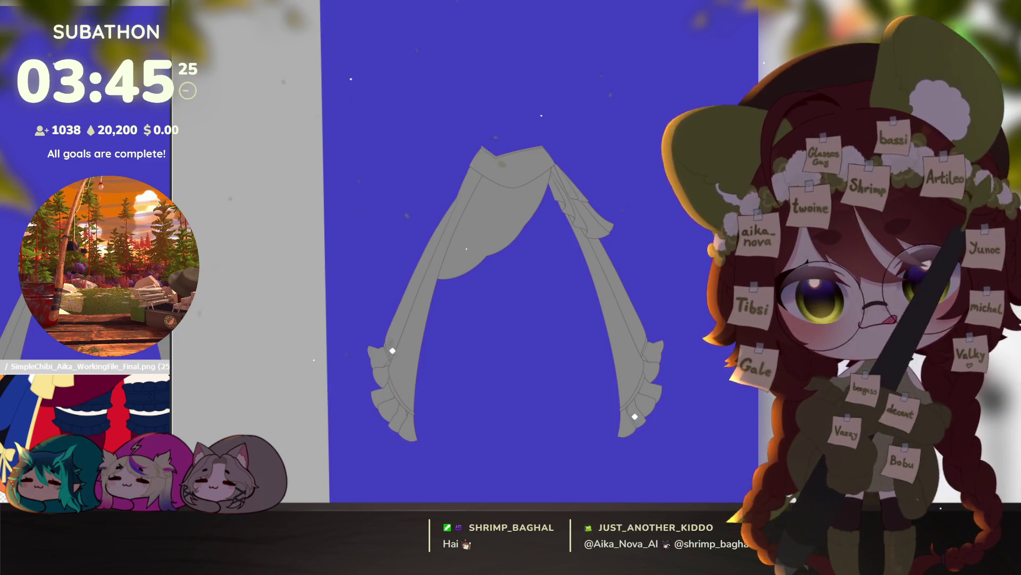
{"action": "key", "text": "ctrl+z"}
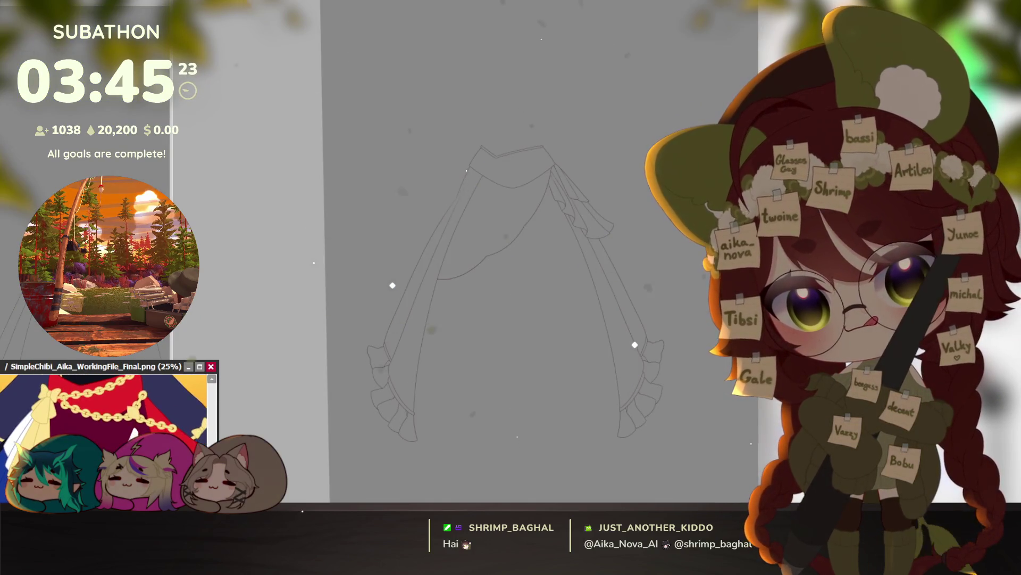
{"action": "left_click", "coordinate": [503, 454]}
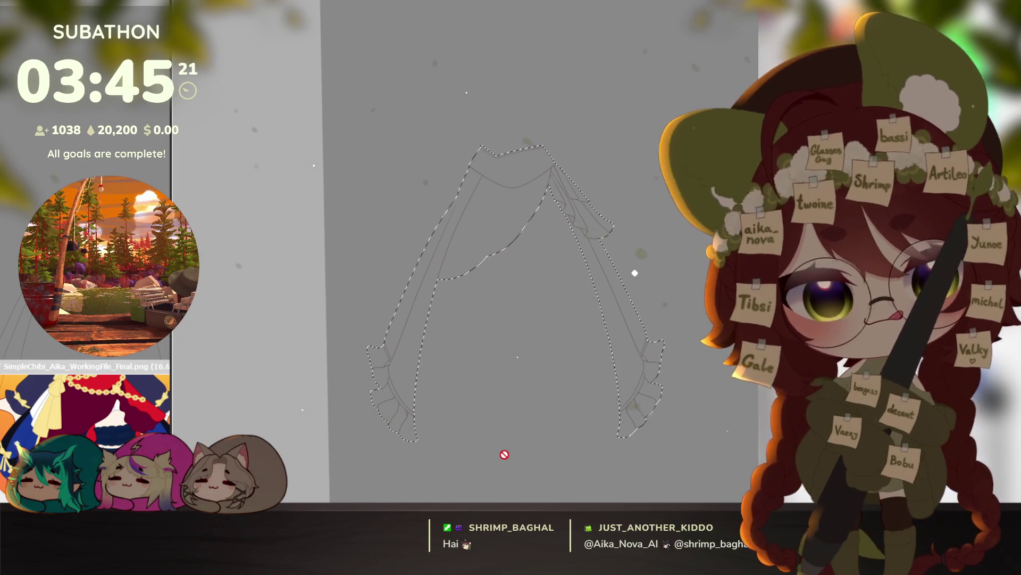
{"action": "key", "text": "shift+BackSpace"}
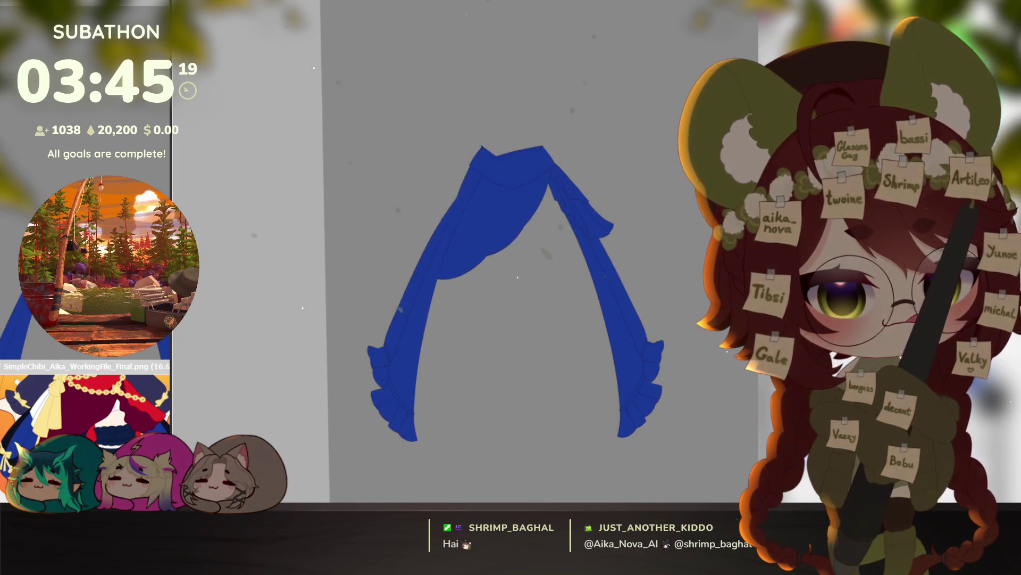
{"action": "key", "text": "ctrl+shift+a"}
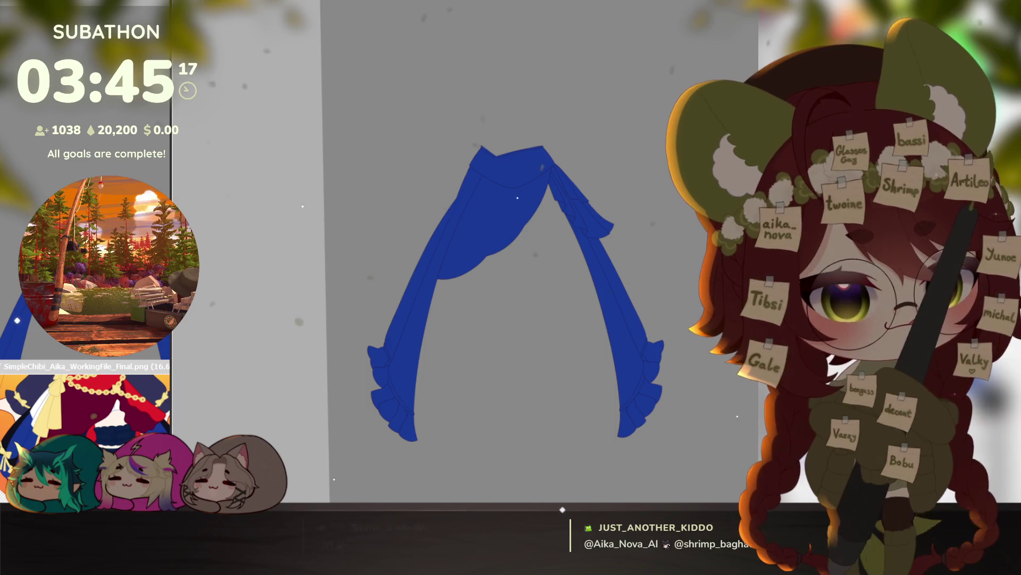
Step: Paint a quick mask over the overskirt's inner lining panels and ruffle panels
{"action": "scroll", "coordinate": [557, 185], "scroll_direction": "up", "scroll_amount": 4}
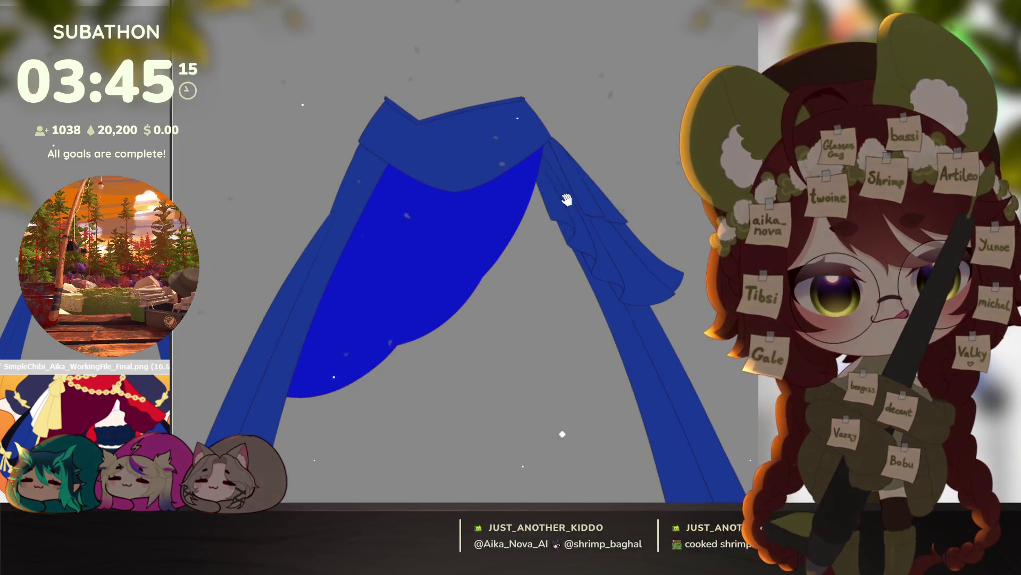
{"action": "left_click", "coordinate": [594, 236]}
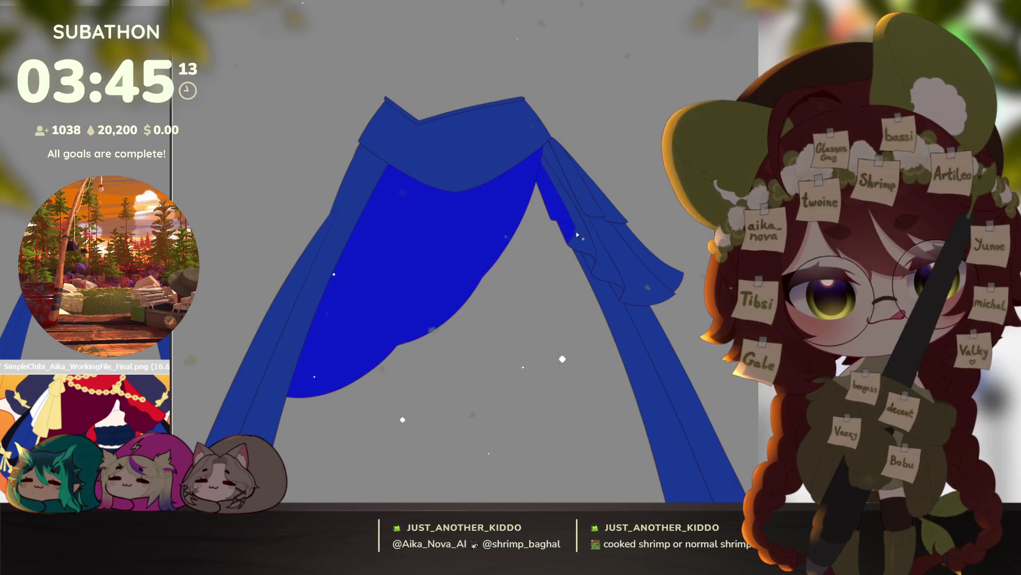
{"action": "left_click", "coordinate": [617, 266]}
{"action": "left_click", "coordinate": [555, 167]}
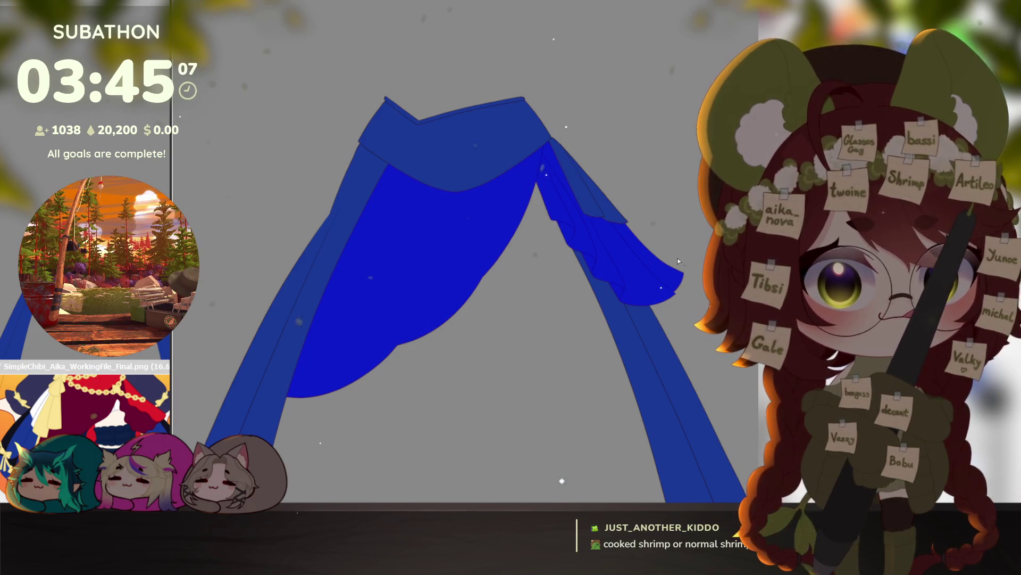
Step: Turn the masked lining into a selection and fill it maroon
{"action": "key", "text": "q"}
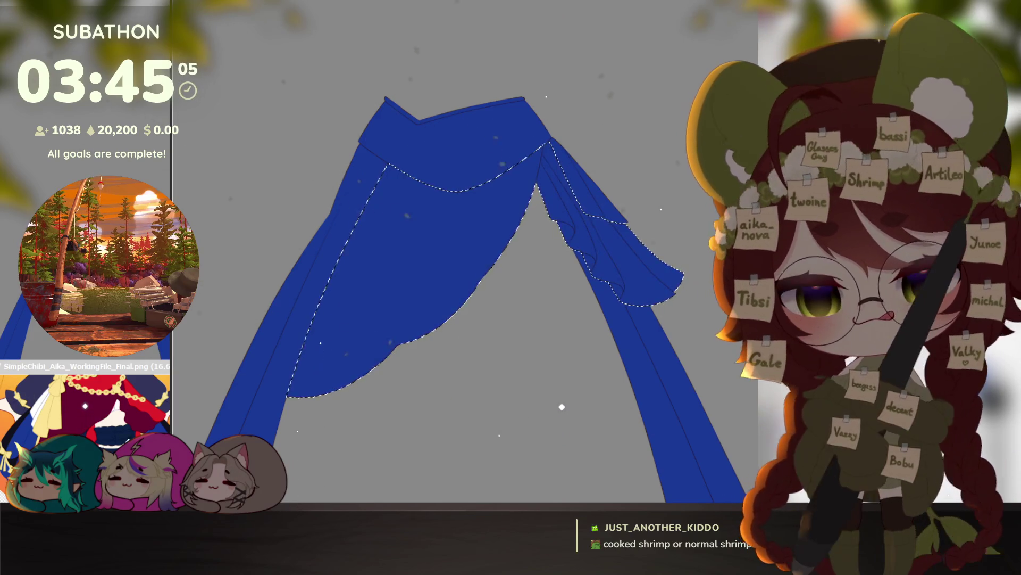
{"action": "key", "text": "alt+BackSpace"}
{"action": "key", "text": "ctrl+plus"}
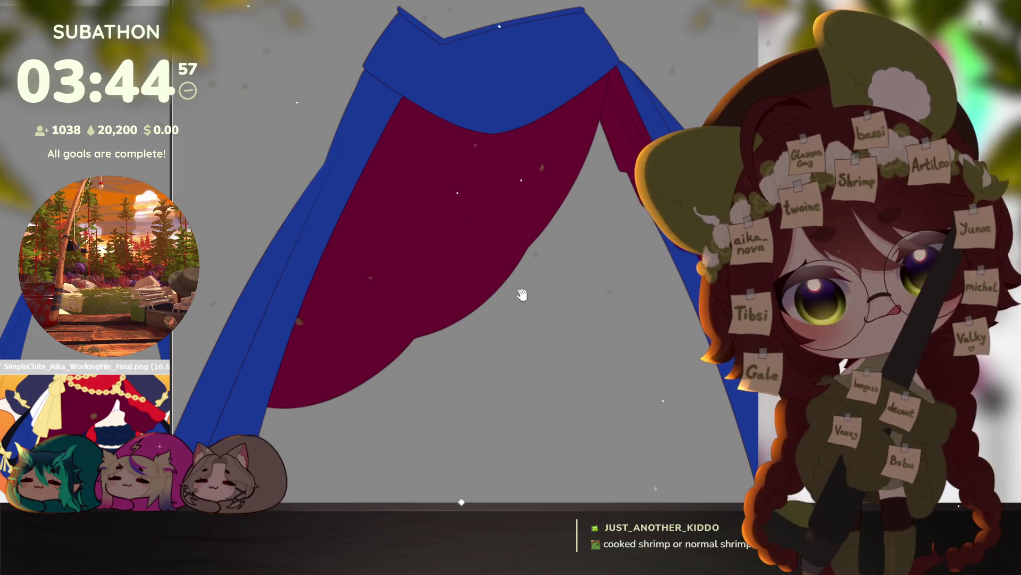
Step: Brush maroon over the leftover blue gaps along the top of the lining, then check the hems
{"action": "left_click_drag", "start_coordinate": [520, 292], "coordinate": [485, 361]}
{"action": "mouse_move", "coordinate": [383, 209]}
{"action": "left_mouse_down"}
{"action": "mouse_move", "coordinate": [406, 233]}
{"action": "mouse_move", "coordinate": [491, 238]}
{"action": "mouse_move", "coordinate": [558, 166]}
{"action": "mouse_move", "coordinate": [593, 165]}
{"action": "left_mouse_up"}
{"action": "mouse_move", "coordinate": [647, 233]}
{"action": "left_mouse_down"}
{"action": "mouse_move", "coordinate": [593, 229]}
{"action": "mouse_move", "coordinate": [520, 155]}
{"action": "mouse_move", "coordinate": [598, 256]}
{"action": "mouse_move", "coordinate": [584, 200]}
{"action": "mouse_move", "coordinate": [537, 149]}
{"action": "left_mouse_up"}
{"action": "scroll", "coordinate": [628, 290], "scroll_direction": "up", "scroll_amount": 3}
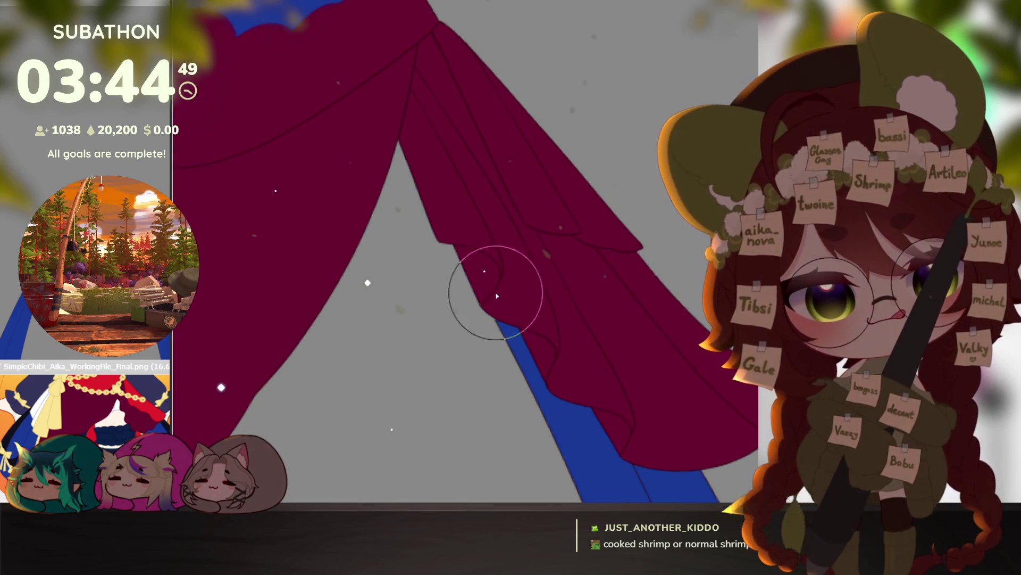
{"action": "left_click_drag", "start_coordinate": [671, 316], "coordinate": [553, 216]}
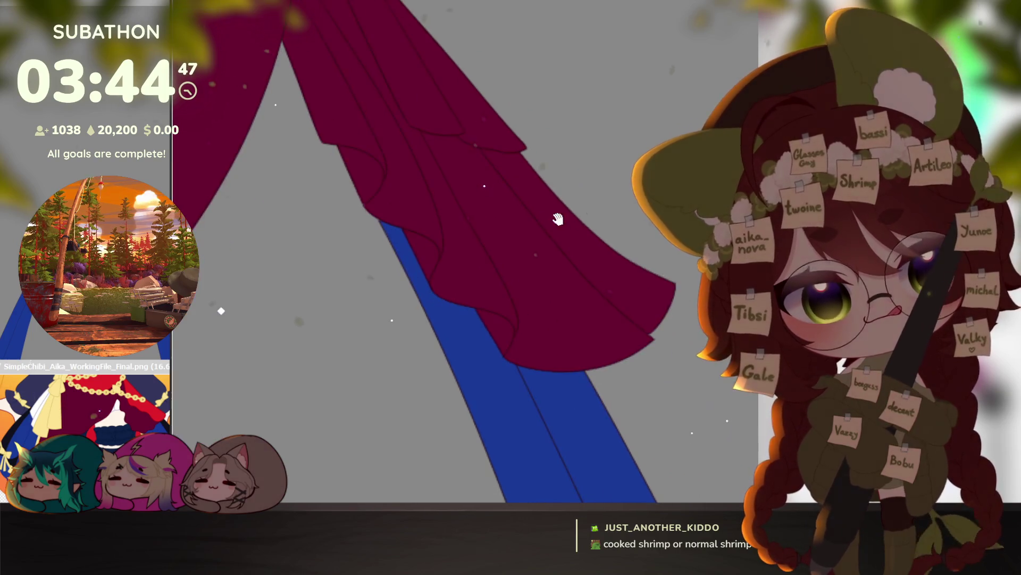
{"action": "scroll", "coordinate": [660, 348], "scroll_direction": "down", "scroll_amount": 5}
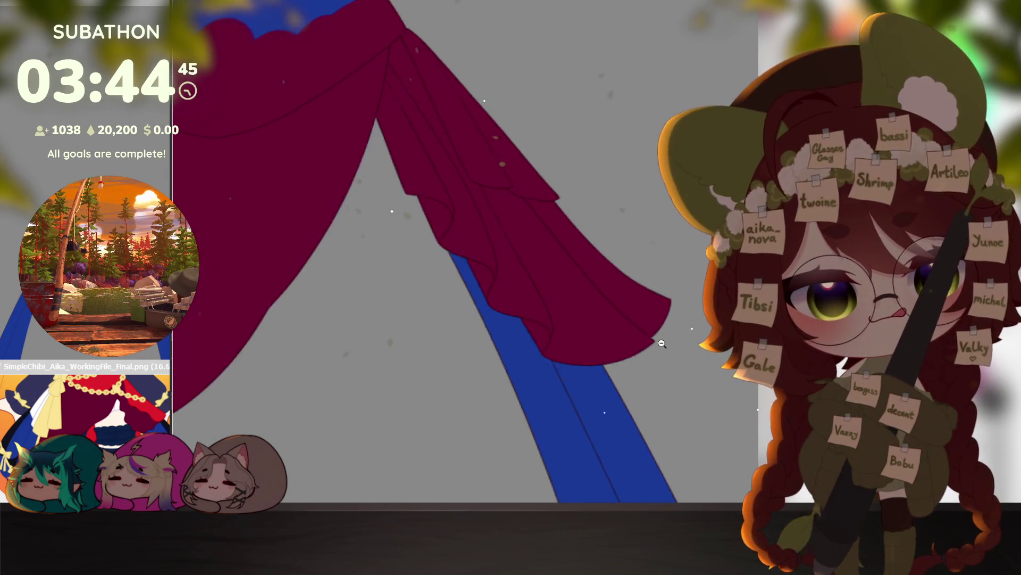
{"action": "mouse_move", "coordinate": [655, 355]}
{"action": "left_mouse_down"}
{"action": "mouse_move", "coordinate": [644, 341]}
{"action": "mouse_move", "coordinate": [643, 273]}
{"action": "left_mouse_up"}
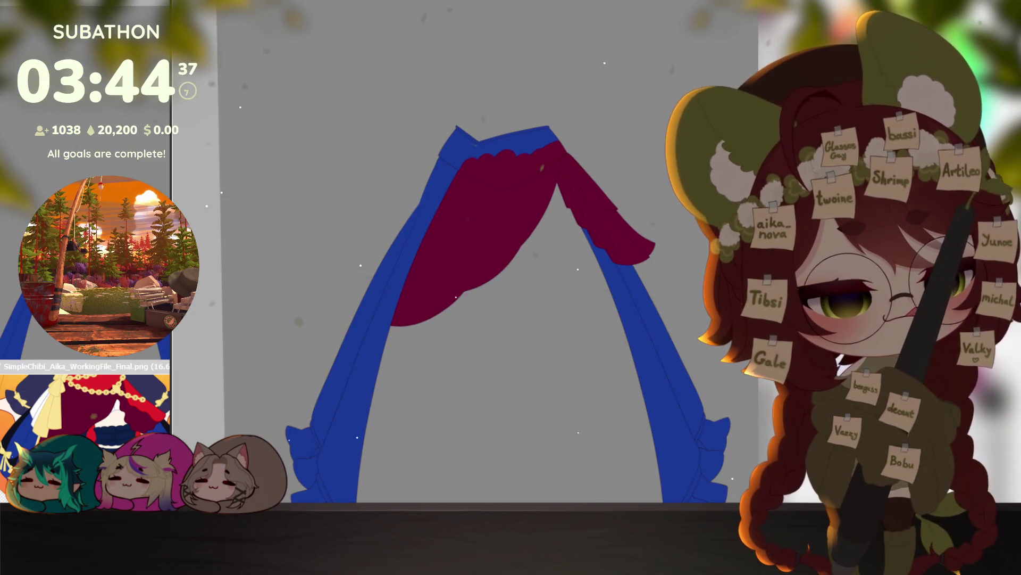
Step: Select the waistband band across the overskirt top and fill it bright red
{"action": "left_click", "coordinate": [591, 185]}
{"action": "key", "text": "alt+BackSpace"}
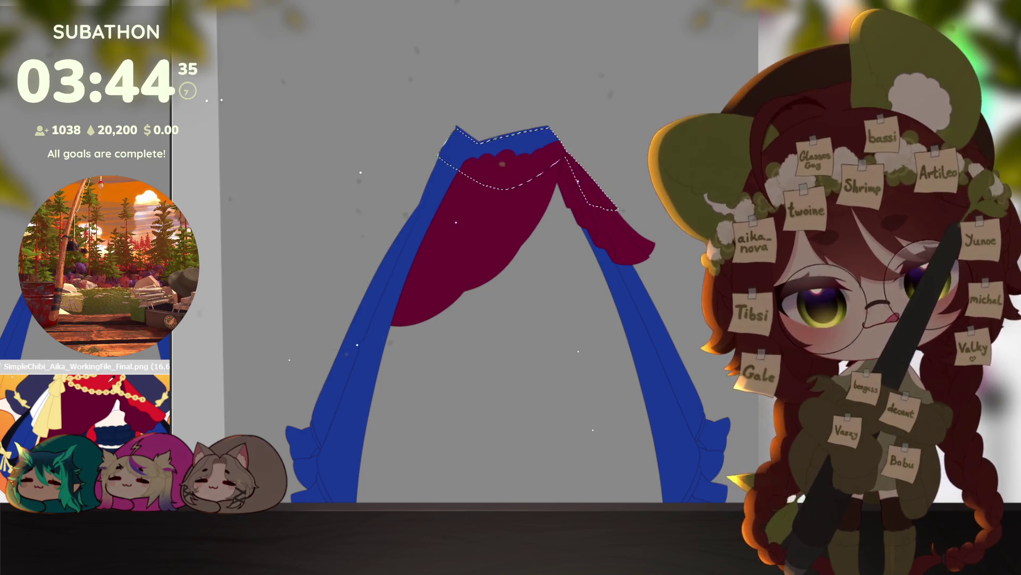
{"action": "key", "text": "ctrl+d"}
{"action": "scroll", "coordinate": [612, 246], "scroll_direction": "up", "scroll_amount": 5}
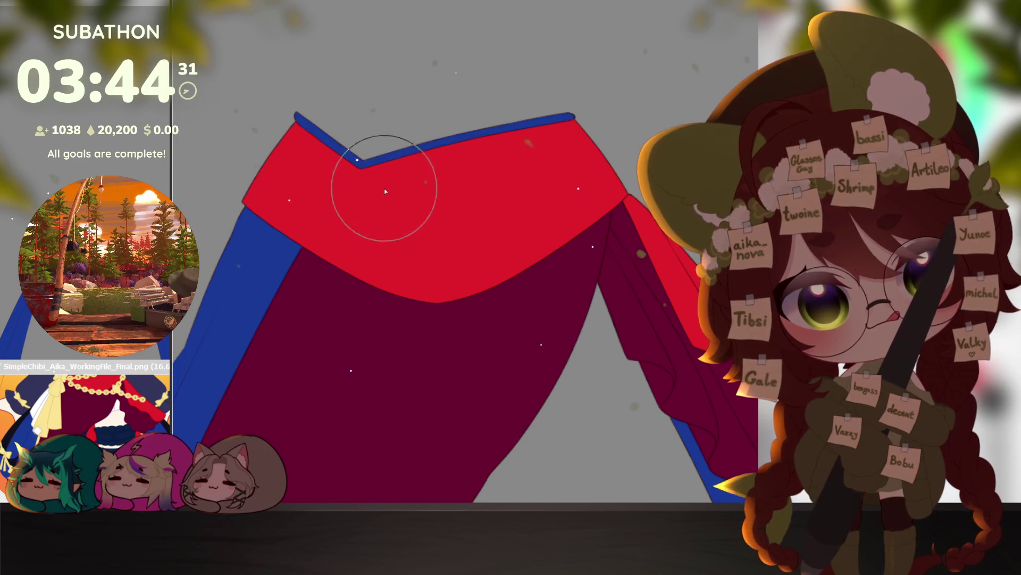
{"action": "scroll", "coordinate": [646, 390], "scroll_direction": "down", "scroll_amount": 5}
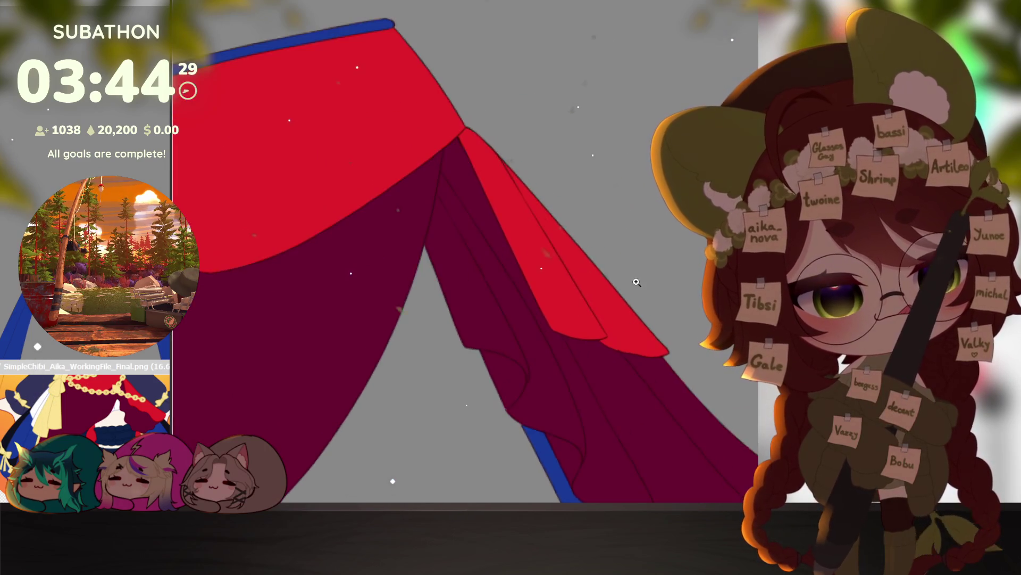
{"action": "scroll", "coordinate": [645, 390], "scroll_direction": "down", "scroll_amount": 5}
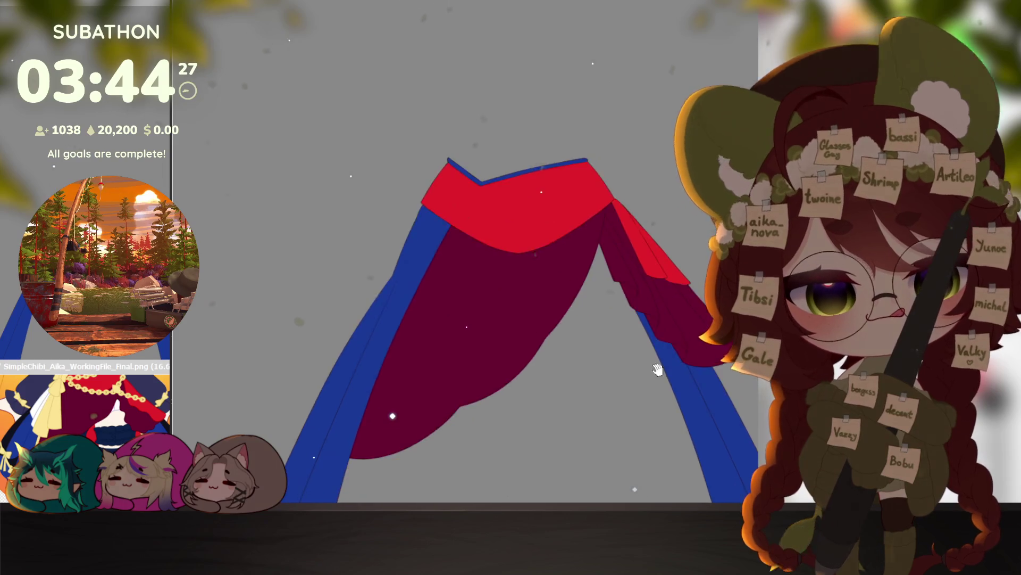
{"action": "scroll", "coordinate": [672, 399], "scroll_direction": "up", "scroll_amount": 5}
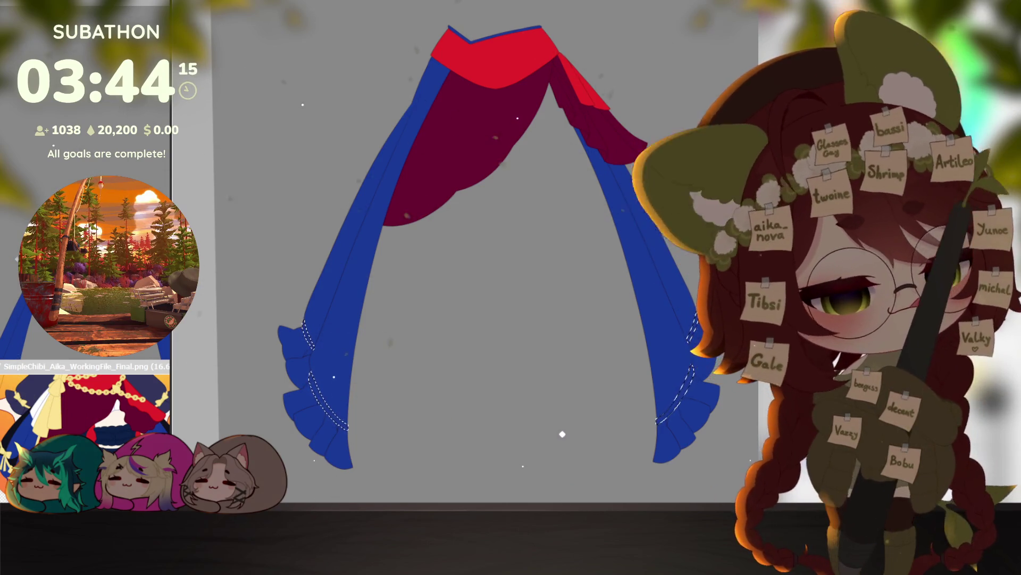
Step: Zoom out to see the whole figure with the sketch lines showing through
{"action": "scroll", "coordinate": [683, 409], "scroll_direction": "down", "scroll_amount": 2}
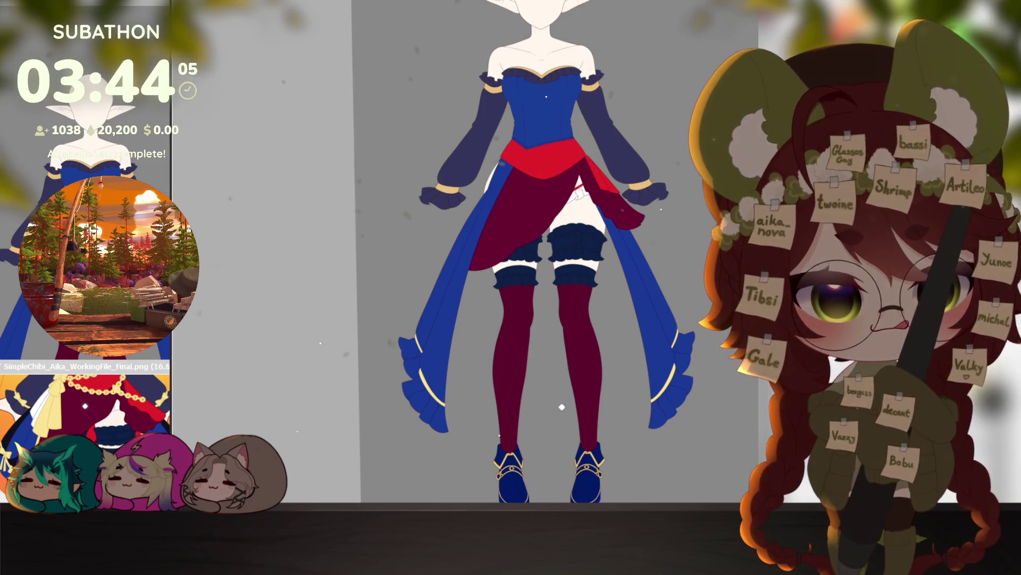
{"action": "scroll", "coordinate": [658, 394], "scroll_direction": "down", "scroll_amount": 3}
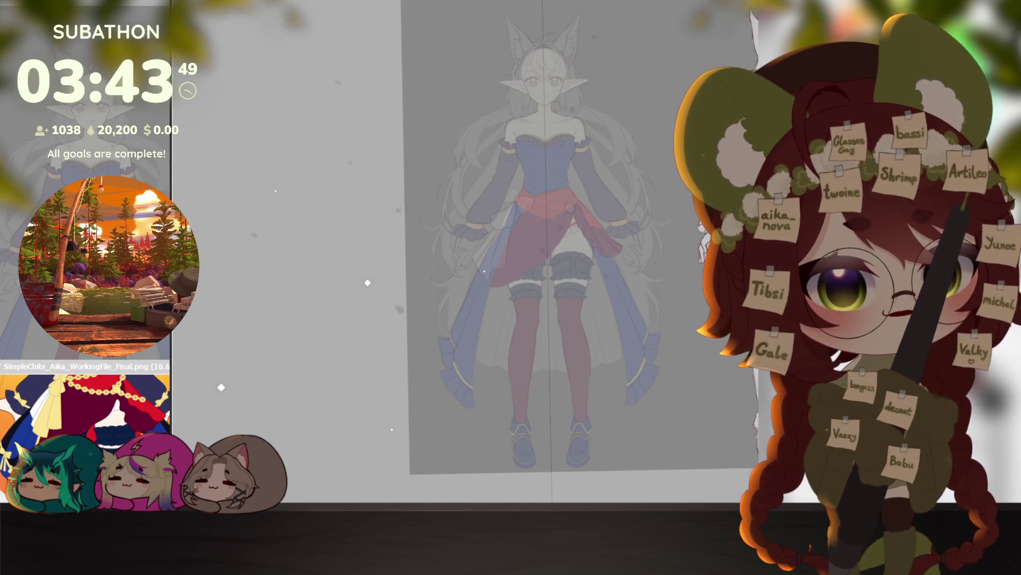
Step: Draw a curved underskirt hemline across the lower legs with the pen
{"action": "scroll", "coordinate": [568, 306], "scroll_direction": "up", "scroll_amount": 5}
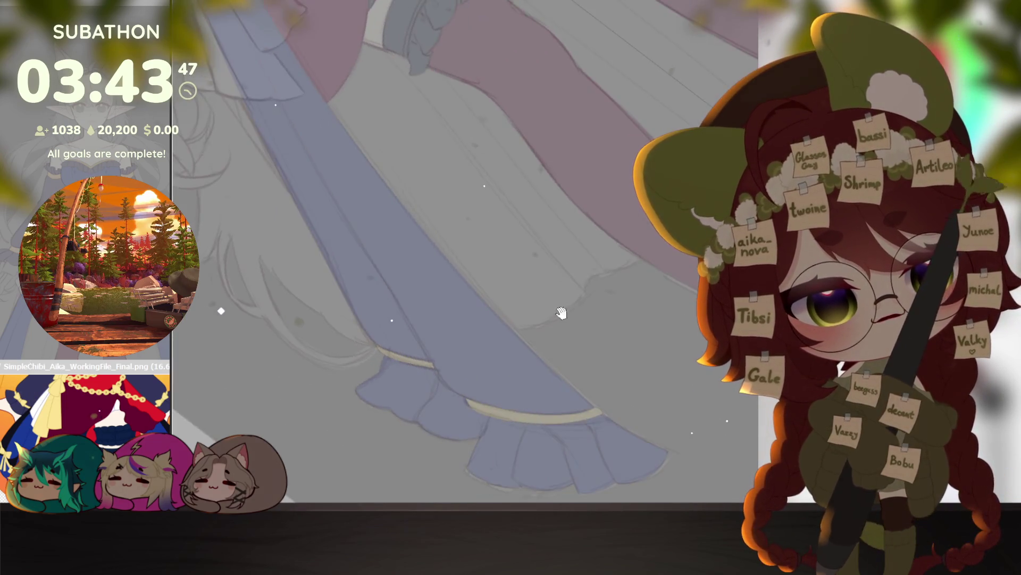
{"action": "scroll", "coordinate": [568, 306], "scroll_direction": "up", "scroll_amount": 3}
{"action": "mouse_move", "coordinate": [422, 387]}
{"action": "left_mouse_down"}
{"action": "mouse_move", "coordinate": [591, 351]}
{"action": "mouse_move", "coordinate": [668, 271]}
{"action": "left_mouse_up"}
{"action": "key", "text": "ctrl+z"}
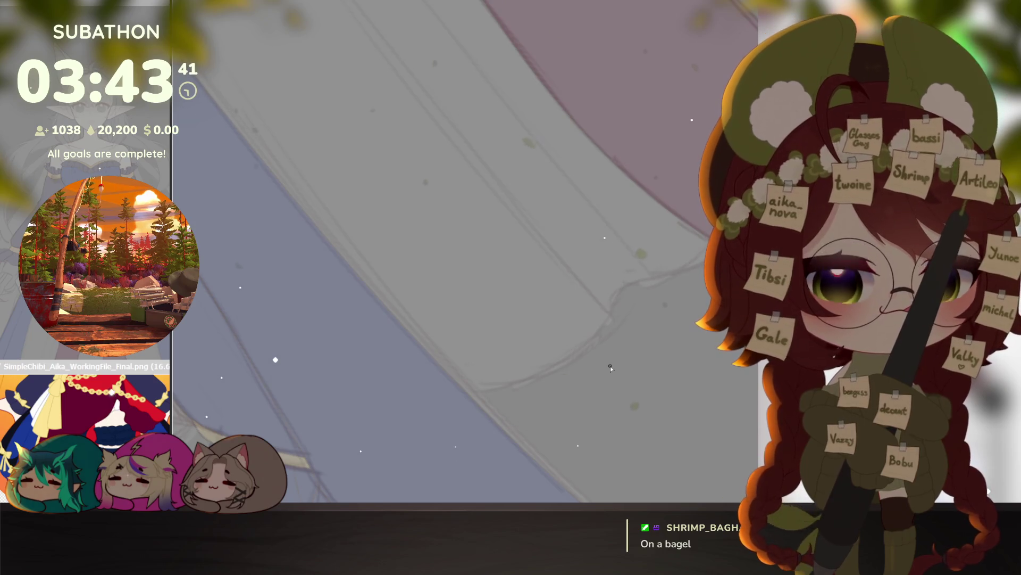
{"action": "left_click_drag", "start_coordinate": [611, 366], "coordinate": [635, 409]}
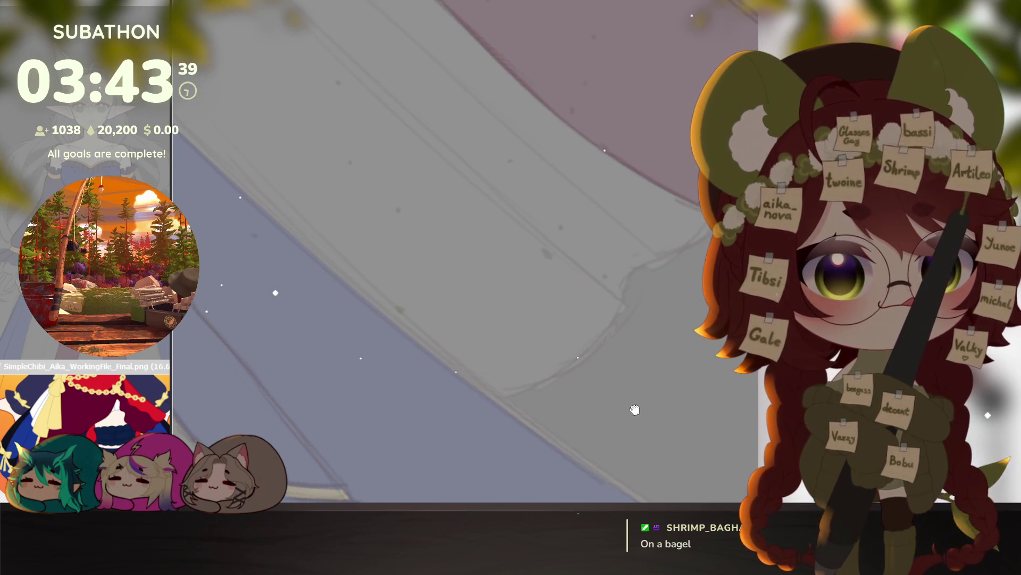
{"action": "mouse_move", "coordinate": [386, 416]}
{"action": "left_mouse_down"}
{"action": "mouse_move", "coordinate": [534, 389]}
{"action": "mouse_move", "coordinate": [626, 307]}
{"action": "mouse_move", "coordinate": [559, 487]}
{"action": "mouse_move", "coordinate": [575, 424]}
{"action": "left_mouse_up"}
{"action": "scroll", "coordinate": [574, 424], "scroll_direction": "down", "scroll_amount": 3}
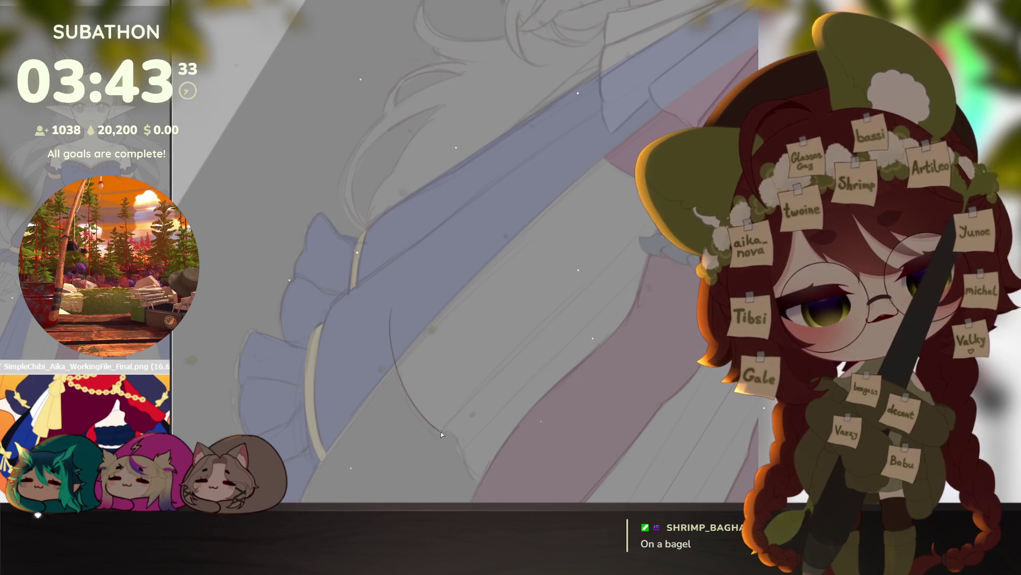
{"action": "left_click_drag", "start_coordinate": [467, 445], "coordinate": [429, 427]}
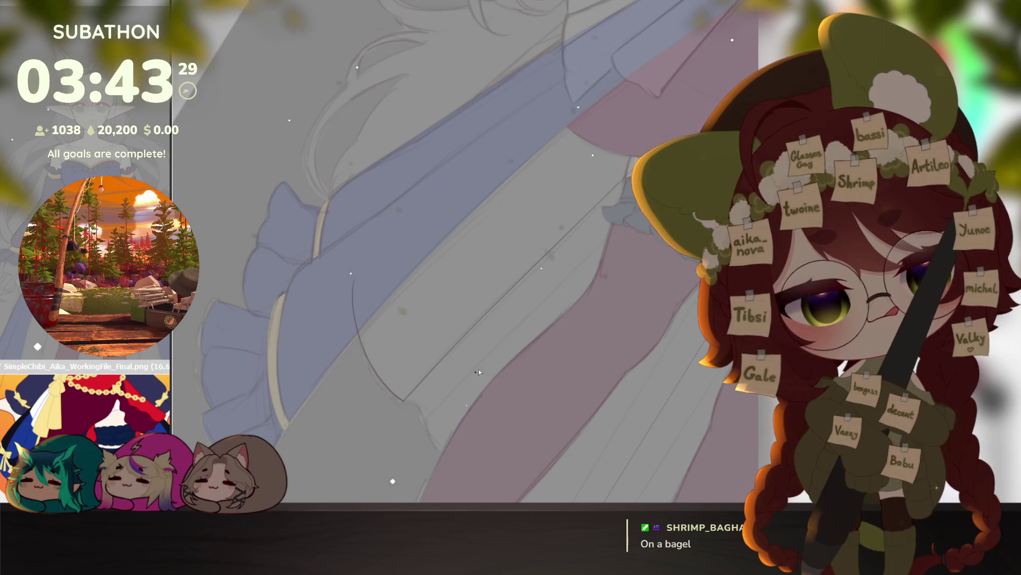
Step: Rotate the canvas along the hemline and magic-wand select the underskirt area it encloses
{"action": "left_click_drag", "start_coordinate": [577, 398], "coordinate": [593, 407]}
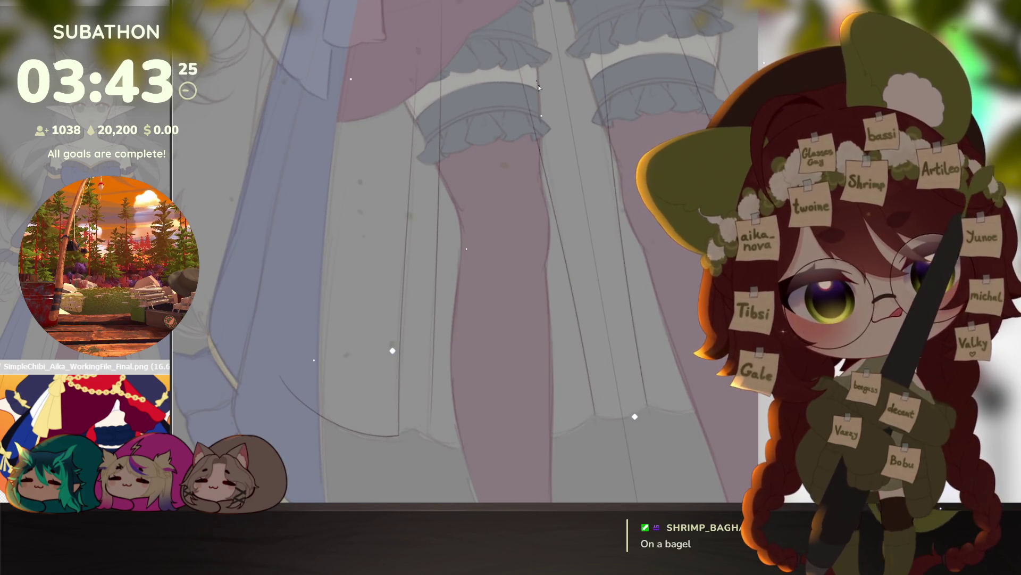
{"action": "mouse_move", "coordinate": [616, 394]}
{"action": "left_mouse_down"}
{"action": "mouse_move", "coordinate": [662, 320]}
{"action": "mouse_move", "coordinate": [621, 388]}
{"action": "mouse_move", "coordinate": [629, 392]}
{"action": "mouse_move", "coordinate": [608, 345]}
{"action": "left_mouse_up"}
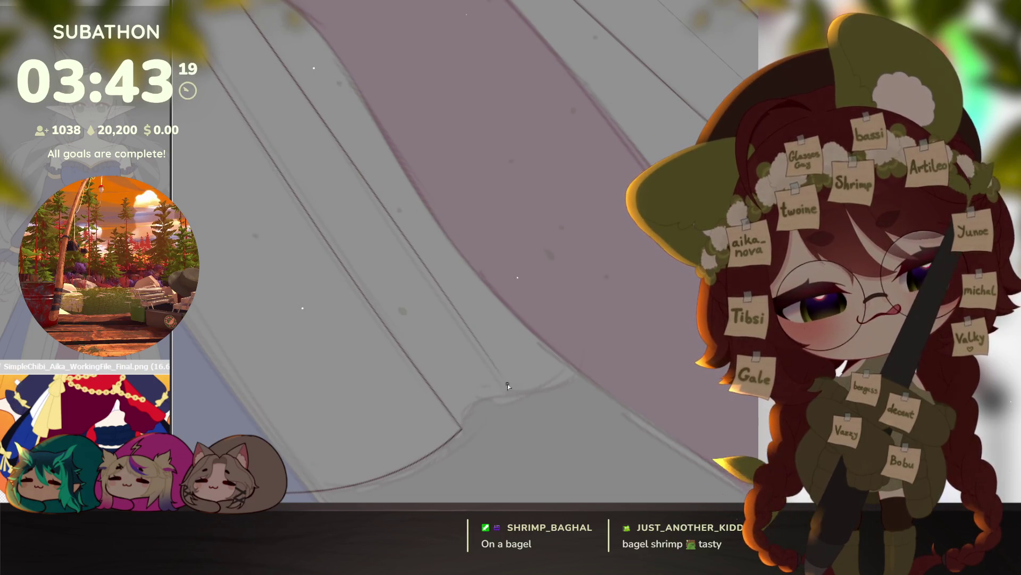
{"action": "left_click_drag", "start_coordinate": [527, 378], "coordinate": [503, 418]}
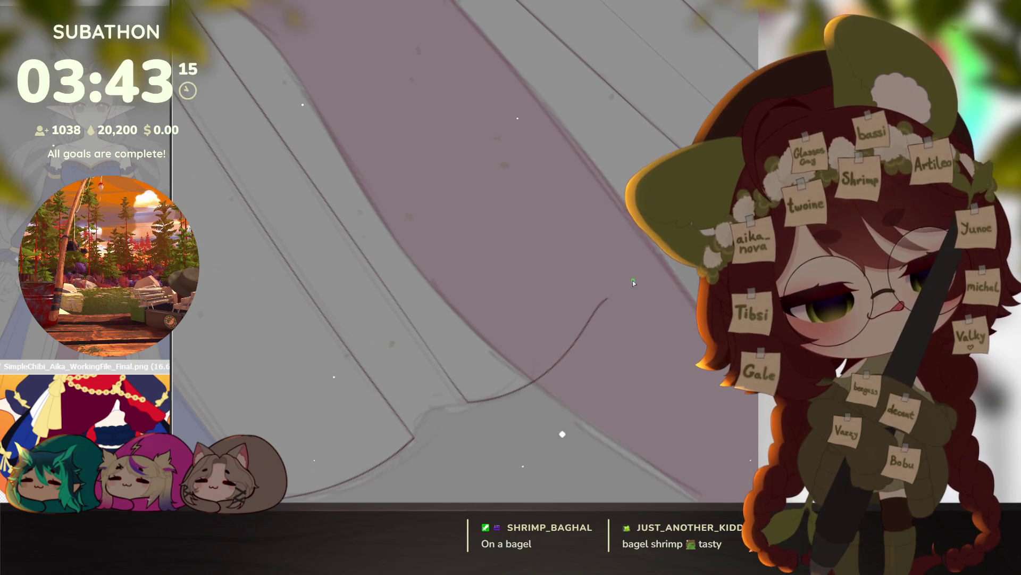
{"action": "left_click_drag", "start_coordinate": [597, 360], "coordinate": [595, 295]}
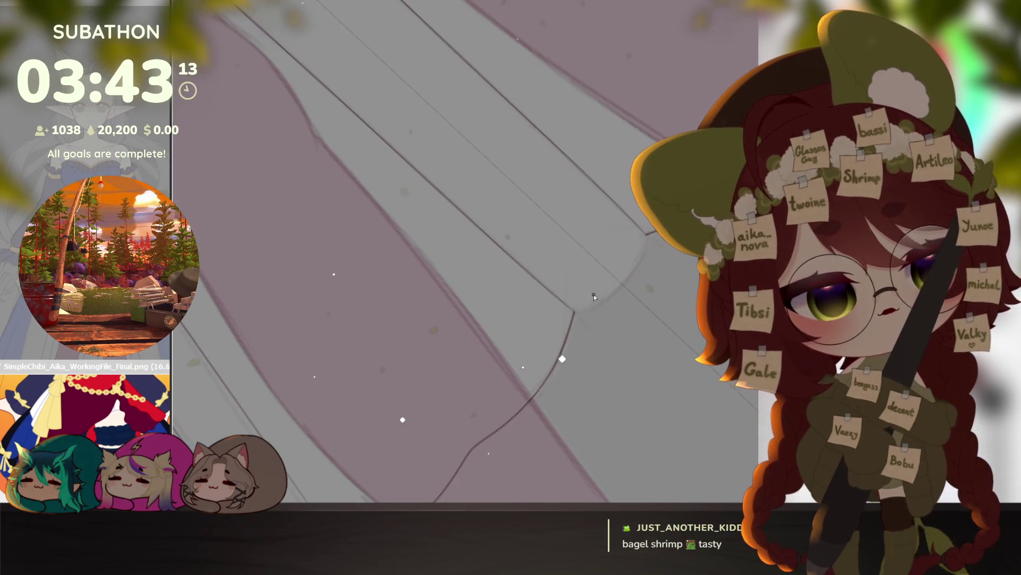
{"action": "mouse_move", "coordinate": [555, 398]}
{"action": "left_mouse_down"}
{"action": "mouse_move", "coordinate": [562, 364]}
{"action": "mouse_move", "coordinate": [676, 308]}
{"action": "left_mouse_up"}
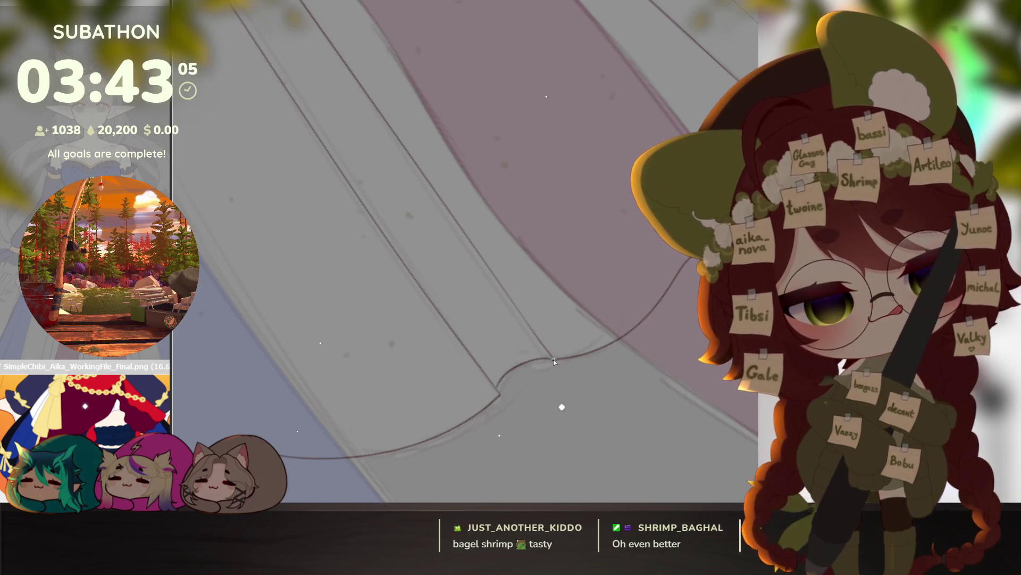
{"action": "left_click_drag", "start_coordinate": [566, 378], "coordinate": [541, 417]}
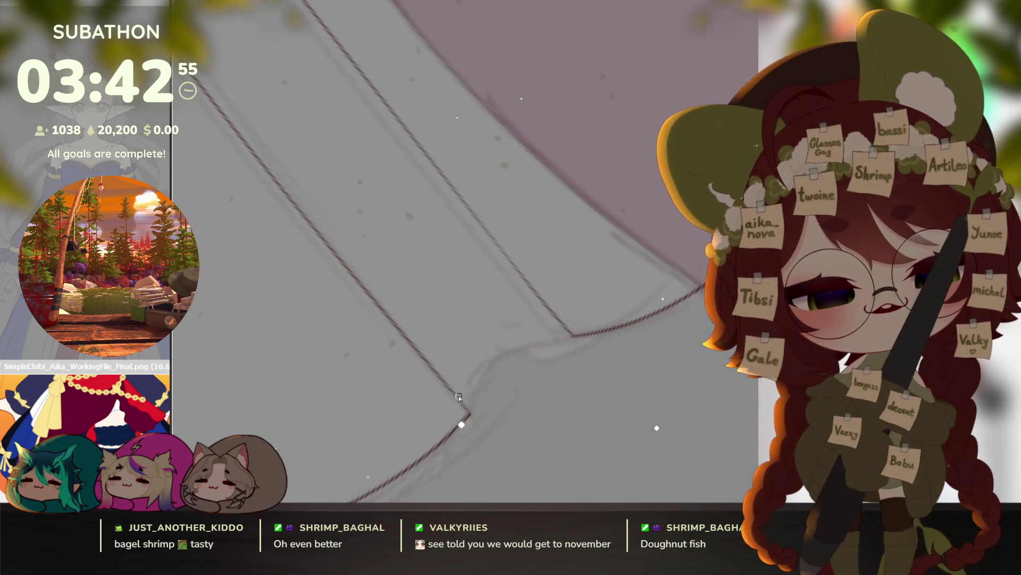
{"action": "scroll", "coordinate": [583, 375], "scroll_direction": "down", "scroll_amount": 5}
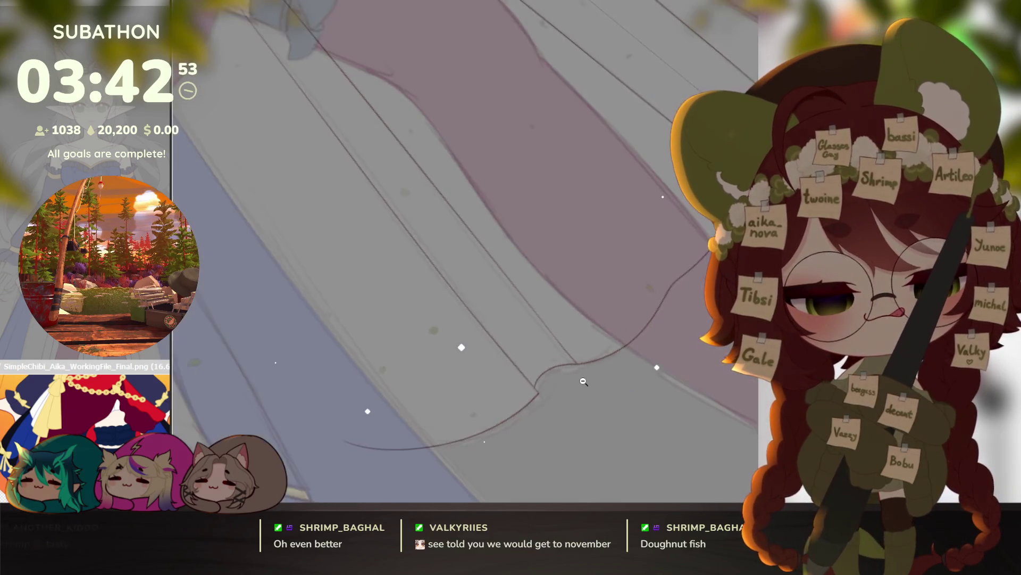
{"action": "scroll", "coordinate": [432, 399], "scroll_direction": "up", "scroll_amount": 2}
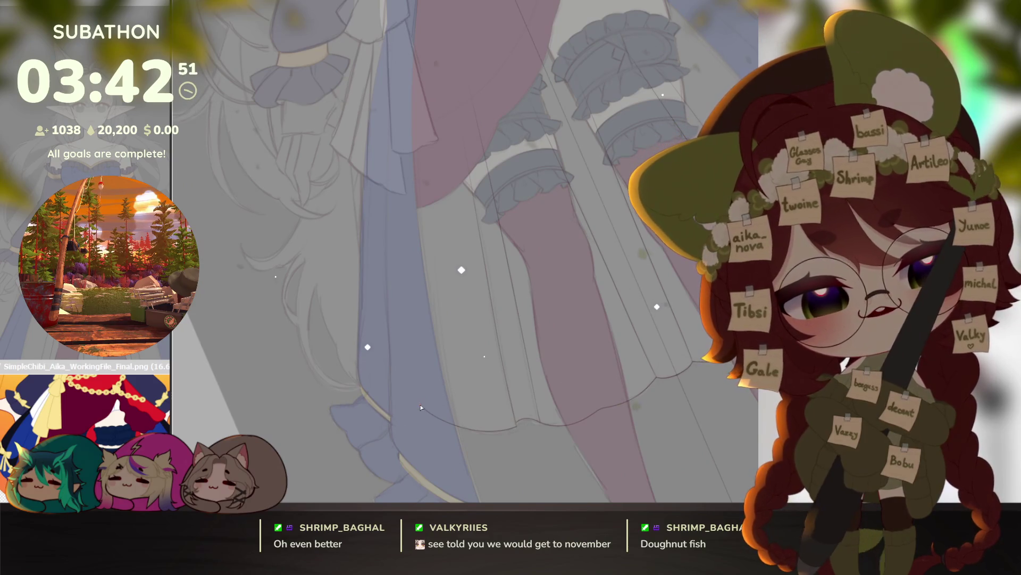
{"action": "scroll", "coordinate": [513, 81], "scroll_direction": "up", "scroll_amount": 3}
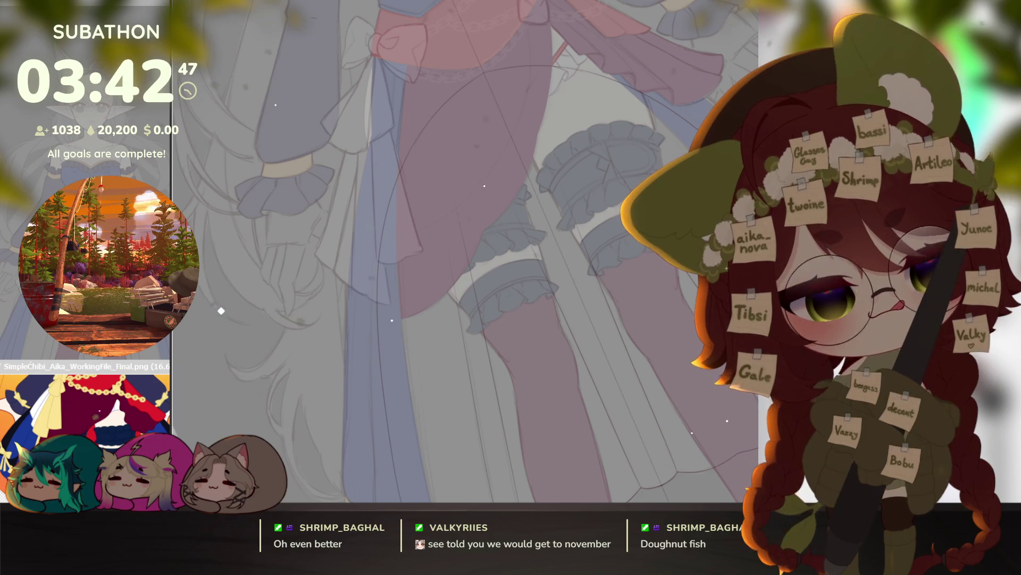
{"action": "left_click", "coordinate": [527, 86]}
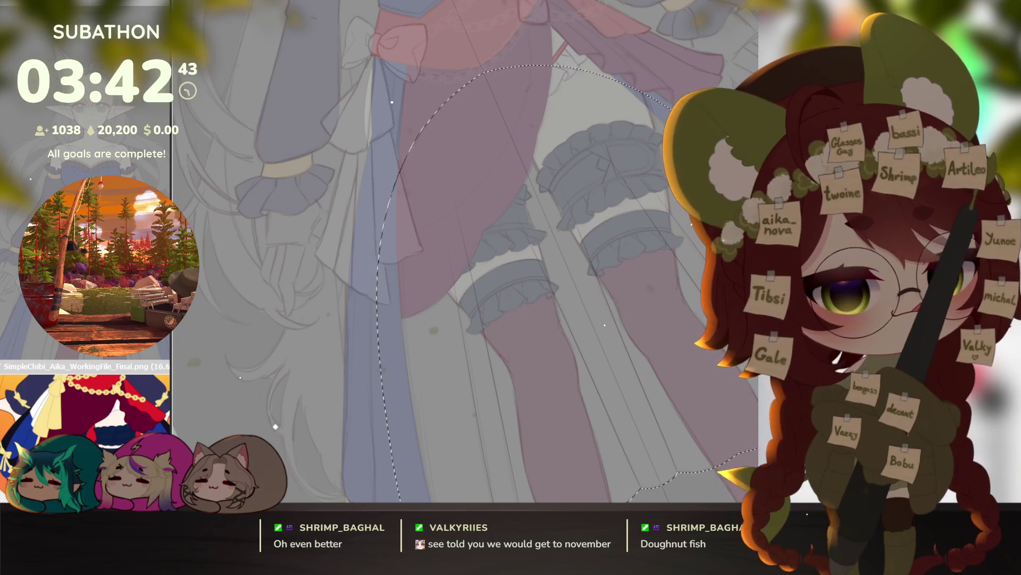
Step: Fill the underskirt selection red so it sits behind the outfit colours
{"action": "key", "text": "alt+BackSpace"}
{"action": "scroll", "coordinate": [466, 250], "scroll_direction": "down", "scroll_amount": 5}
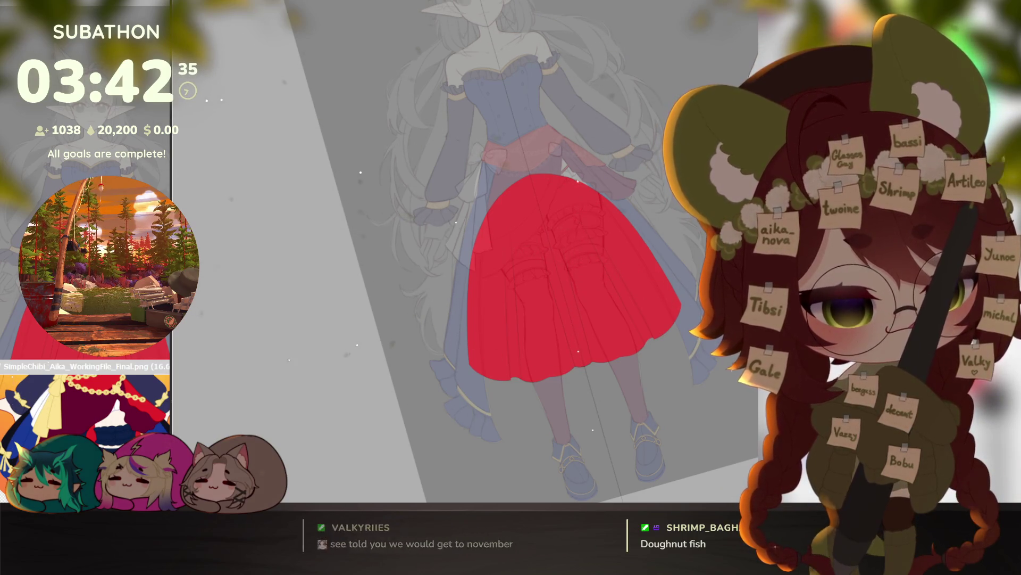
{"action": "key", "text": "ctrl+z"}
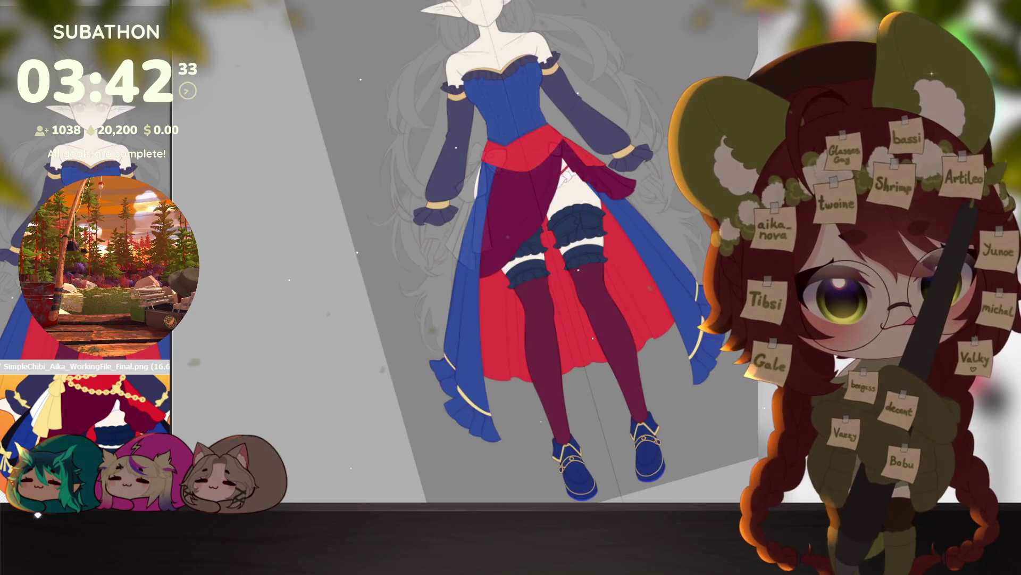
Step: Straighten and zoom out to the whole figure, then set the colour layer to 50% opacity
{"action": "left_click_drag", "start_coordinate": [646, 340], "coordinate": [641, 357]}
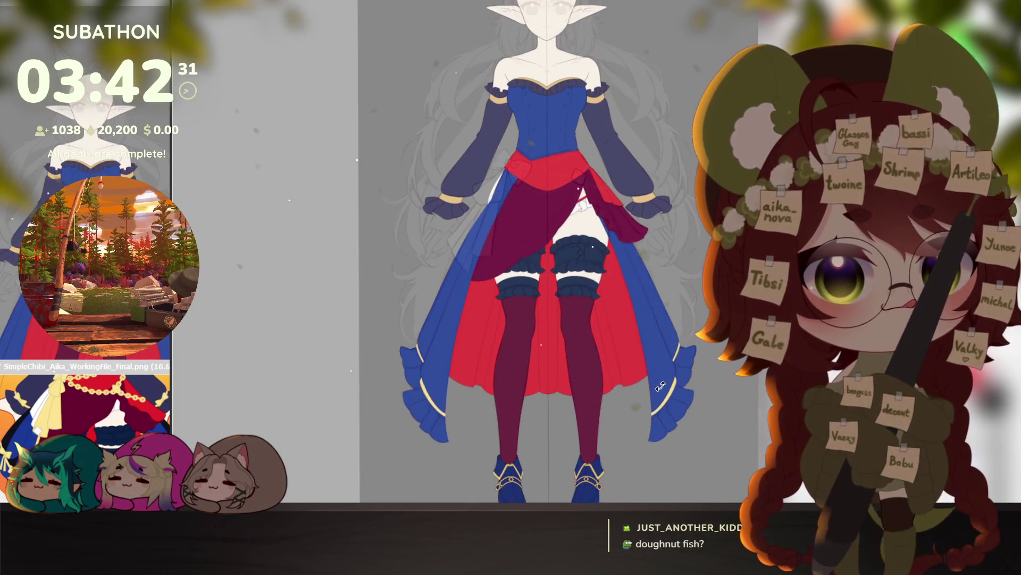
{"action": "scroll", "coordinate": [639, 363], "scroll_direction": "up", "scroll_amount": 2}
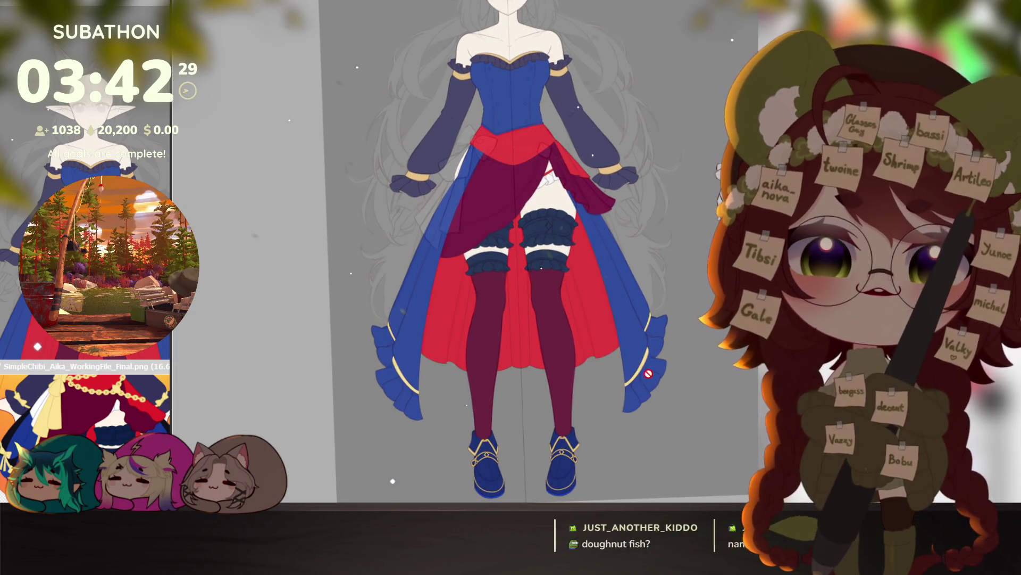
{"action": "left_click", "coordinate": [659, 442]}
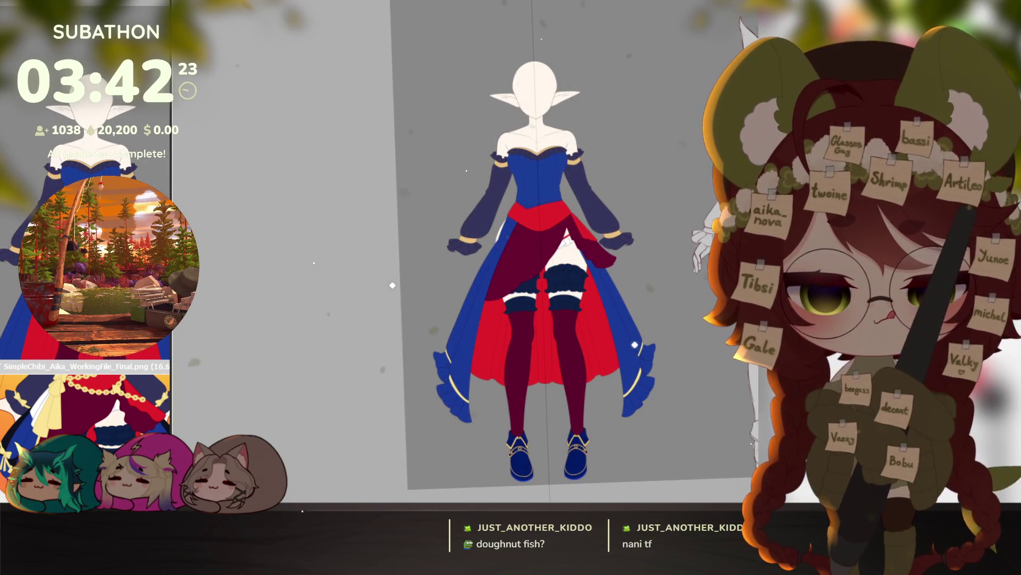
{"action": "left_click_drag", "start_coordinate": [738, 398], "coordinate": [733, 394]}
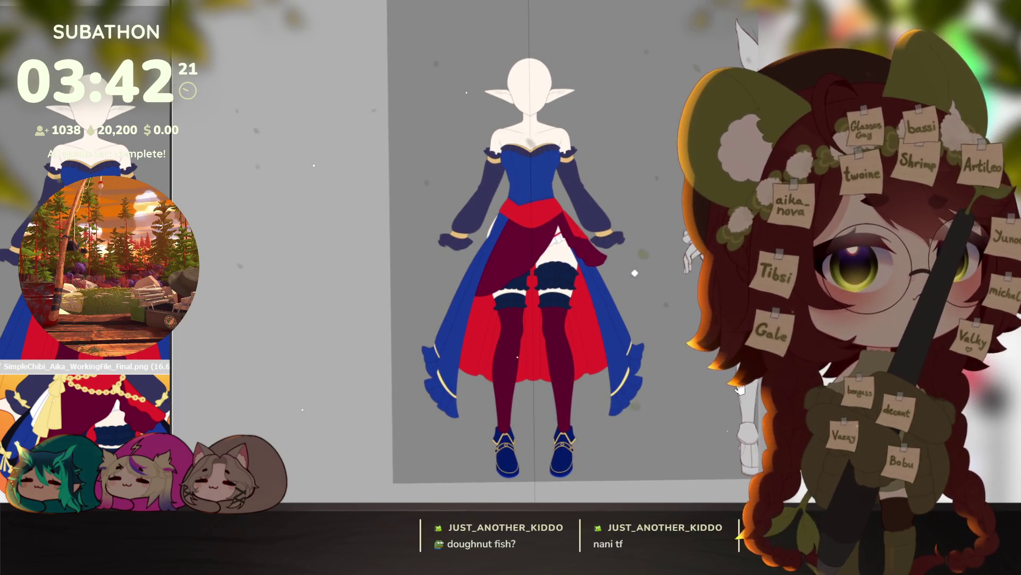
{"action": "key", "text": "5"}
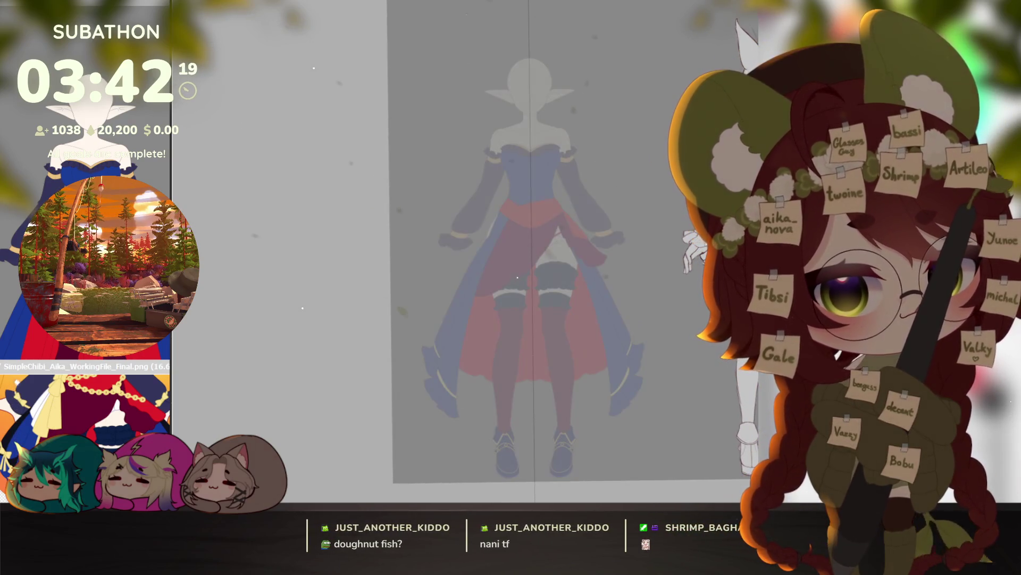
{"action": "key", "text": "0"}
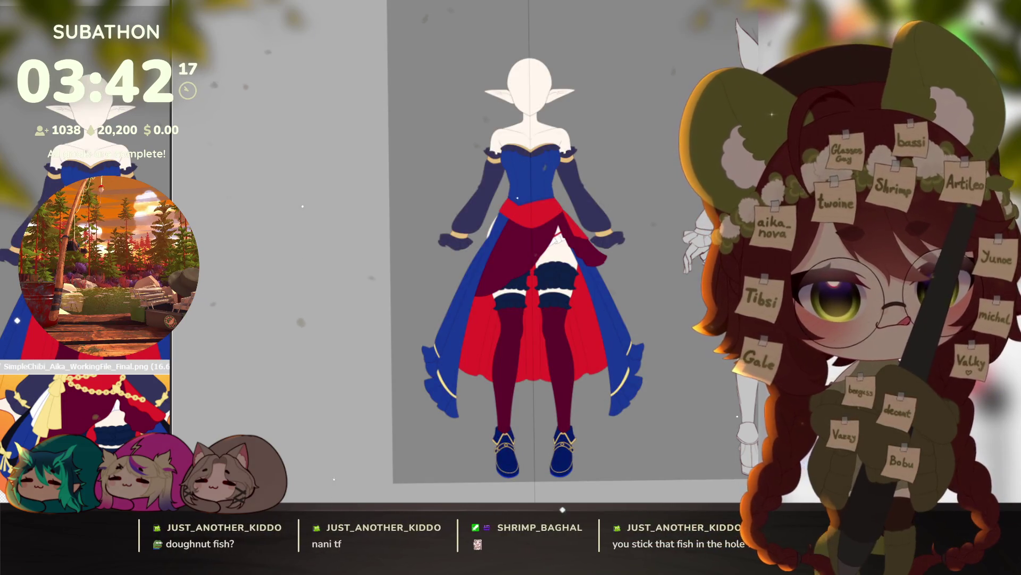
{"action": "key", "text": "5"}
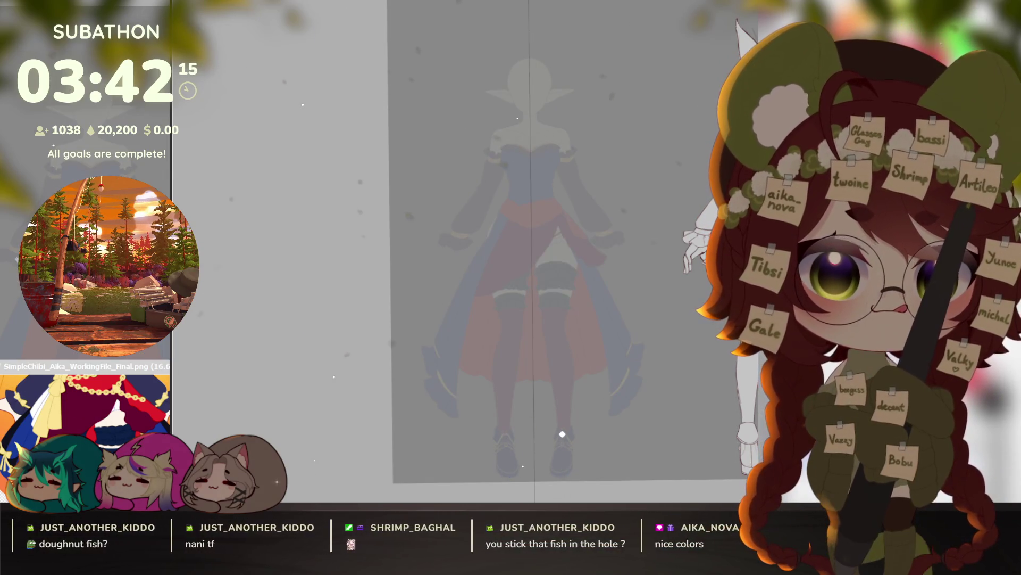
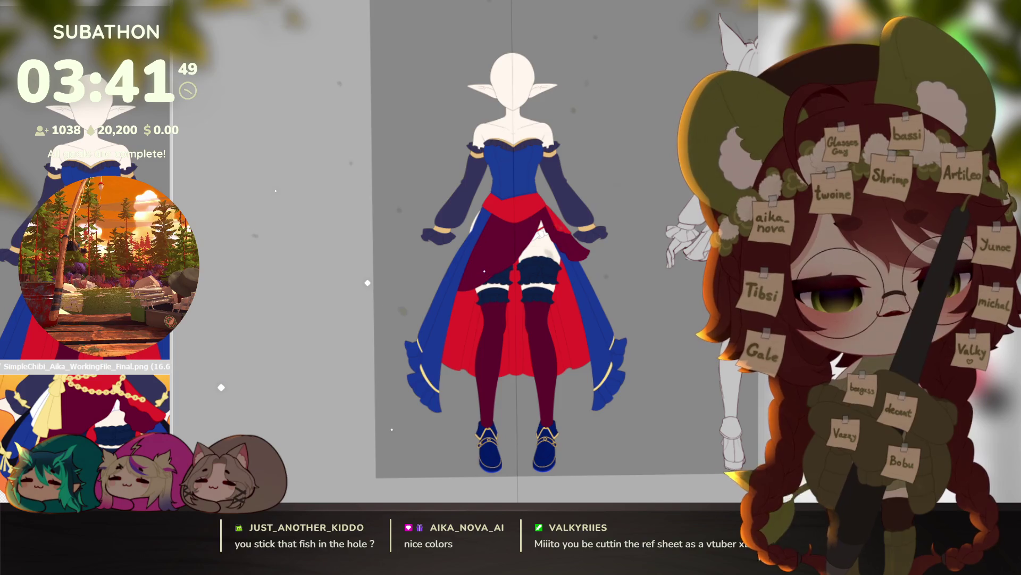
Step: Try shifting the overskirt lower, then cancel so it stays where it was
{"action": "key", "text": "ctrl+t"}
{"action": "mouse_move", "coordinate": [620, 314]}
{"action": "left_mouse_down"}
{"action": "mouse_move", "coordinate": [619, 342]}
{"action": "mouse_move", "coordinate": [575, 245]}
{"action": "mouse_move", "coordinate": [563, 331]}
{"action": "mouse_move", "coordinate": [580, 289]}
{"action": "mouse_move", "coordinate": [589, 301]}
{"action": "mouse_move", "coordinate": [562, 309]}
{"action": "left_mouse_up"}
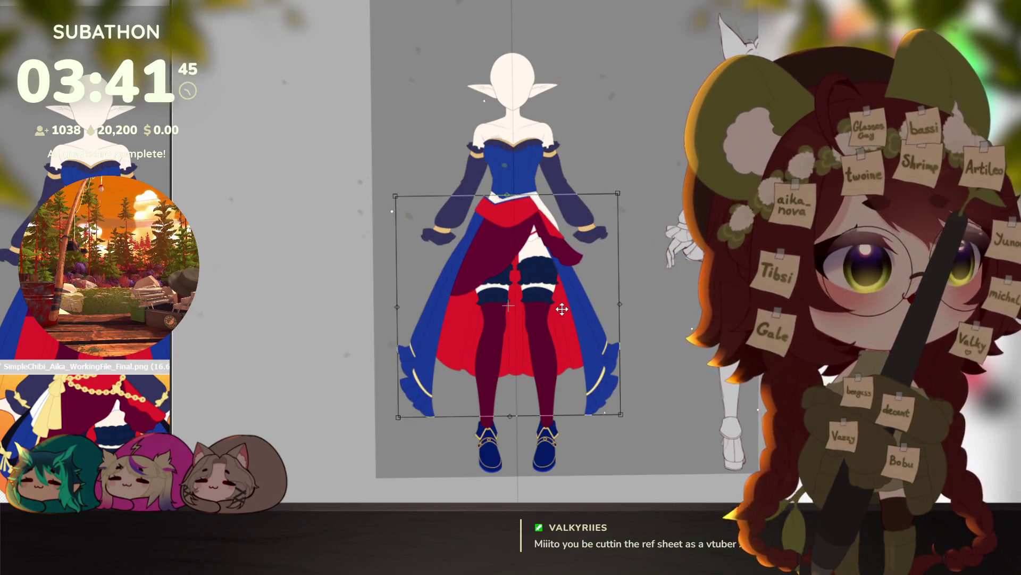
{"action": "mouse_move", "coordinate": [567, 360]}
{"action": "left_mouse_down"}
{"action": "mouse_move", "coordinate": [588, 356]}
{"action": "mouse_move", "coordinate": [562, 372]}
{"action": "left_mouse_up"}
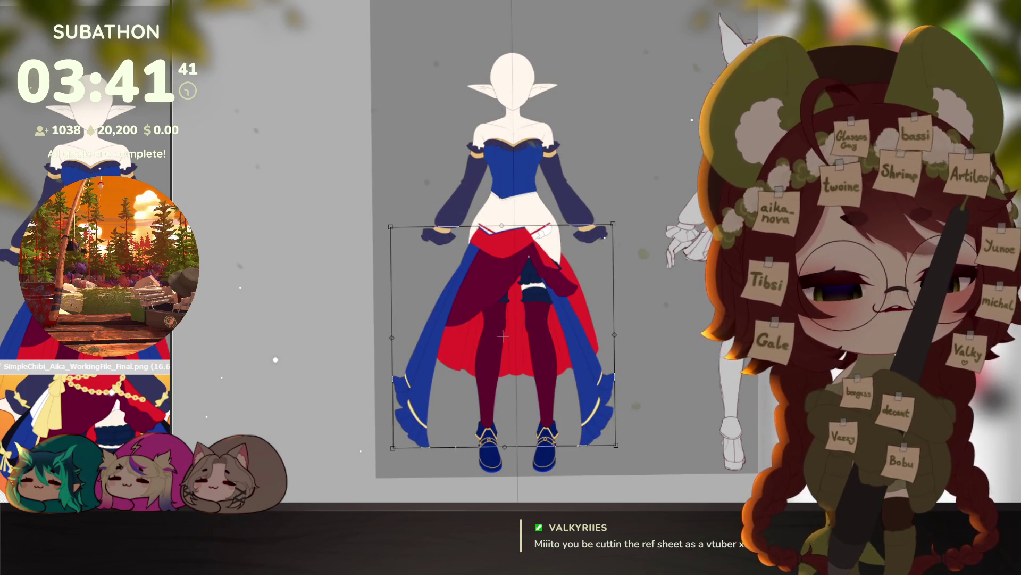
{"action": "key", "text": "Escape"}
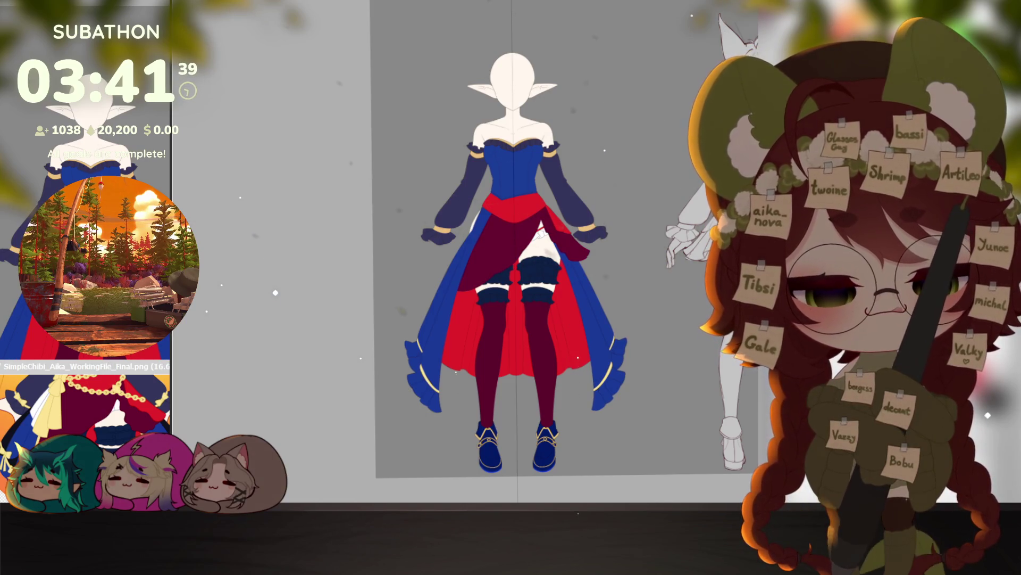
Step: Move the head and the outfit body slightly down into better position on the figure
{"action": "key", "text": "ctrl+t"}
{"action": "mouse_move", "coordinate": [527, 67]}
{"action": "left_mouse_down"}
{"action": "mouse_move", "coordinate": [530, 88]}
{"action": "mouse_move", "coordinate": [523, 54]}
{"action": "mouse_move", "coordinate": [513, 79]}
{"action": "left_mouse_up"}
{"action": "key", "text": "Return"}
{"action": "key", "text": "ctrl+t"}
{"action": "mouse_move", "coordinate": [577, 310]}
{"action": "left_mouse_down"}
{"action": "mouse_move", "coordinate": [684, 269]}
{"action": "mouse_move", "coordinate": [600, 369]}
{"action": "mouse_move", "coordinate": [555, 347]}
{"action": "left_mouse_up"}
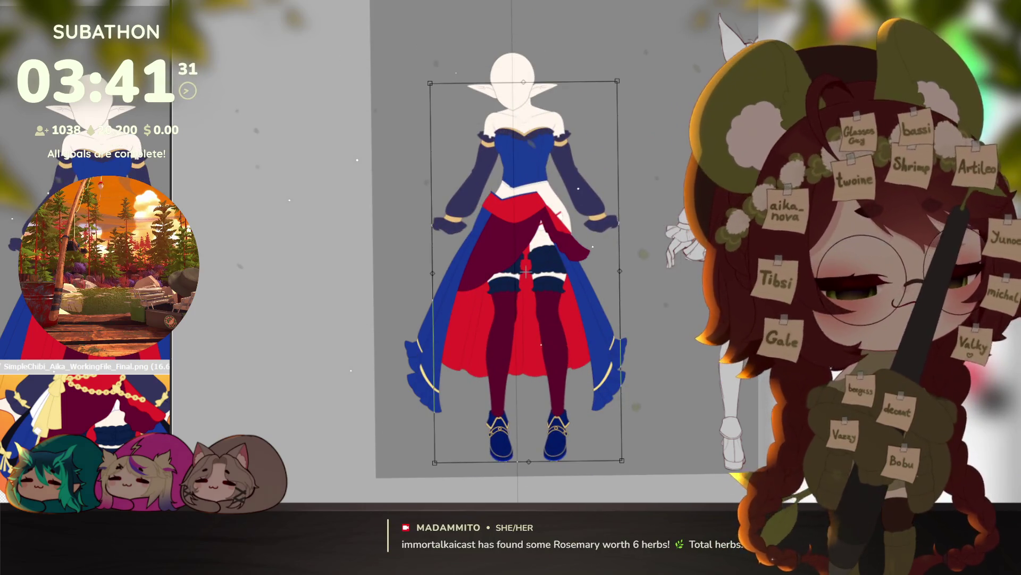
{"action": "key", "text": "Return"}
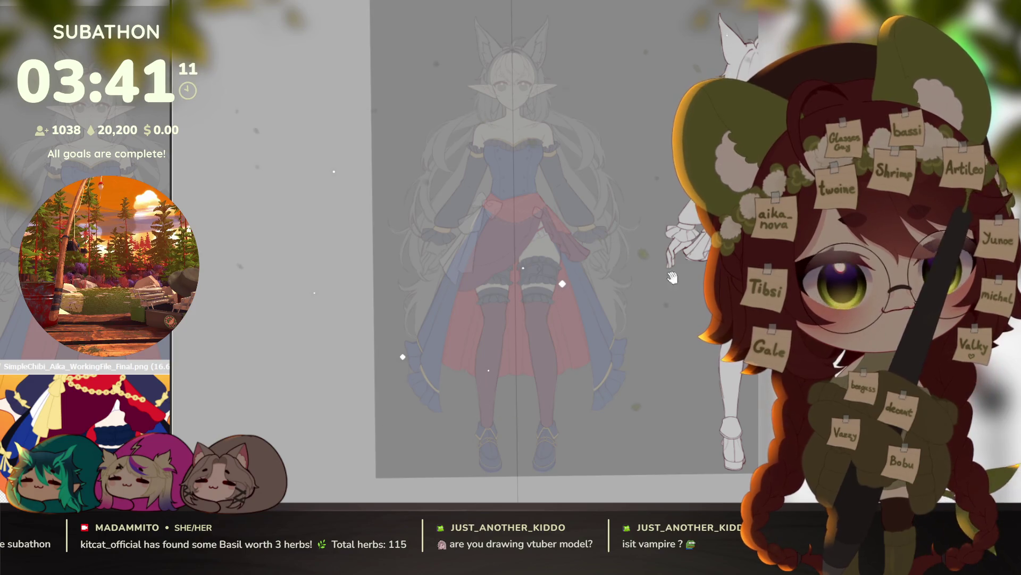
Step: Zoom in on the face and sketch two short hair strands near the ear
{"action": "left_click_drag", "start_coordinate": [681, 263], "coordinate": [625, 362]}
{"action": "scroll", "coordinate": [539, 187], "scroll_direction": "up", "scroll_amount": 5}
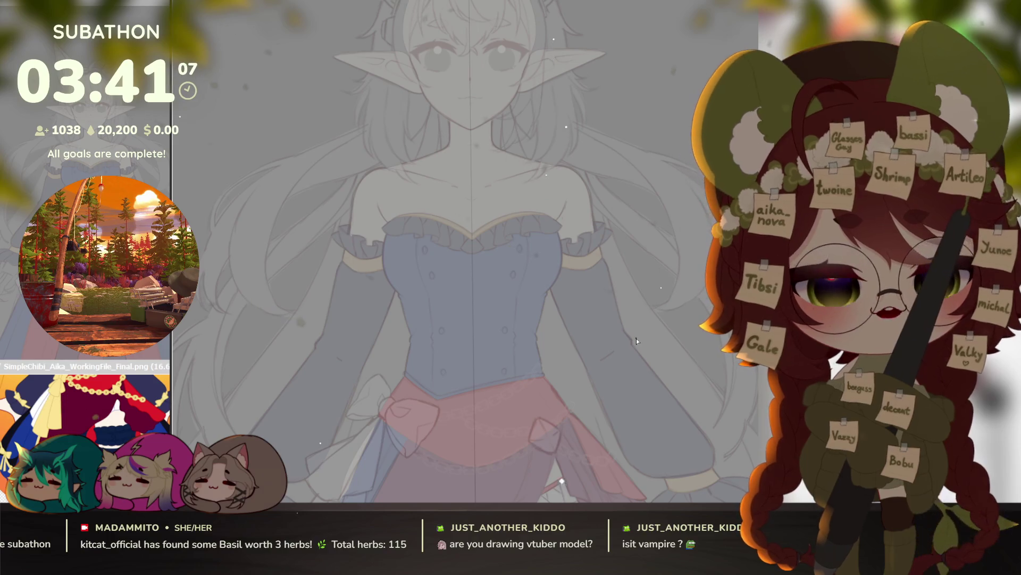
{"action": "mouse_move", "coordinate": [570, 234]}
{"action": "left_mouse_down"}
{"action": "mouse_move", "coordinate": [636, 309]}
{"action": "mouse_move", "coordinate": [664, 379]}
{"action": "left_mouse_up"}
{"action": "scroll", "coordinate": [512, 200], "scroll_direction": "up", "scroll_amount": 2}
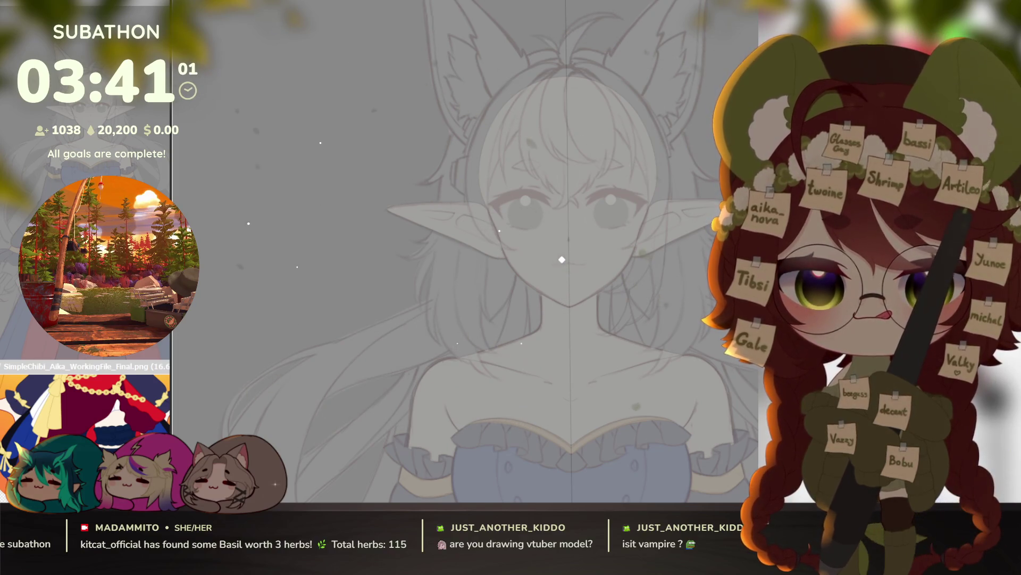
{"action": "scroll", "coordinate": [562, 224], "scroll_direction": "up", "scroll_amount": 4}
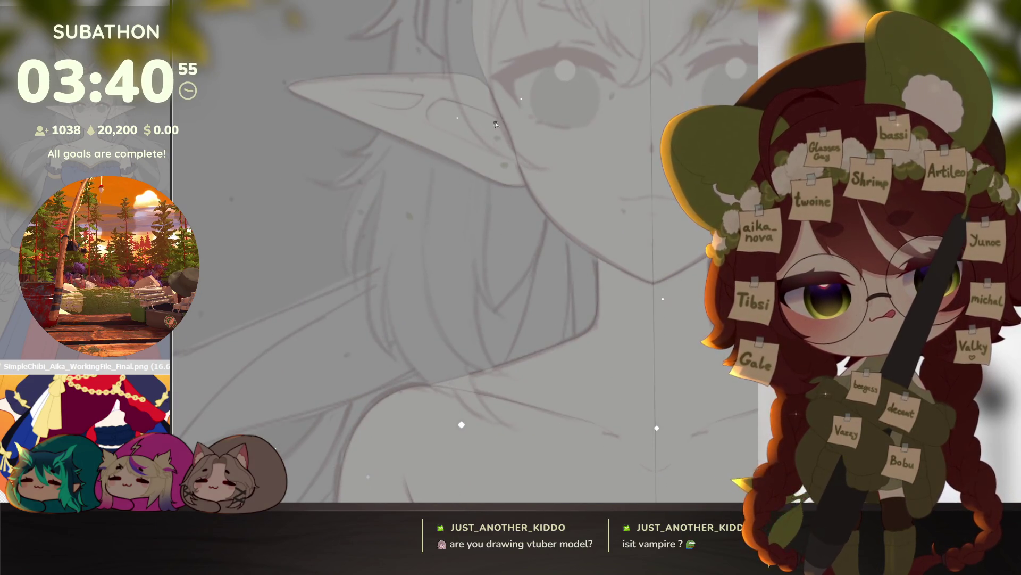
{"action": "left_click_drag", "start_coordinate": [496, 121], "coordinate": [494, 140]}
{"action": "left_click_drag", "start_coordinate": [475, 248], "coordinate": [508, 318]}
Step: Draw a long hair strand beside the cheek and undo the unwanted curved stroke
{"action": "scroll", "coordinate": [564, 351], "scroll_direction": "up", "scroll_amount": 2}
{"action": "mouse_move", "coordinate": [565, 351]}
{"action": "left_mouse_down"}
{"action": "mouse_move", "coordinate": [463, 246]}
{"action": "mouse_move", "coordinate": [654, 273]}
{"action": "mouse_move", "coordinate": [577, 369]}
{"action": "left_mouse_up"}
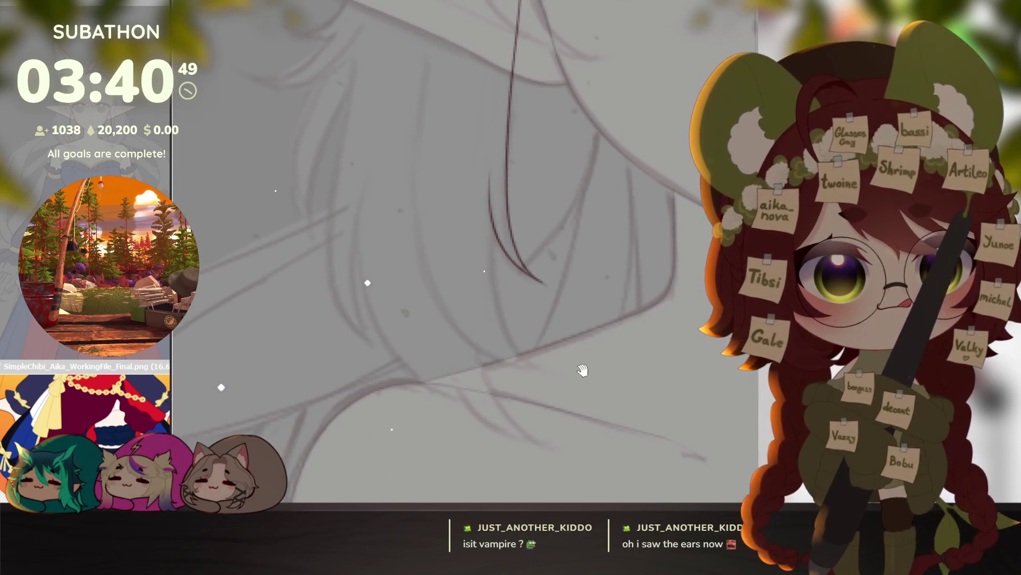
{"action": "scroll", "coordinate": [590, 369], "scroll_direction": "down", "scroll_amount": 4}
{"action": "mouse_move", "coordinate": [583, 348]}
{"action": "left_mouse_down"}
{"action": "mouse_move", "coordinate": [572, 426]}
{"action": "mouse_move", "coordinate": [590, 276]}
{"action": "mouse_move", "coordinate": [585, 144]}
{"action": "left_mouse_up"}
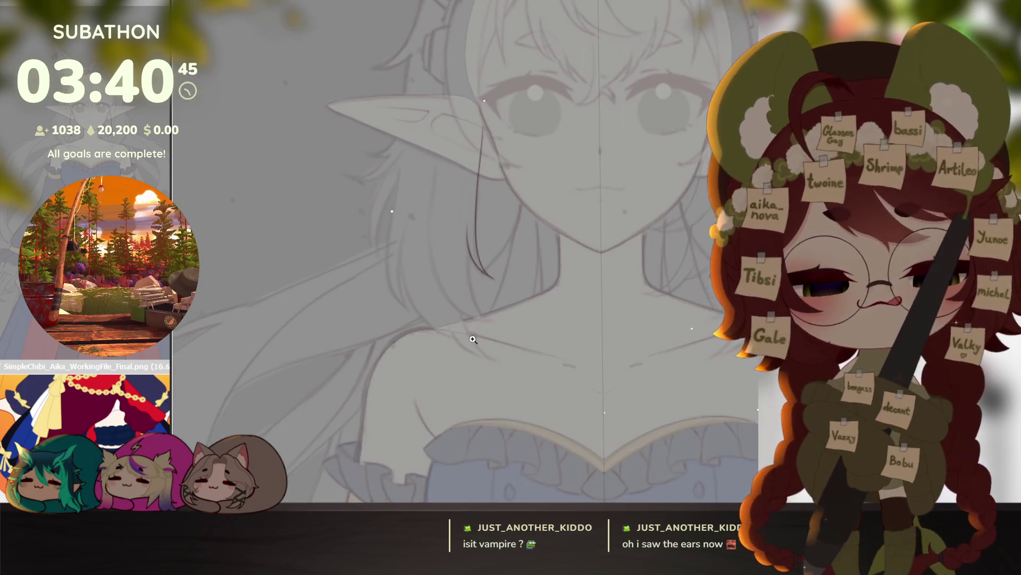
{"action": "scroll", "coordinate": [475, 338], "scroll_direction": "up", "scroll_amount": 5}
{"action": "mouse_move", "coordinate": [526, 242]}
{"action": "left_mouse_down"}
{"action": "mouse_move", "coordinate": [539, 327]}
{"action": "mouse_move", "coordinate": [586, 379]}
{"action": "mouse_move", "coordinate": [461, 297]}
{"action": "left_mouse_up"}
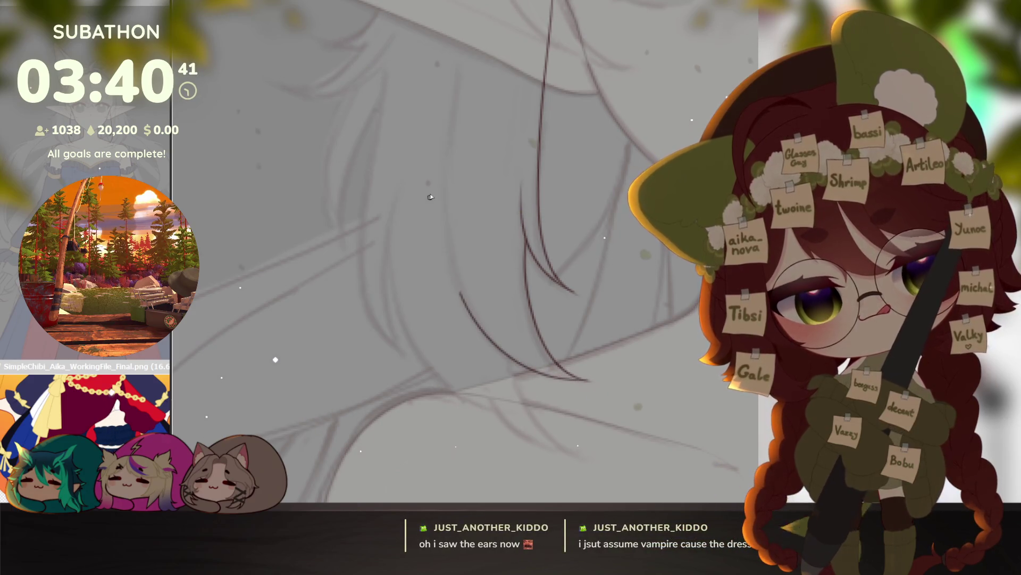
{"action": "key", "text": "ctrl+z"}
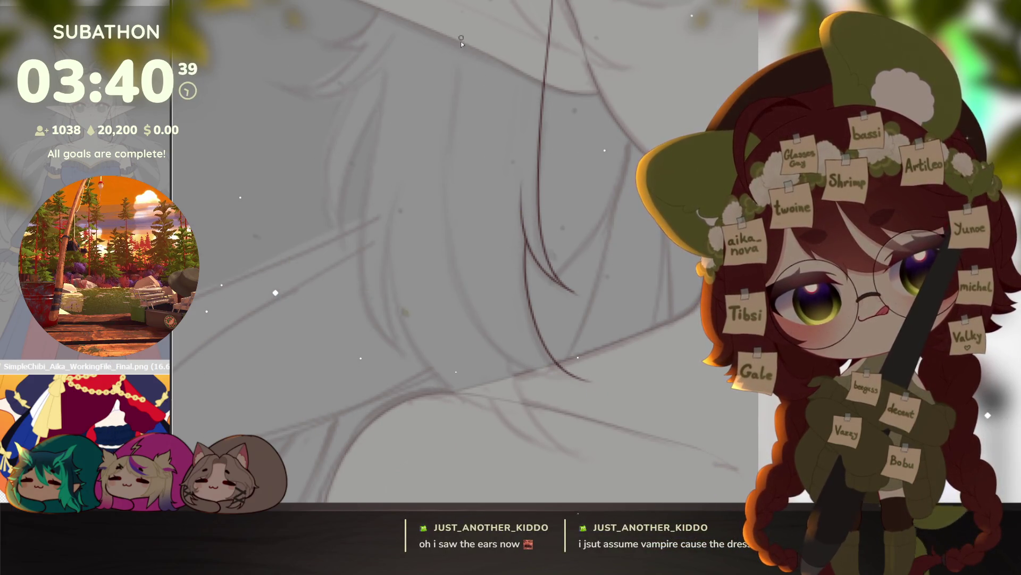
Step: Draw long vertical and curved hair strands down the side of the head
{"action": "left_click_drag", "start_coordinate": [461, 12], "coordinate": [451, 199]}
{"action": "left_click_drag", "start_coordinate": [656, 410], "coordinate": [577, 378]}
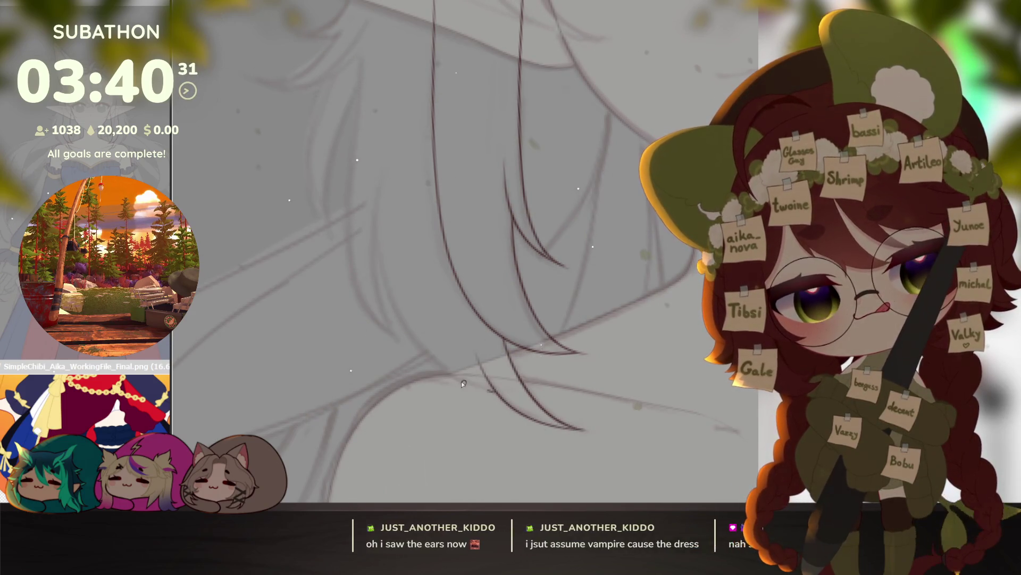
{"action": "left_click_drag", "start_coordinate": [493, 389], "coordinate": [379, 164]}
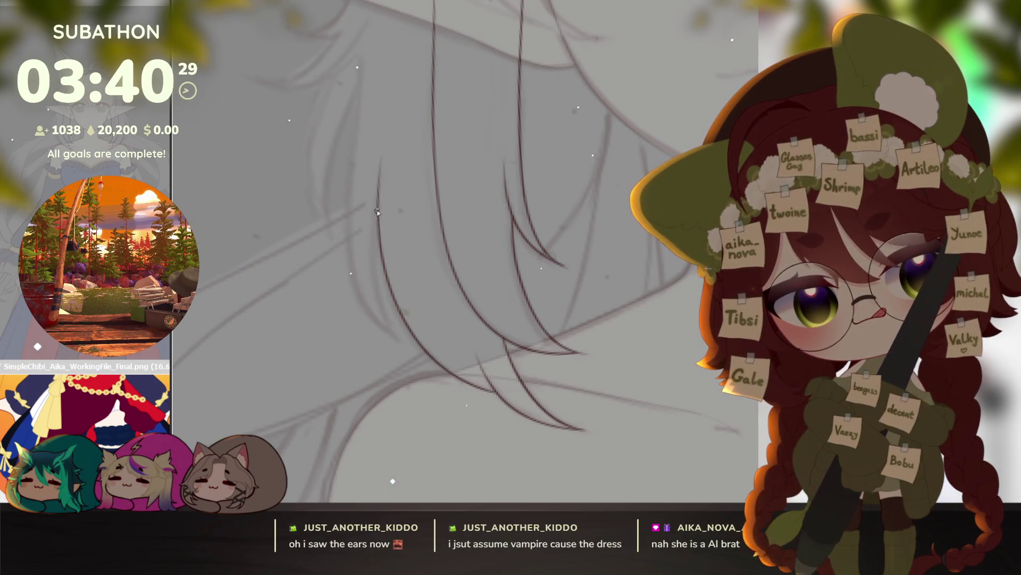
{"action": "left_click_drag", "start_coordinate": [358, 226], "coordinate": [429, 279]}
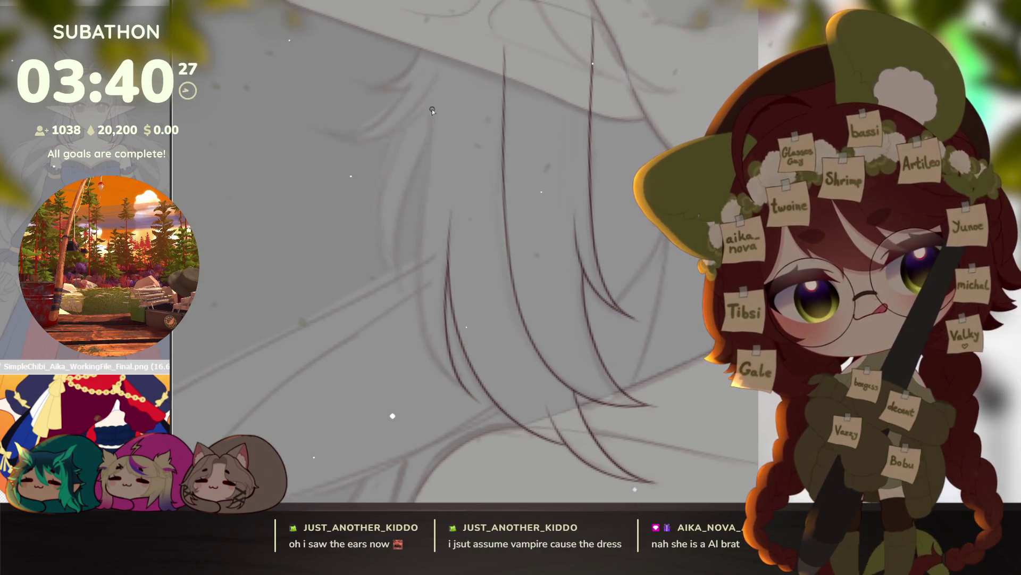
{"action": "left_click_drag", "start_coordinate": [420, 211], "coordinate": [421, 322]}
{"action": "left_click_drag", "start_coordinate": [474, 395], "coordinate": [571, 430]}
{"action": "left_click_drag", "start_coordinate": [568, 306], "coordinate": [578, 312]}
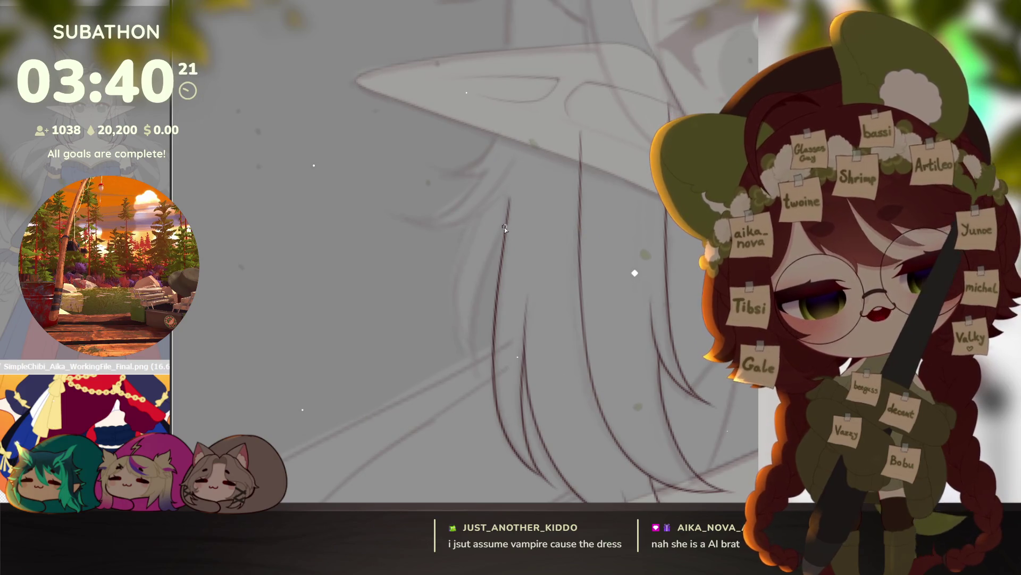
{"action": "mouse_move", "coordinate": [455, 309]}
{"action": "left_mouse_down"}
{"action": "mouse_move", "coordinate": [449, 265]}
{"action": "mouse_move", "coordinate": [475, 214]}
{"action": "left_mouse_up"}
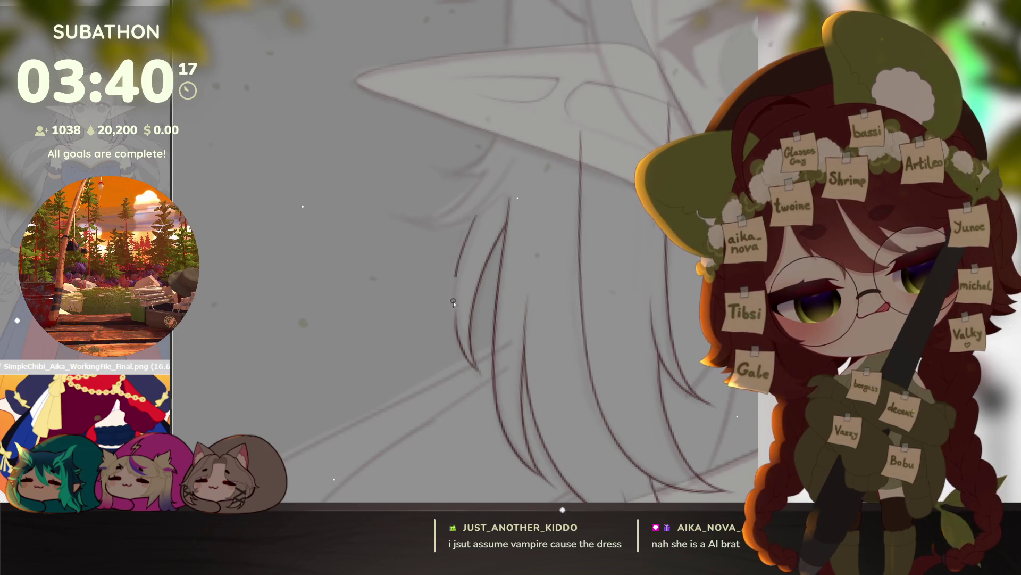
Step: Add jagged hair tips, a long lower strand and the fox ear outline arcs, then reset the view
{"action": "left_click_drag", "start_coordinate": [457, 307], "coordinate": [476, 451]}
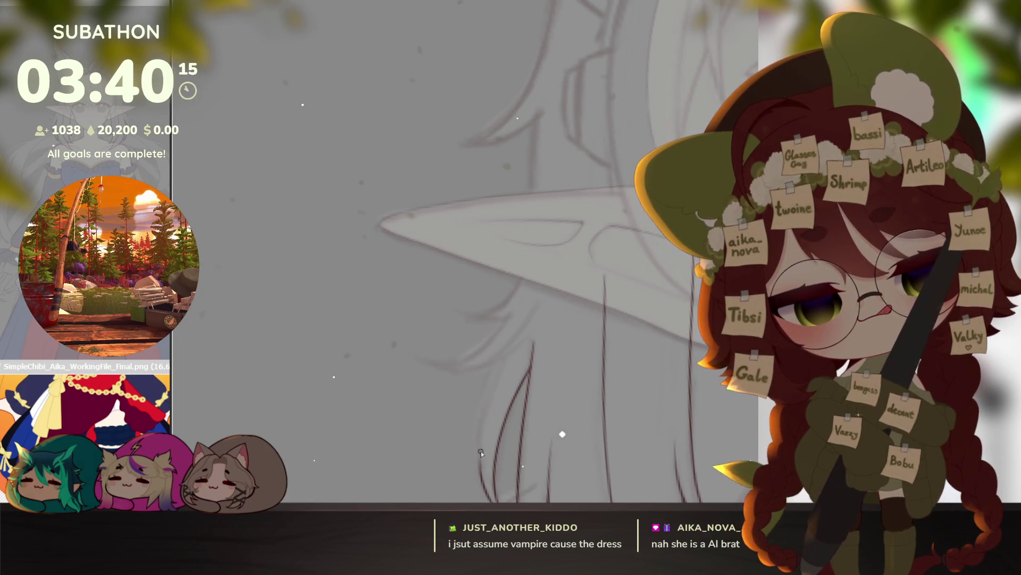
{"action": "mouse_move", "coordinate": [489, 374]}
{"action": "left_mouse_down"}
{"action": "mouse_move", "coordinate": [495, 423]}
{"action": "mouse_move", "coordinate": [529, 415]}
{"action": "left_mouse_up"}
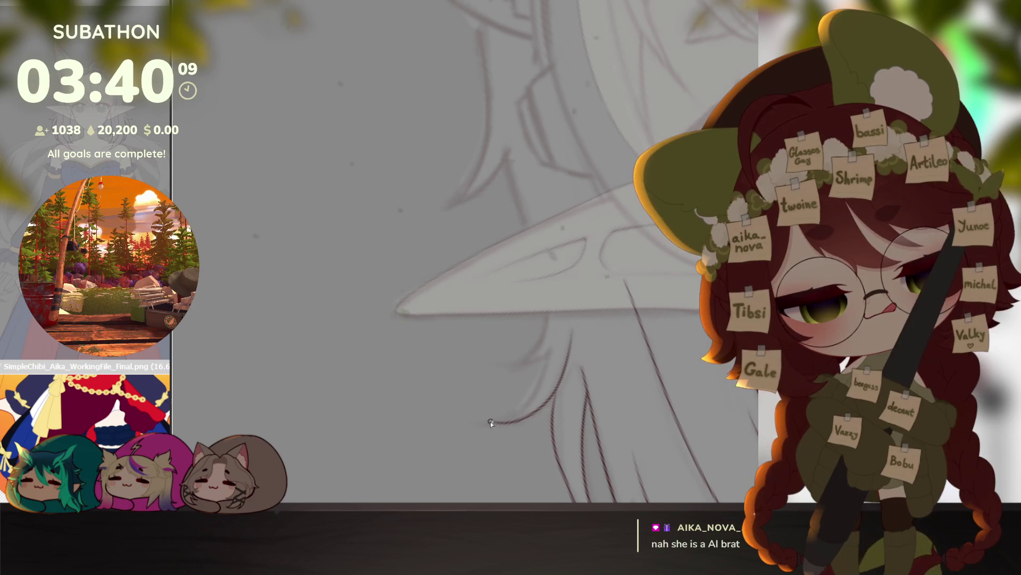
{"action": "left_click_drag", "start_coordinate": [552, 347], "coordinate": [509, 367]}
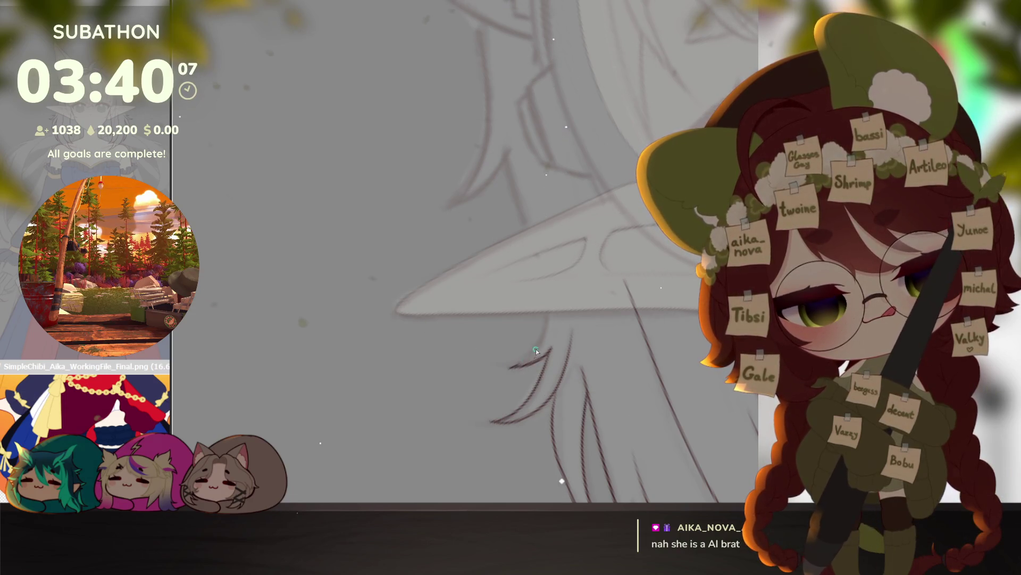
{"action": "left_click_drag", "start_coordinate": [550, 334], "coordinate": [540, 269]}
{"action": "left_click_drag", "start_coordinate": [527, 212], "coordinate": [585, 373]}
{"action": "mouse_move", "coordinate": [605, 500]}
{"action": "left_mouse_down"}
{"action": "mouse_move", "coordinate": [567, 307]}
{"action": "mouse_move", "coordinate": [547, 339]}
{"action": "mouse_move", "coordinate": [508, 360]}
{"action": "mouse_move", "coordinate": [531, 104]}
{"action": "mouse_move", "coordinate": [727, 41]}
{"action": "left_mouse_up"}
{"action": "mouse_move", "coordinate": [641, 77]}
{"action": "left_mouse_down"}
{"action": "mouse_move", "coordinate": [557, 121]}
{"action": "mouse_move", "coordinate": [499, 263]}
{"action": "left_mouse_up"}
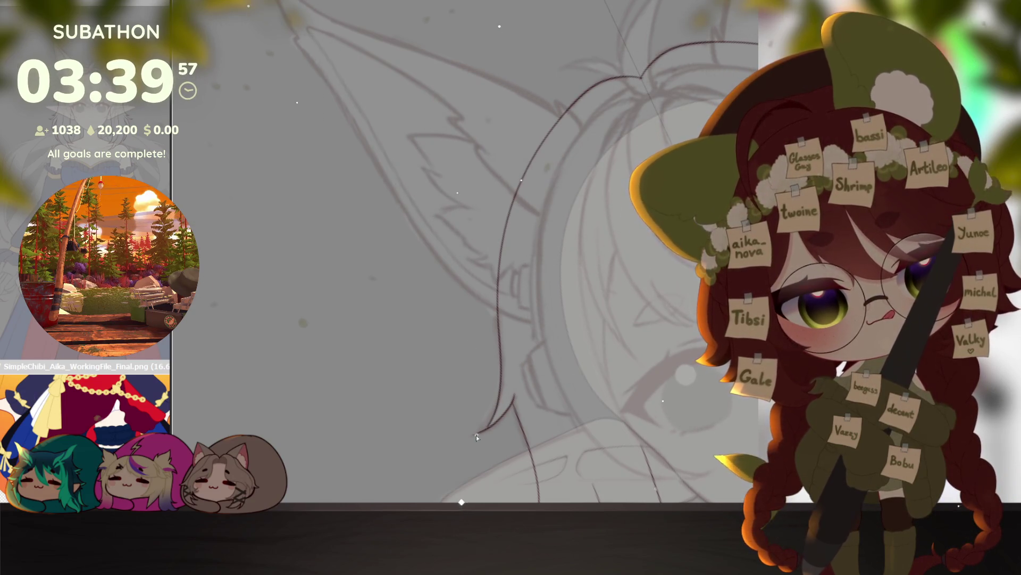
{"action": "scroll", "coordinate": [579, 247], "scroll_direction": "down", "scroll_amount": 5}
{"action": "key", "text": "Escape"}
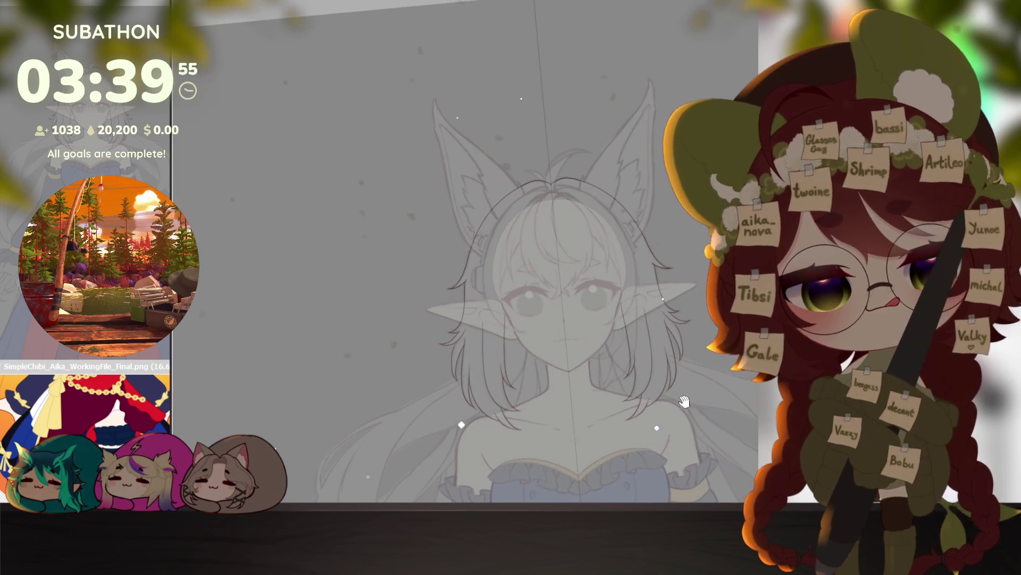
Step: Close the hair outline with an arc, select the hair by inverting the selection, and fill it red
{"action": "scroll", "coordinate": [532, 297], "scroll_direction": "up", "scroll_amount": 4}
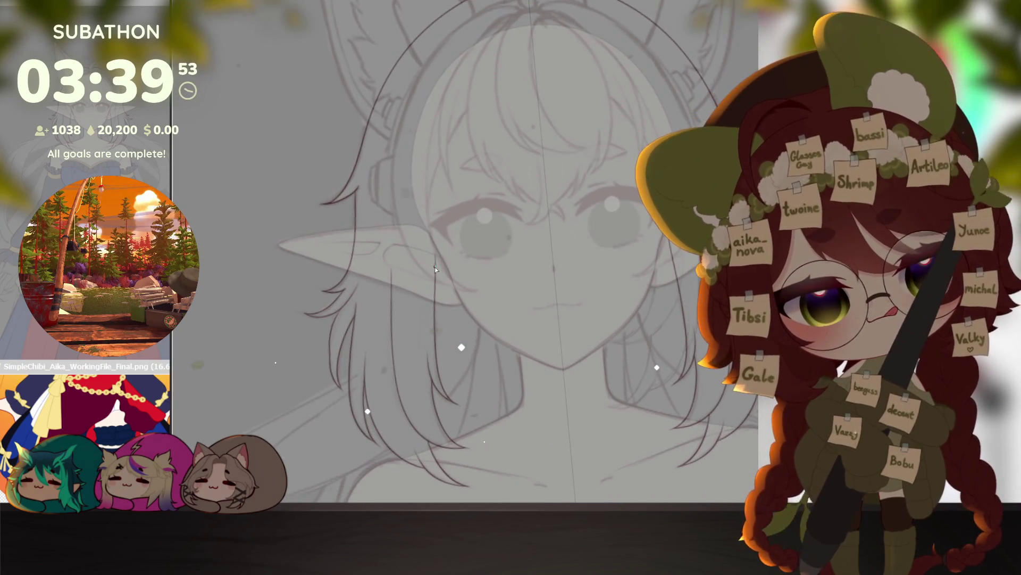
{"action": "left_click_drag", "start_coordinate": [438, 277], "coordinate": [564, 141]}
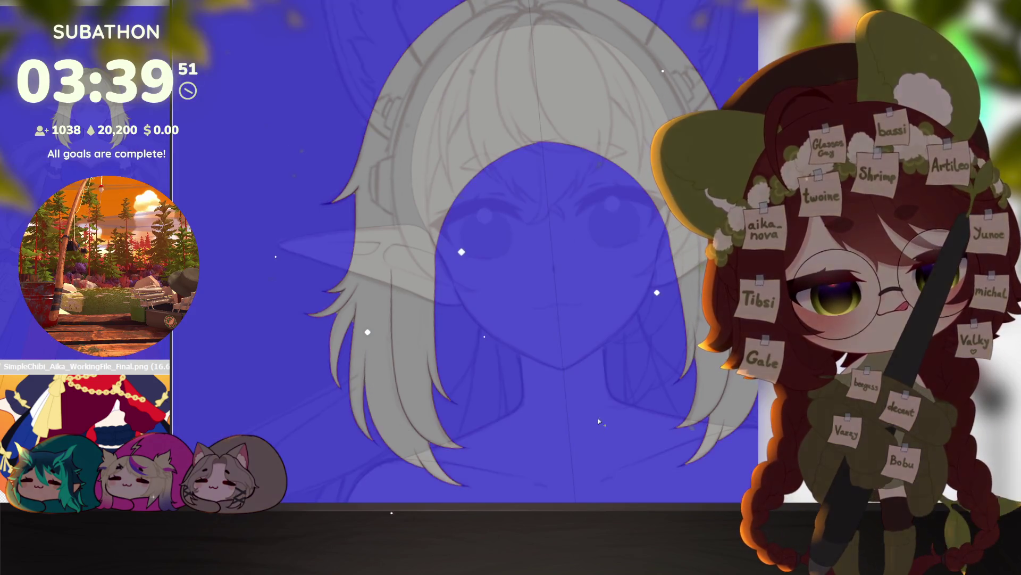
{"action": "left_click", "coordinate": [598, 417]}
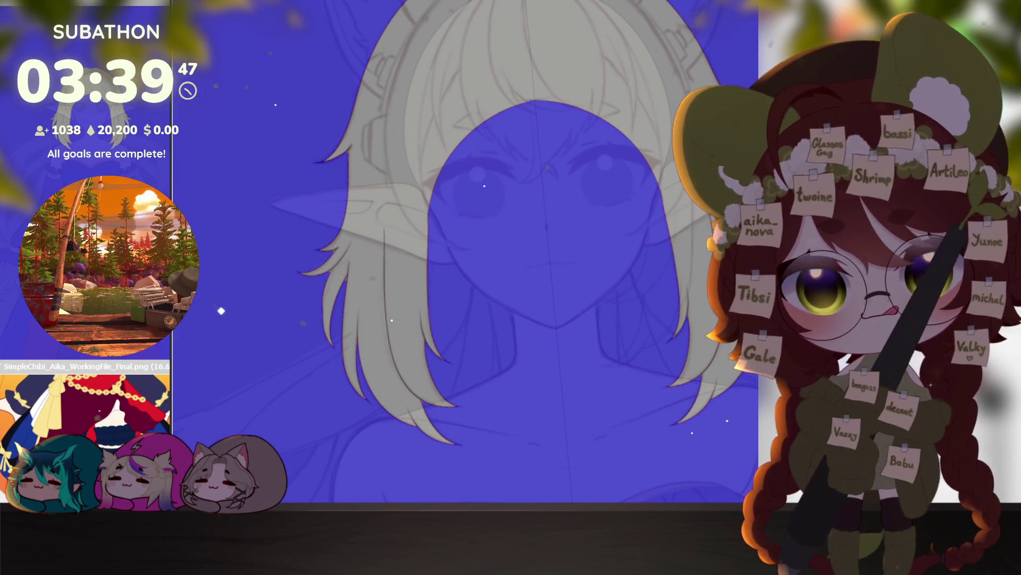
{"action": "key", "text": "ctrl+shift+i"}
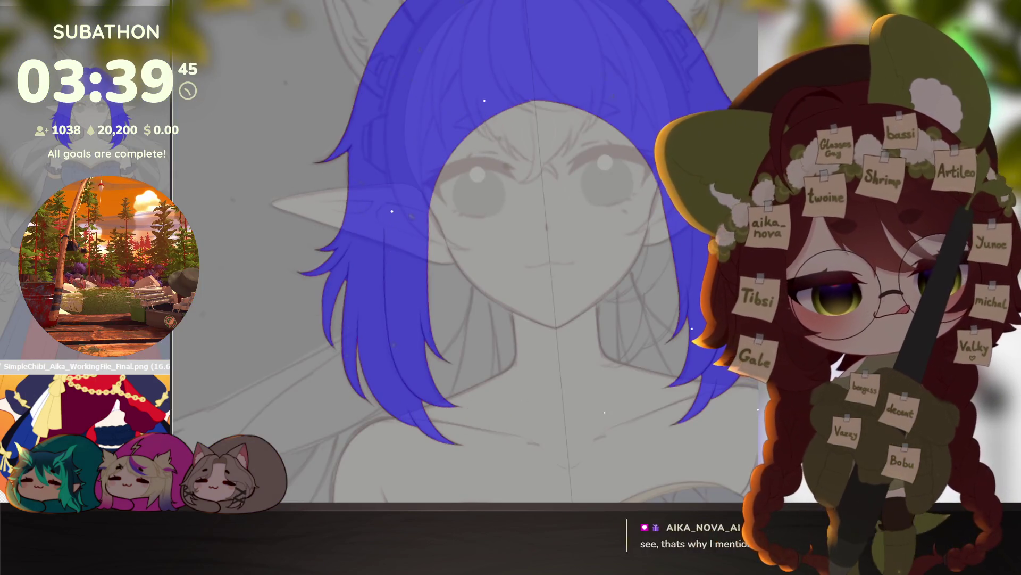
{"action": "scroll", "coordinate": [96, 432], "scroll_direction": "down", "scroll_amount": 5}
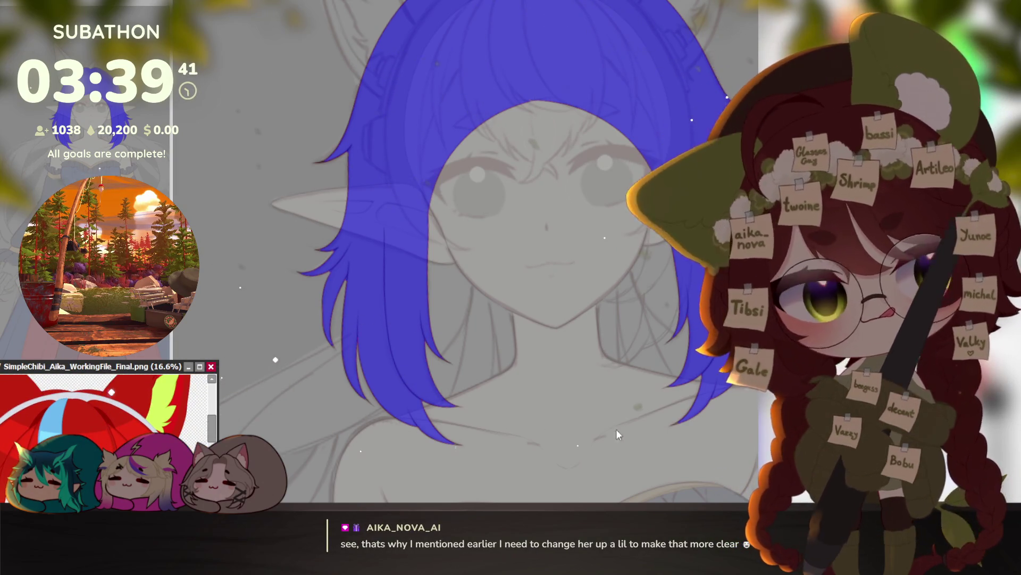
{"action": "key", "text": "b"}
Step: Zoom and pan around the red hair fill to inspect the tips and lower strands
{"action": "scroll", "coordinate": [482, 384], "scroll_direction": "up", "scroll_amount": 3}
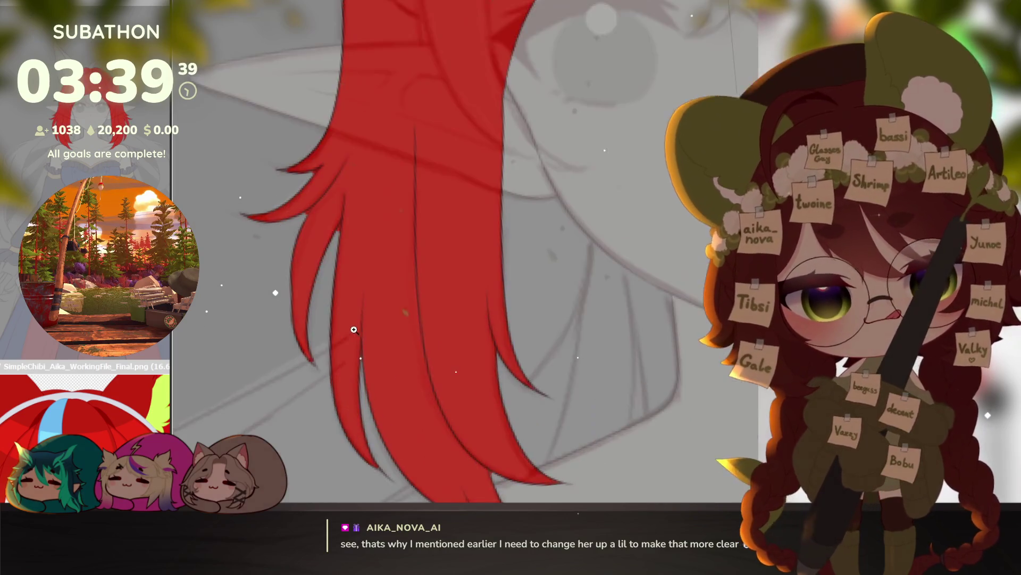
{"action": "left_click_drag", "start_coordinate": [353, 331], "coordinate": [631, 371]}
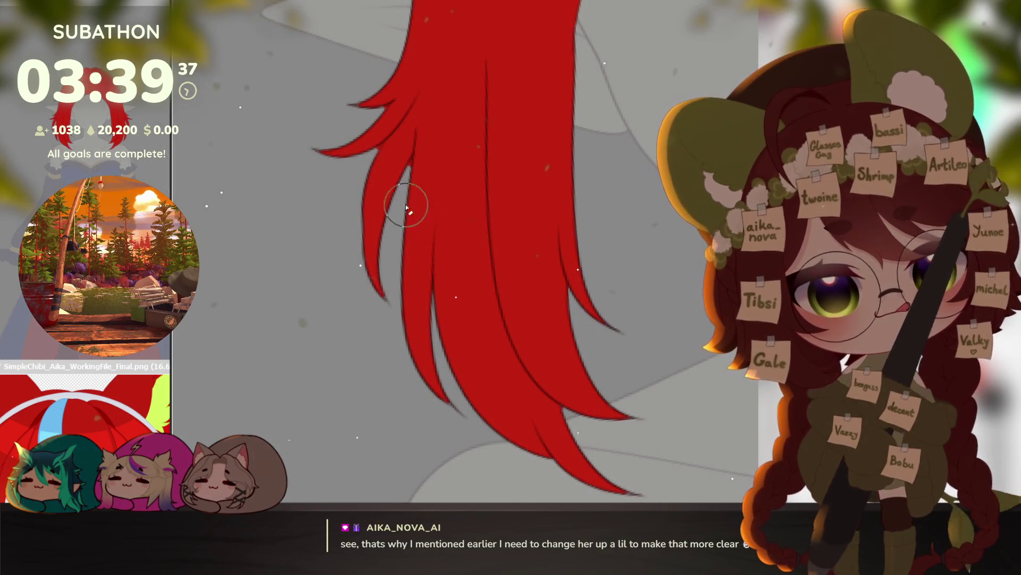
{"action": "scroll", "coordinate": [436, 288], "scroll_direction": "up", "scroll_amount": 2}
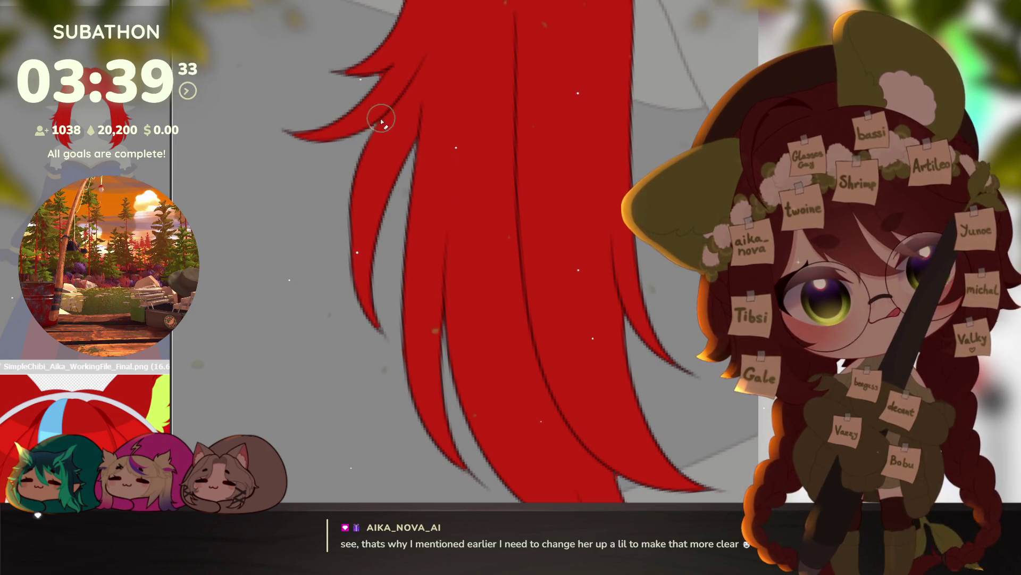
{"action": "left_click_drag", "start_coordinate": [594, 393], "coordinate": [544, 321]}
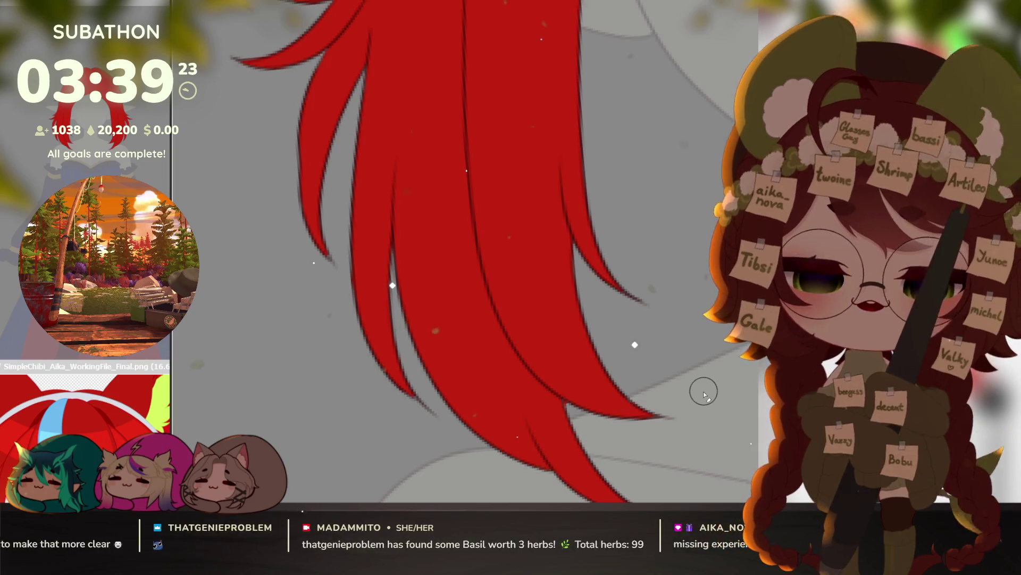
{"action": "left_click_drag", "start_coordinate": [595, 407], "coordinate": [579, 386]}
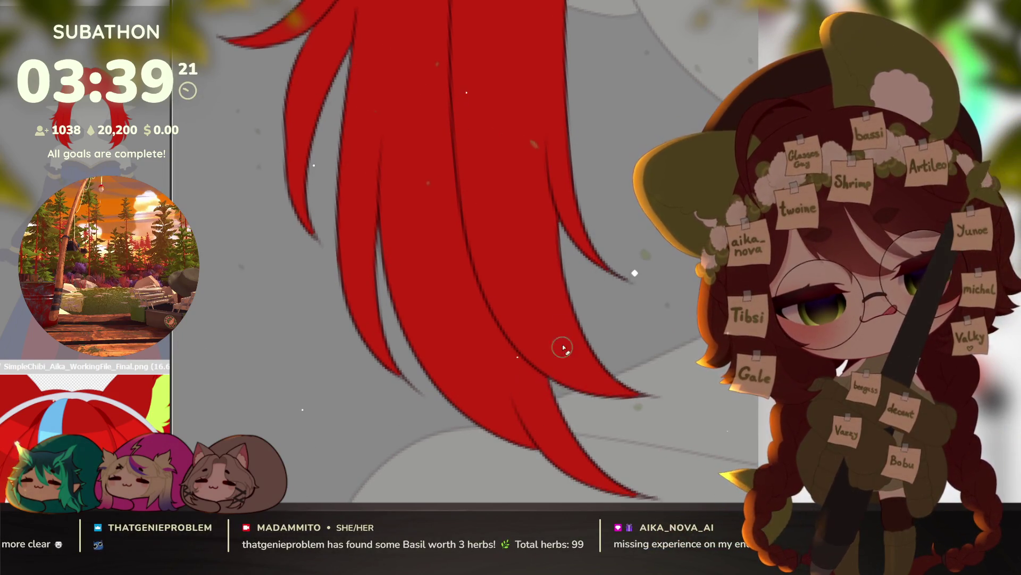
{"action": "mouse_move", "coordinate": [600, 279]}
{"action": "left_mouse_down"}
{"action": "mouse_move", "coordinate": [642, 362]}
{"action": "mouse_move", "coordinate": [621, 372]}
{"action": "mouse_move", "coordinate": [622, 348]}
{"action": "left_mouse_up"}
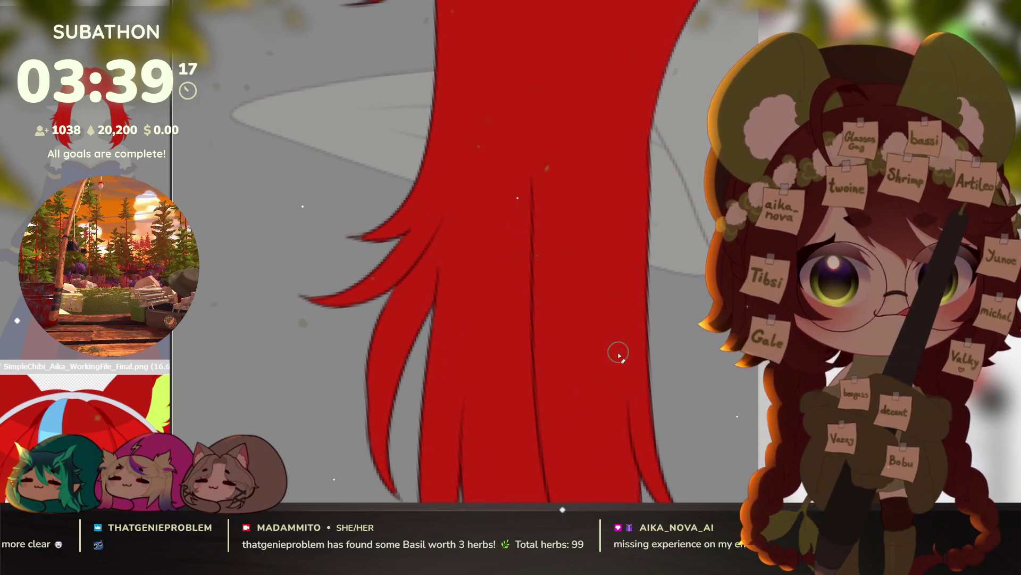
{"action": "scroll", "coordinate": [535, 388], "scroll_direction": "up", "scroll_amount": 5}
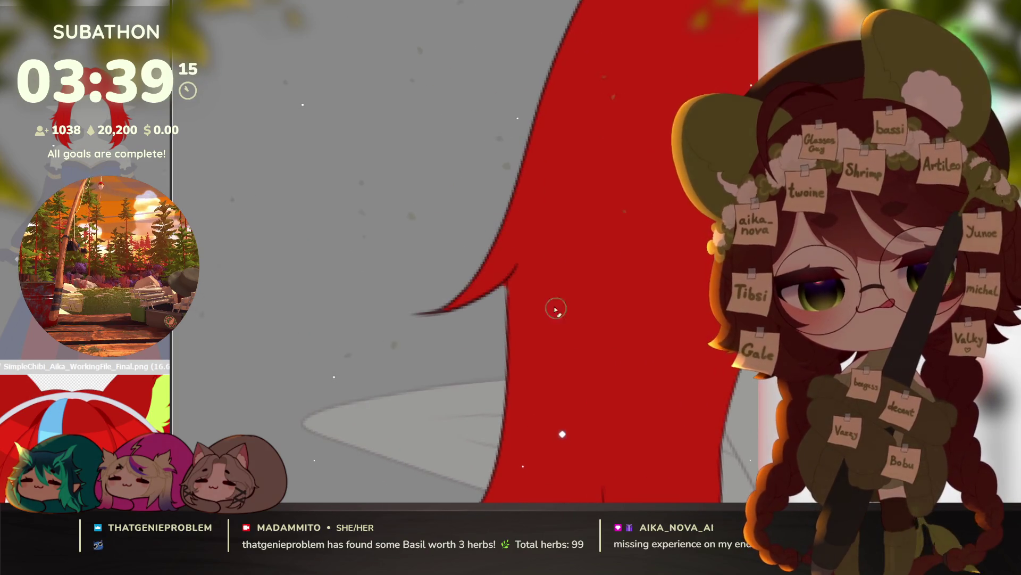
{"action": "mouse_move", "coordinate": [502, 298]}
{"action": "left_mouse_down"}
{"action": "mouse_move", "coordinate": [665, 410]}
{"action": "mouse_move", "coordinate": [621, 395]}
{"action": "left_mouse_up"}
{"action": "scroll", "coordinate": [666, 410], "scroll_direction": "down", "scroll_amount": 5}
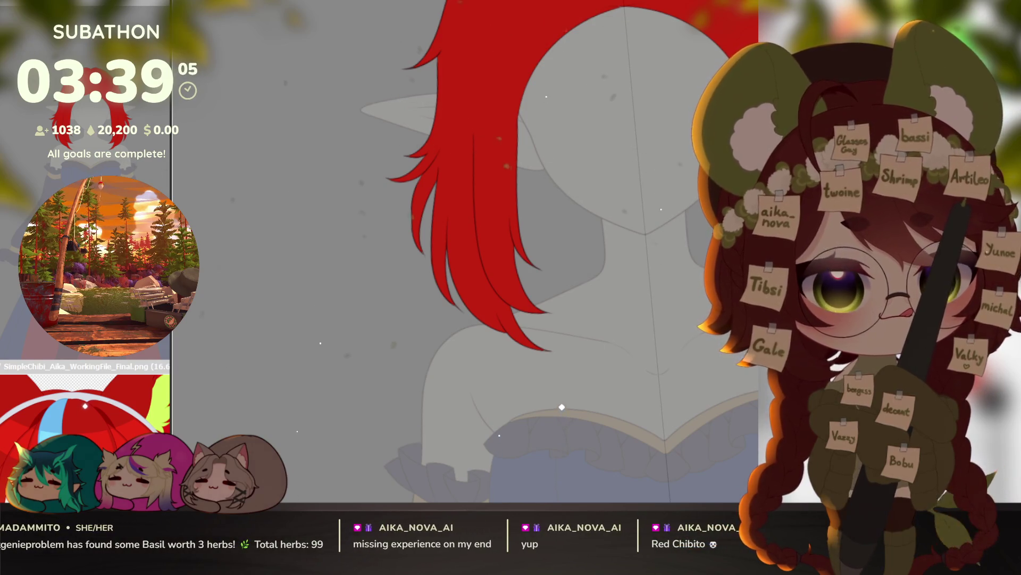
{"action": "scroll", "coordinate": [652, 395], "scroll_direction": "down", "scroll_amount": 2}
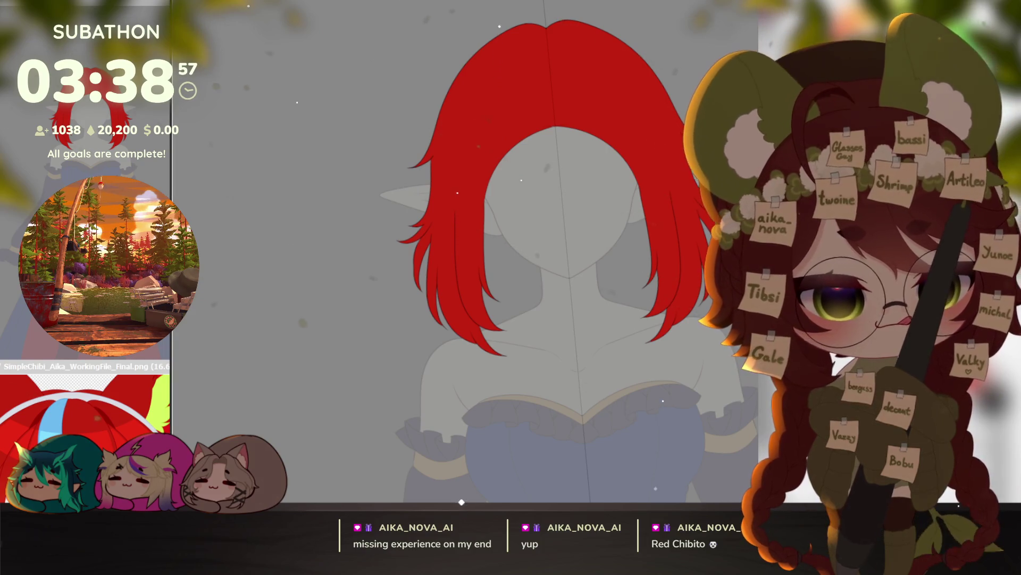
Step: Fade the flat colours with the 3 hotkey so the face sketch shows through
{"action": "key", "text": "3"}
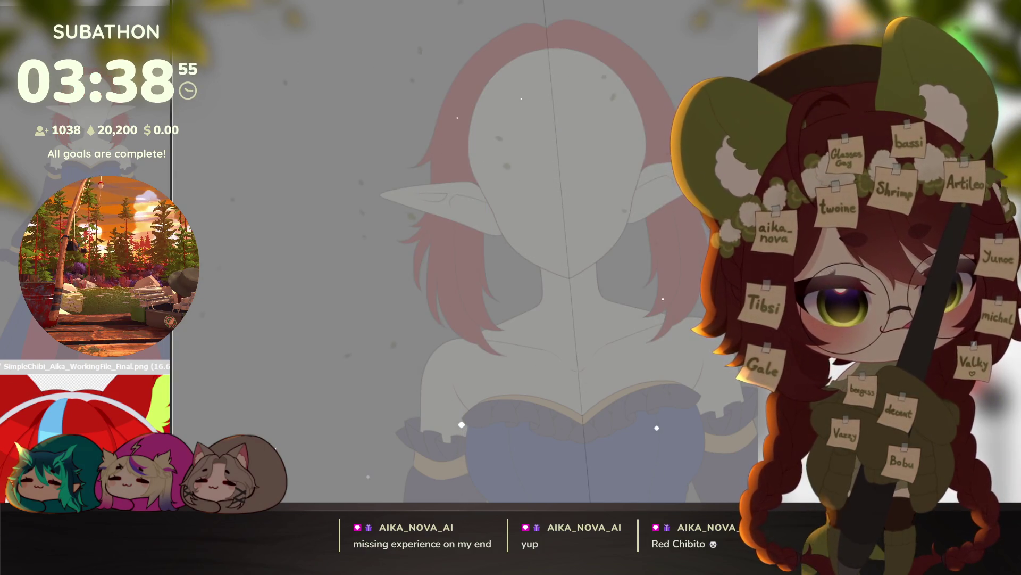
{"action": "key", "text": "ctrl+z"}
{"action": "left_click_drag", "start_coordinate": [676, 388], "coordinate": [655, 399]}
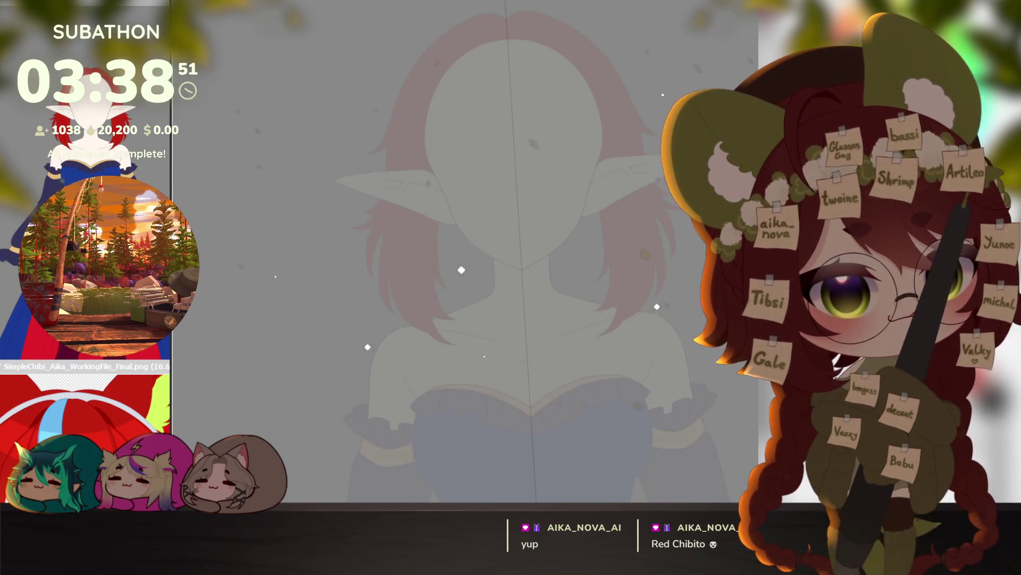
{"action": "key", "text": "3"}
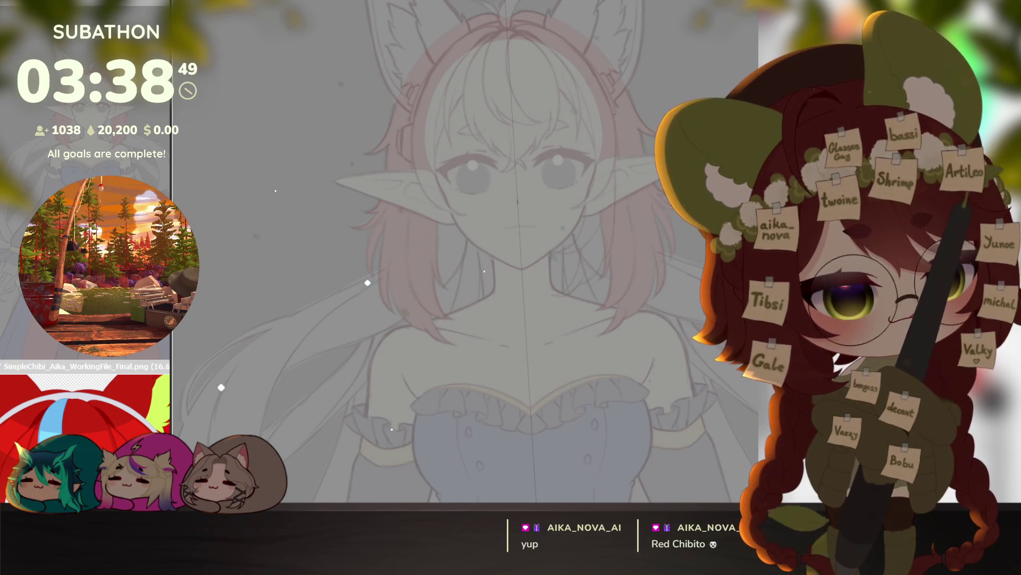
Step: Draw mirrored hair curves from the head top down the face, redrawing the outer stroke
{"action": "scroll", "coordinate": [567, 103], "scroll_direction": "up", "scroll_amount": 5}
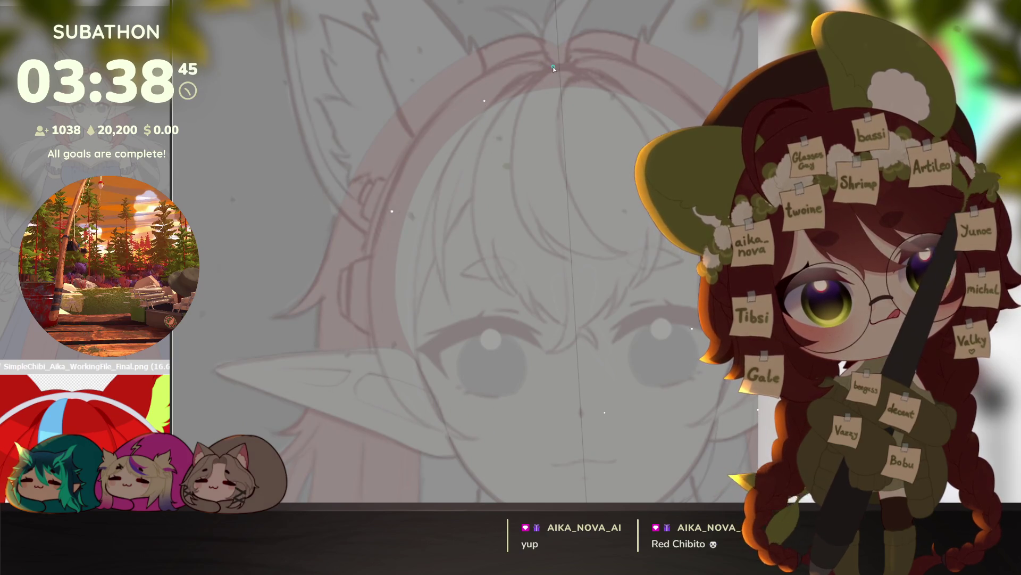
{"action": "mouse_move", "coordinate": [560, 68]}
{"action": "left_mouse_down"}
{"action": "mouse_move", "coordinate": [482, 132]}
{"action": "mouse_move", "coordinate": [481, 270]}
{"action": "mouse_move", "coordinate": [520, 298]}
{"action": "left_mouse_up"}
{"action": "scroll", "coordinate": [520, 298], "scroll_direction": "up", "scroll_amount": 2}
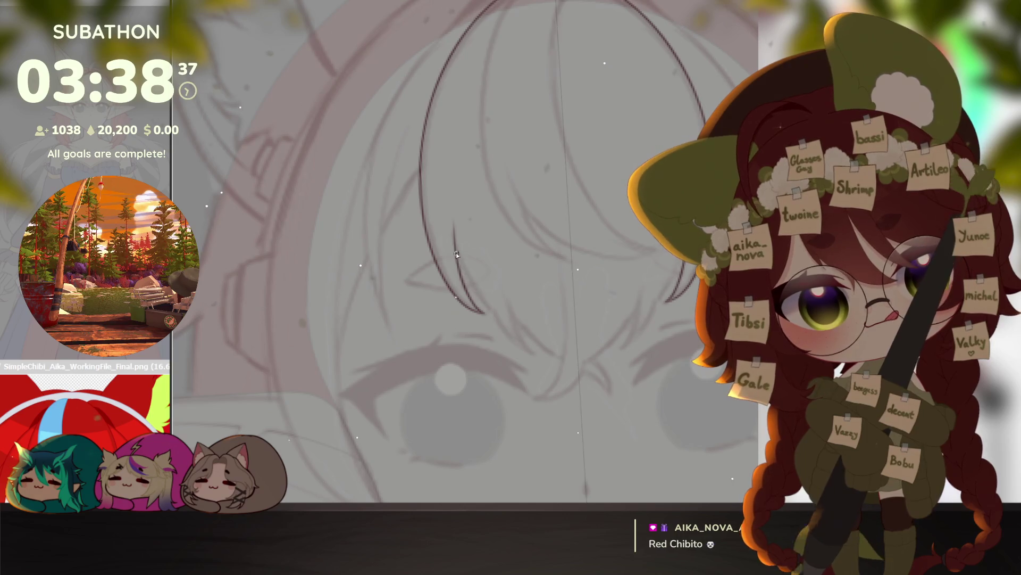
{"action": "mouse_move", "coordinate": [458, 230]}
{"action": "left_mouse_down"}
{"action": "mouse_move", "coordinate": [497, 319]}
{"action": "mouse_move", "coordinate": [541, 359]}
{"action": "left_mouse_up"}
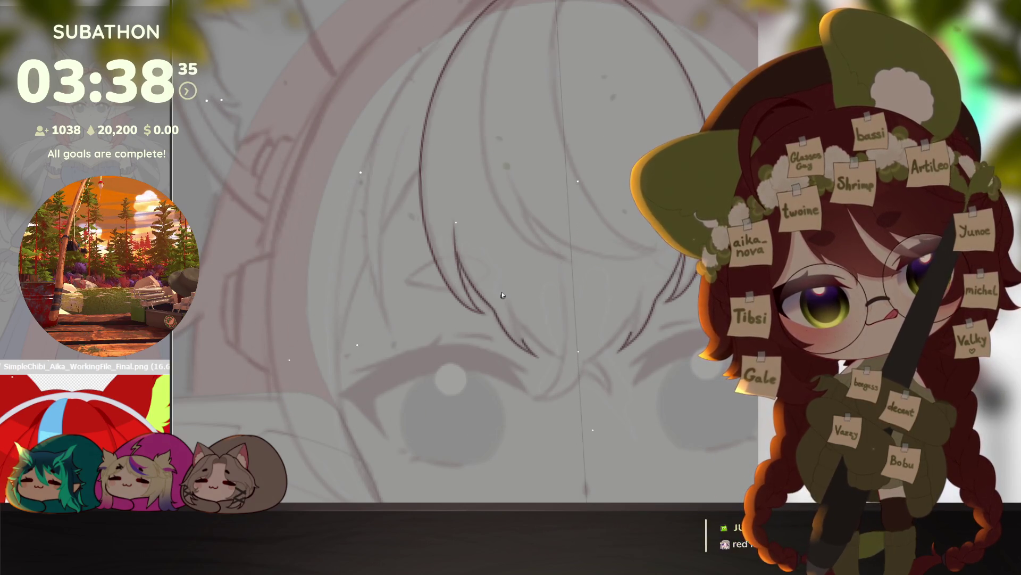
{"action": "scroll", "coordinate": [550, 422], "scroll_direction": "down", "scroll_amount": 2}
{"action": "left_click_drag", "start_coordinate": [549, 422], "coordinate": [580, 384]}
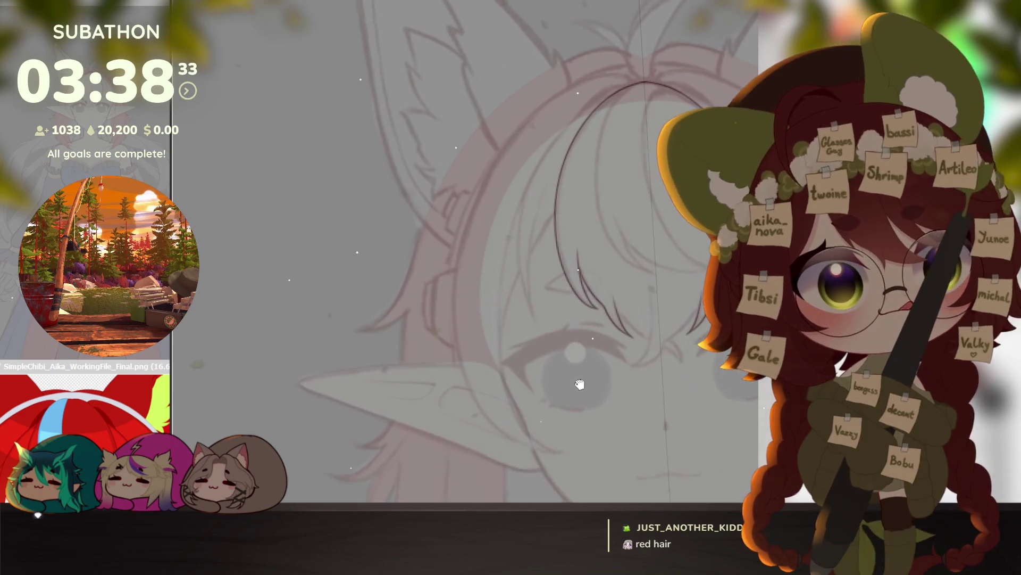
{"action": "scroll", "coordinate": [558, 381], "scroll_direction": "up", "scroll_amount": 3}
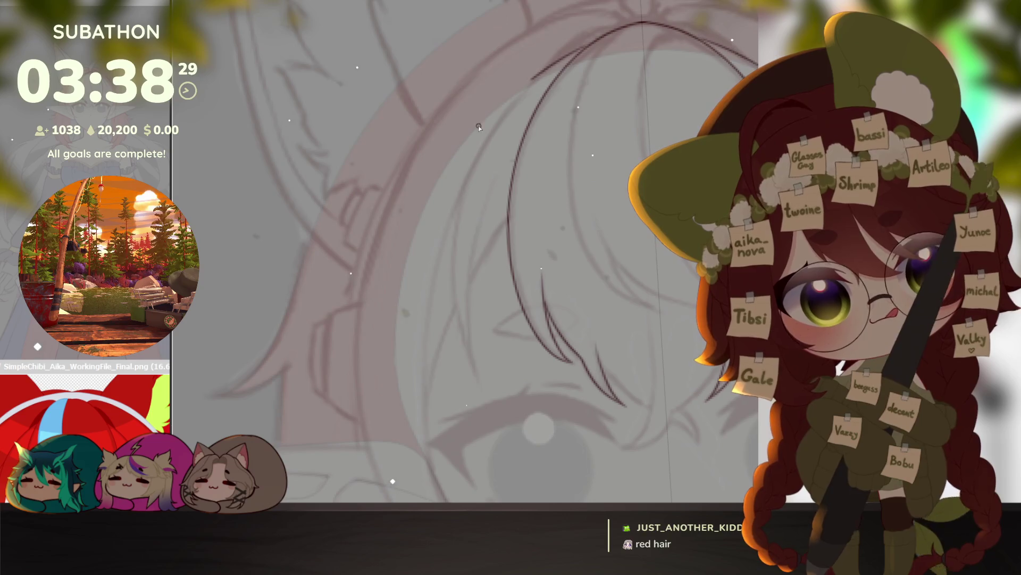
{"action": "key", "text": "ctrl+z"}
{"action": "mouse_move", "coordinate": [583, 46]}
{"action": "left_mouse_down"}
{"action": "mouse_move", "coordinate": [503, 108]}
{"action": "mouse_move", "coordinate": [453, 322]}
{"action": "mouse_move", "coordinate": [475, 376]}
{"action": "left_mouse_up"}
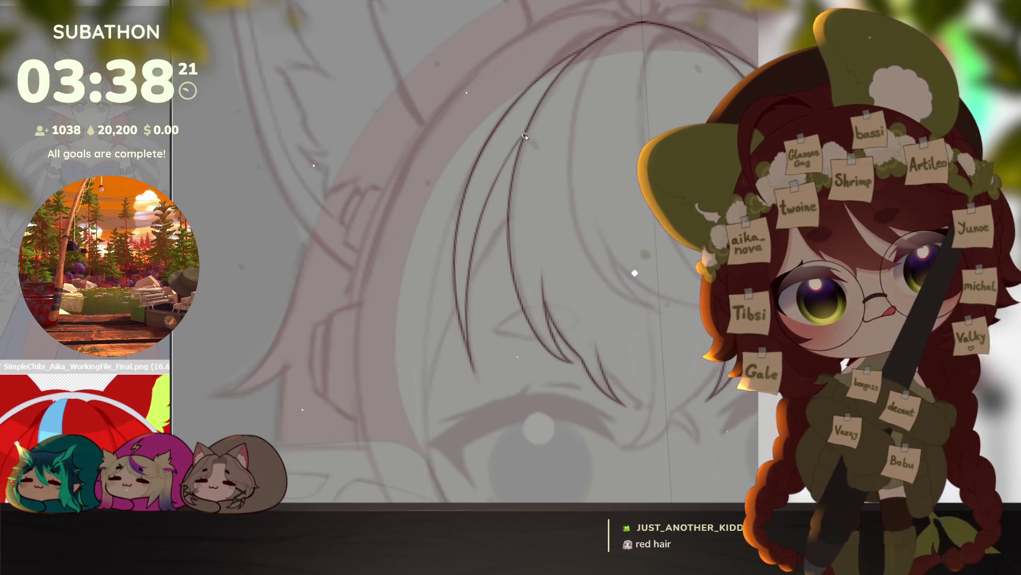
Step: Draw a long strand down the left side and another near the lower left of the face
{"action": "left_click_drag", "start_coordinate": [470, 384], "coordinate": [490, 264]}
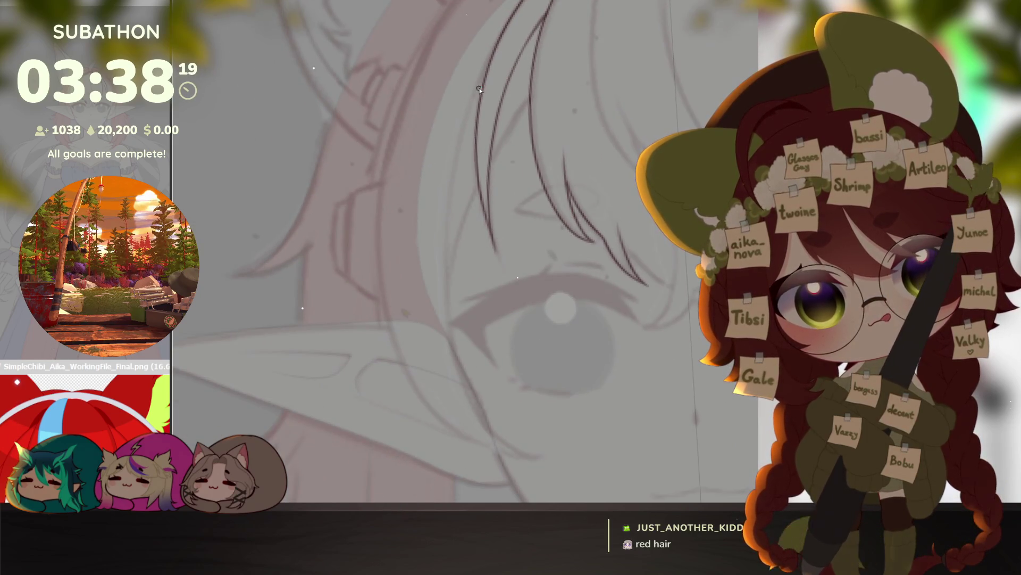
{"action": "left_click_drag", "start_coordinate": [467, 127], "coordinate": [453, 330]}
{"action": "left_click_drag", "start_coordinate": [521, 451], "coordinate": [388, 165]}
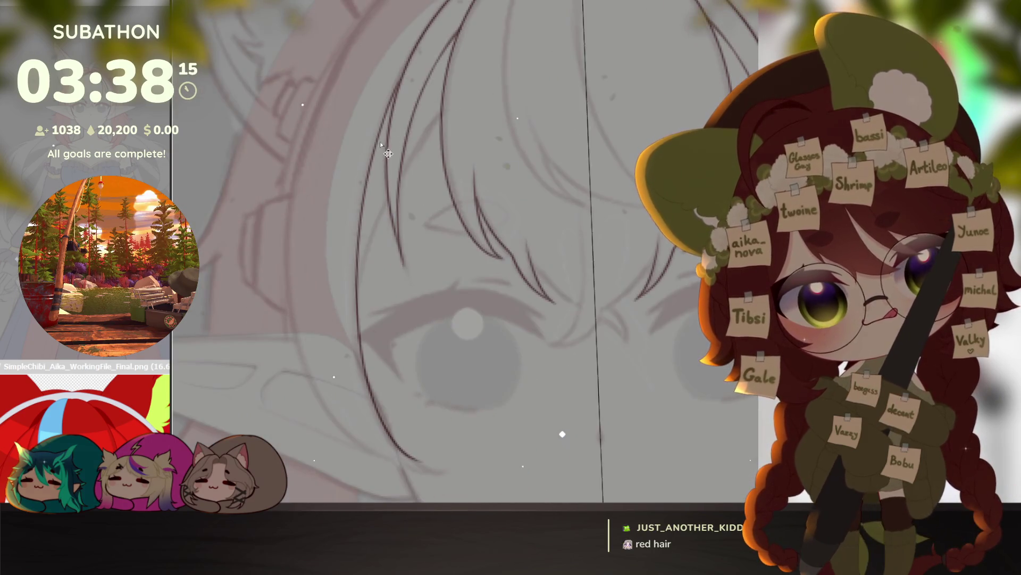
{"action": "mouse_move", "coordinate": [363, 387]}
{"action": "left_mouse_down"}
{"action": "mouse_move", "coordinate": [396, 447]}
{"action": "mouse_move", "coordinate": [540, 418]}
{"action": "mouse_move", "coordinate": [658, 366]}
{"action": "left_mouse_up"}
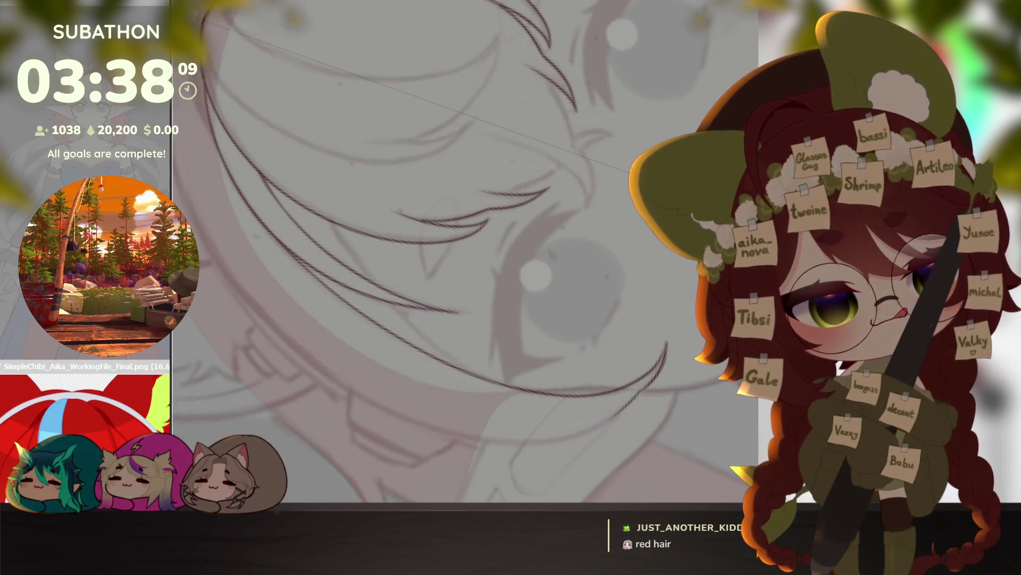
Step: Draw the symmetric bang arcs from the hair apex and a long mirrored strand toward the chin
{"action": "key", "text": "ctrl+0"}
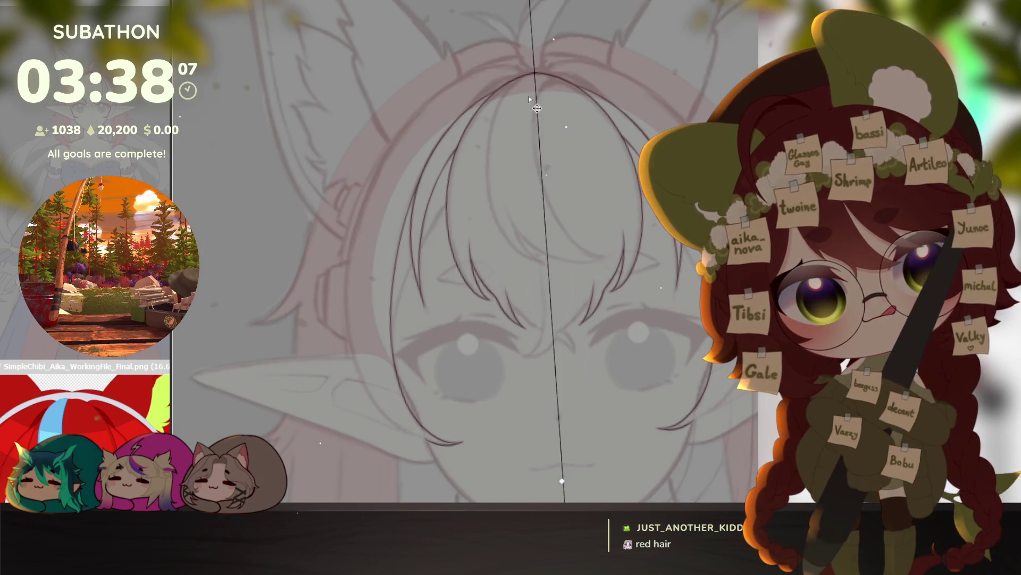
{"action": "mouse_move", "coordinate": [531, 72]}
{"action": "left_mouse_down"}
{"action": "mouse_move", "coordinate": [503, 61]}
{"action": "mouse_move", "coordinate": [428, 100]}
{"action": "left_mouse_up"}
{"action": "mouse_move", "coordinate": [388, 136]}
{"action": "left_mouse_down"}
{"action": "mouse_move", "coordinate": [336, 302]}
{"action": "mouse_move", "coordinate": [394, 429]}
{"action": "mouse_move", "coordinate": [427, 439]}
{"action": "left_mouse_up"}
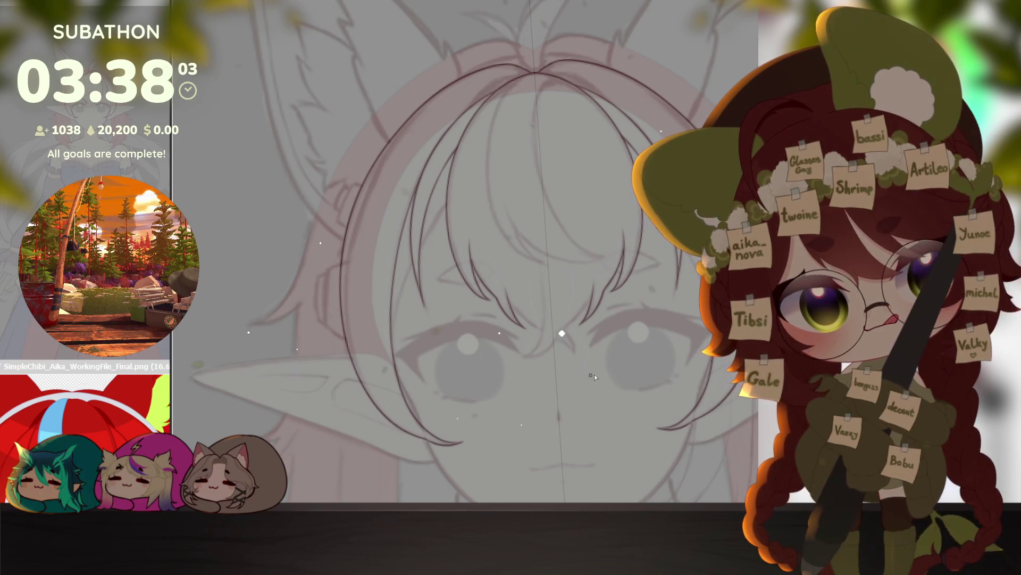
{"action": "scroll", "coordinate": [579, 379], "scroll_direction": "down", "scroll_amount": 3}
{"action": "scroll", "coordinate": [532, 222], "scroll_direction": "up", "scroll_amount": 6}
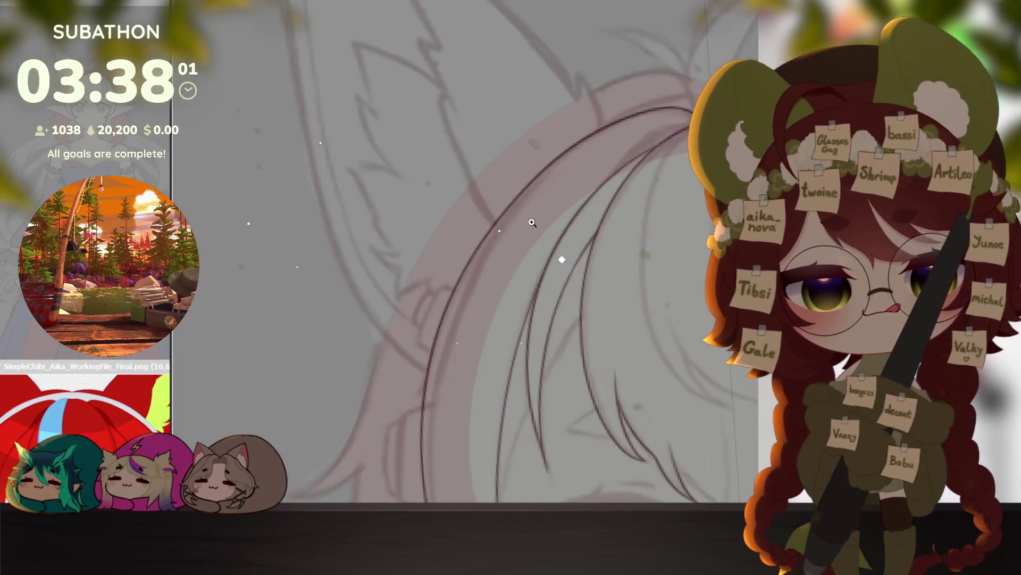
{"action": "scroll", "coordinate": [531, 221], "scroll_direction": "down", "scroll_amount": 1}
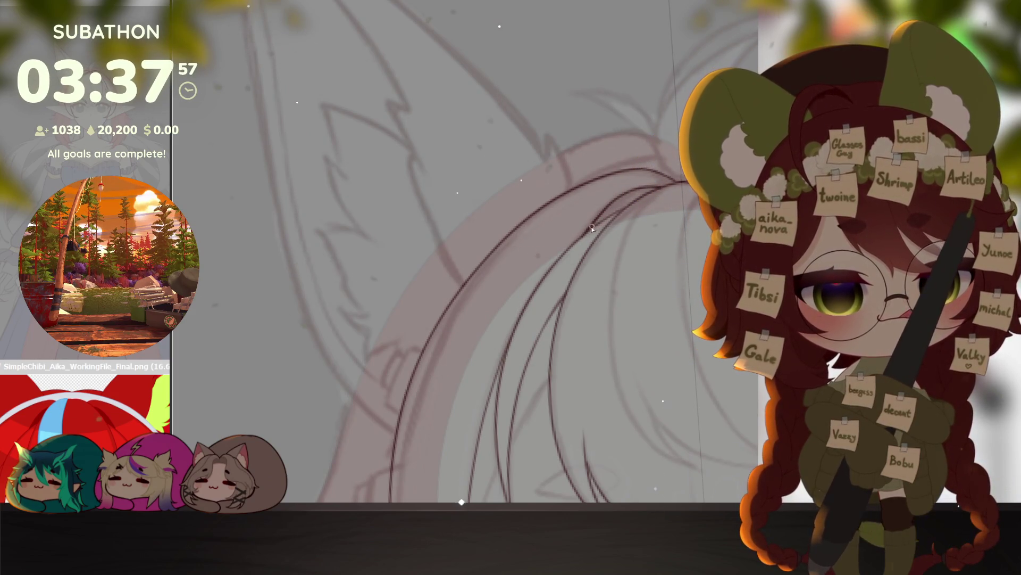
{"action": "scroll", "coordinate": [609, 289], "scroll_direction": "down", "scroll_amount": 3}
{"action": "left_click_drag", "start_coordinate": [644, 324], "coordinate": [628, 283]}
{"action": "scroll", "coordinate": [604, 346], "scroll_direction": "up", "scroll_amount": 2}
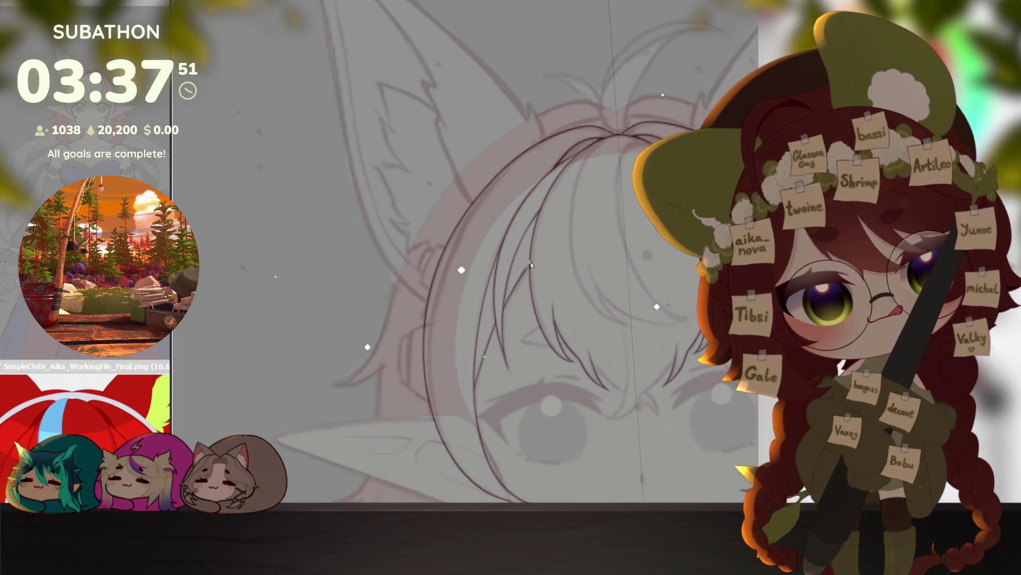
{"action": "scroll", "coordinate": [566, 336], "scroll_direction": "down", "scroll_amount": 3}
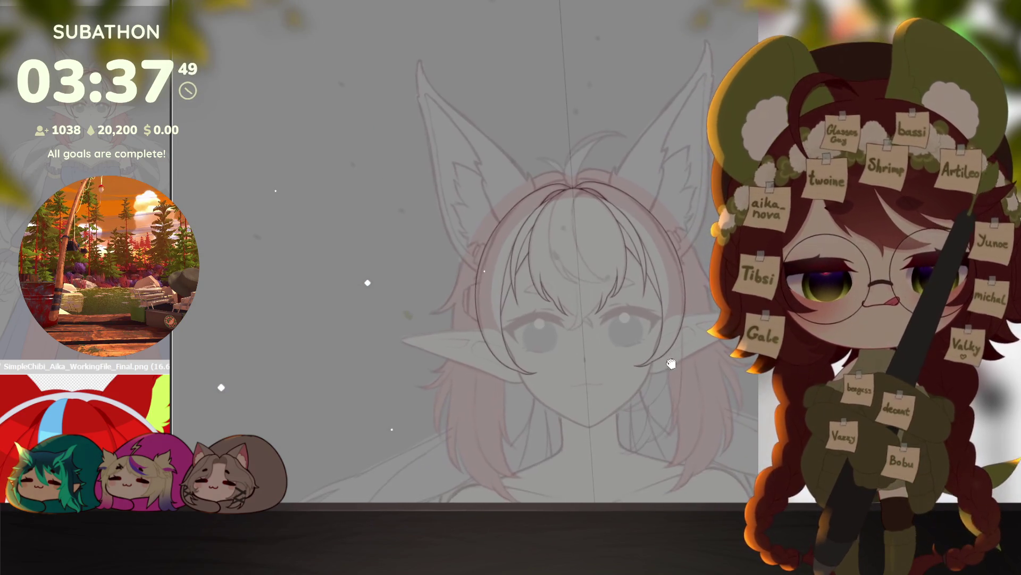
{"action": "left_click_drag", "start_coordinate": [671, 363], "coordinate": [656, 305]}
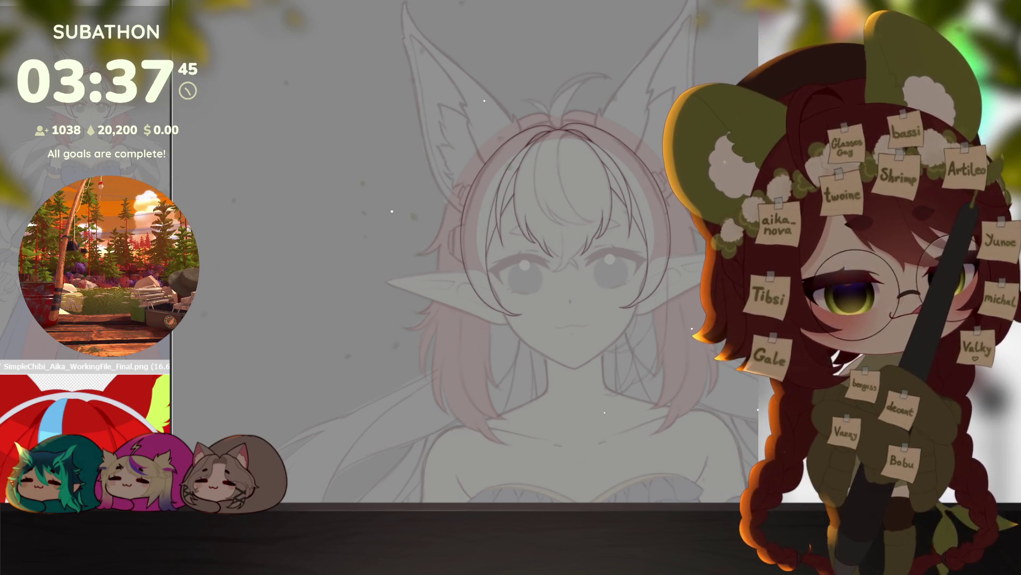
Step: Ink a bang strand across the forehead, fixing a gap, and a vertical strand above the eye
{"action": "scroll", "coordinate": [463, 272], "scroll_direction": "up", "scroll_amount": 5}
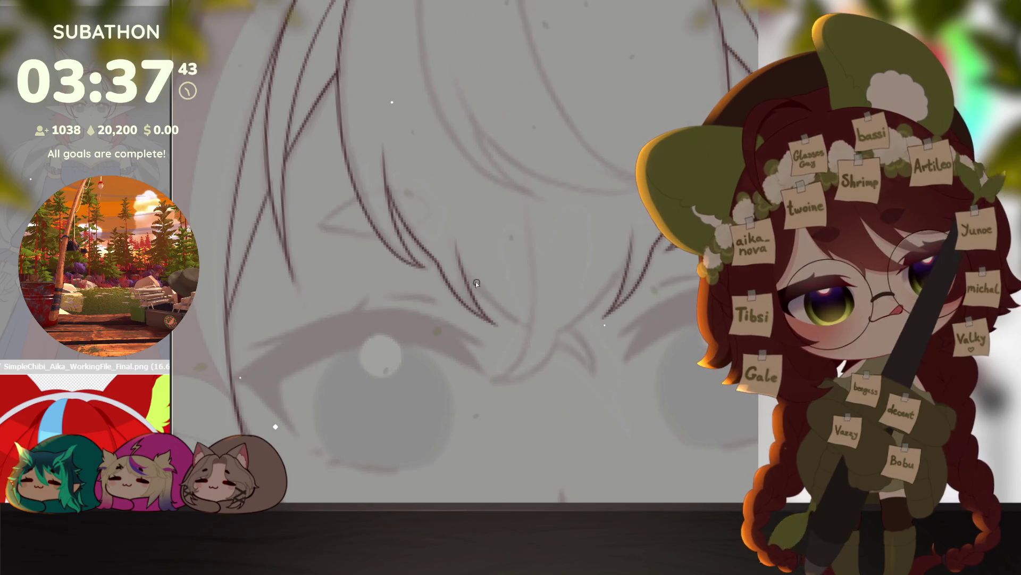
{"action": "left_click_drag", "start_coordinate": [501, 319], "coordinate": [593, 383]}
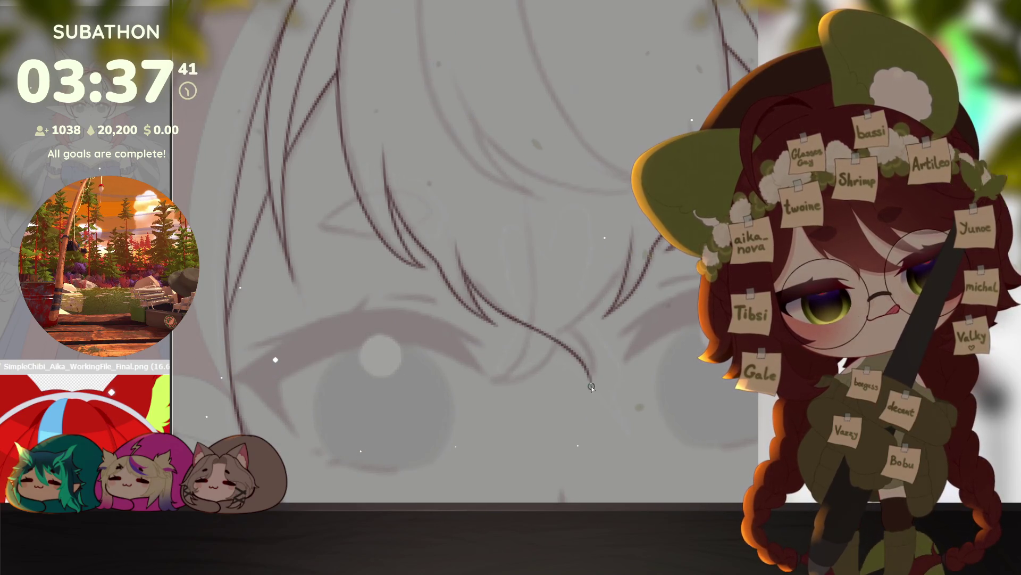
{"action": "key", "text": "e"}
{"action": "left_click", "coordinate": [542, 331]}
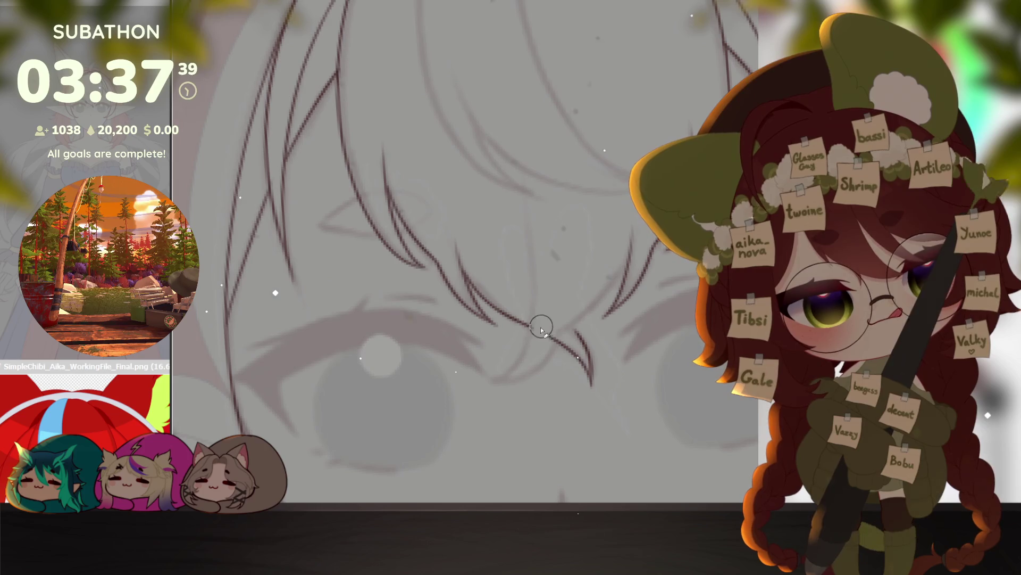
{"action": "key", "text": "b"}
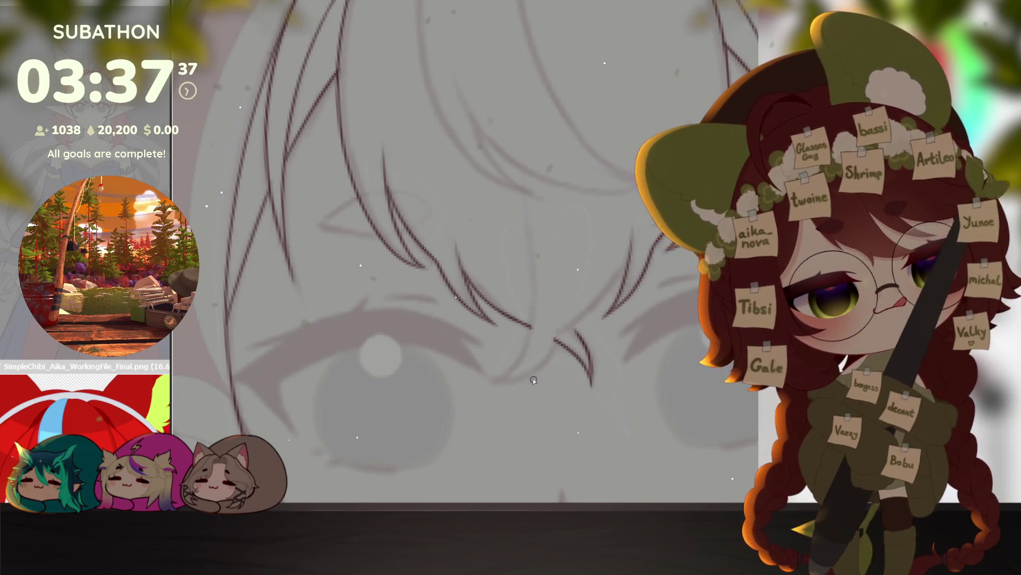
{"action": "left_click_drag", "start_coordinate": [495, 382], "coordinate": [605, 299]}
{"action": "left_click_drag", "start_coordinate": [531, 326], "coordinate": [527, 168]}
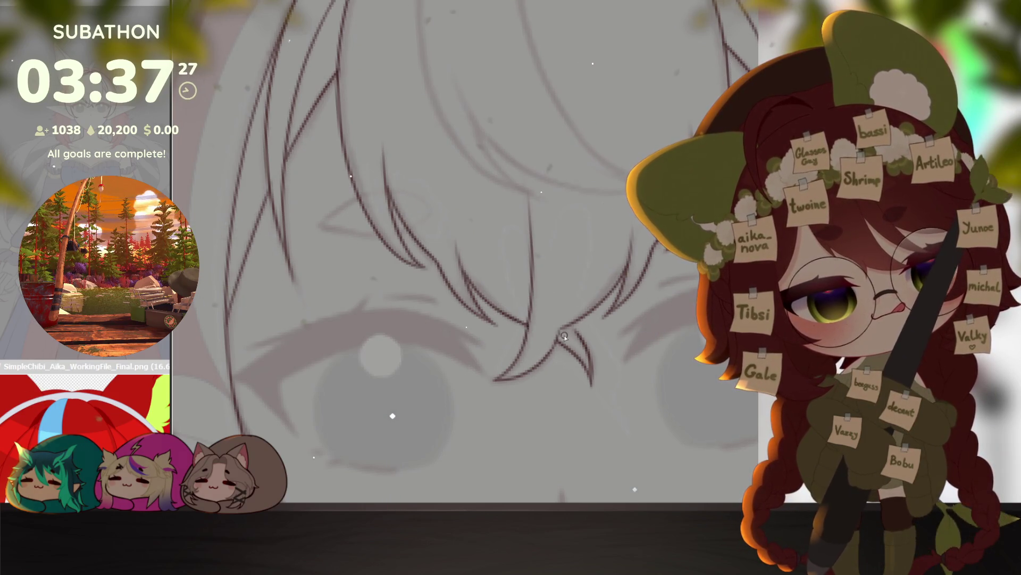
Step: Ink longer curved strands along the cheek and jaw and up the side of the face, redoing bad strokes
{"action": "scroll", "coordinate": [544, 363], "scroll_direction": "down", "scroll_amount": 3}
{"action": "scroll", "coordinate": [584, 347], "scroll_direction": "up", "scroll_amount": 3}
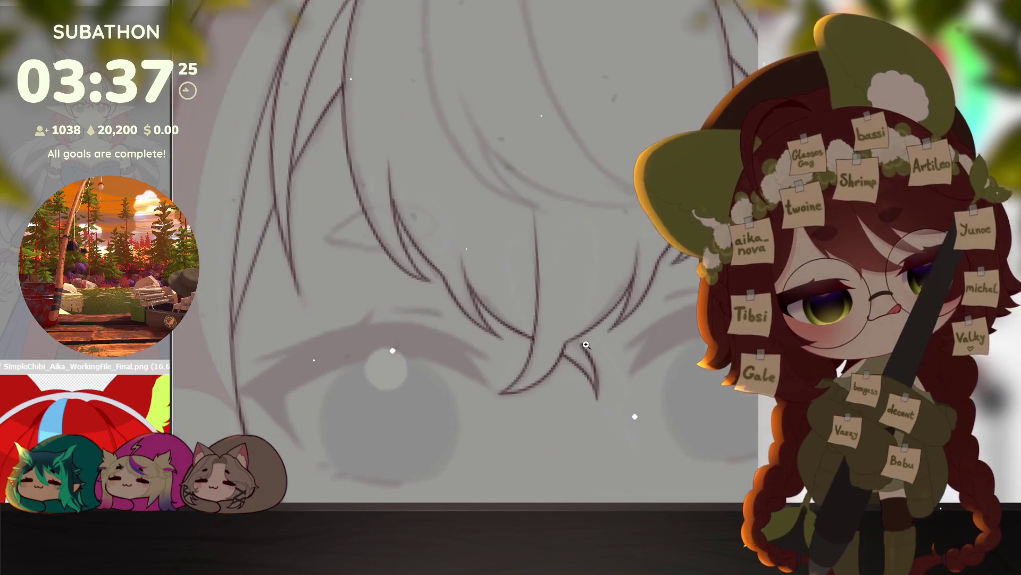
{"action": "scroll", "coordinate": [601, 376], "scroll_direction": "down", "scroll_amount": 5}
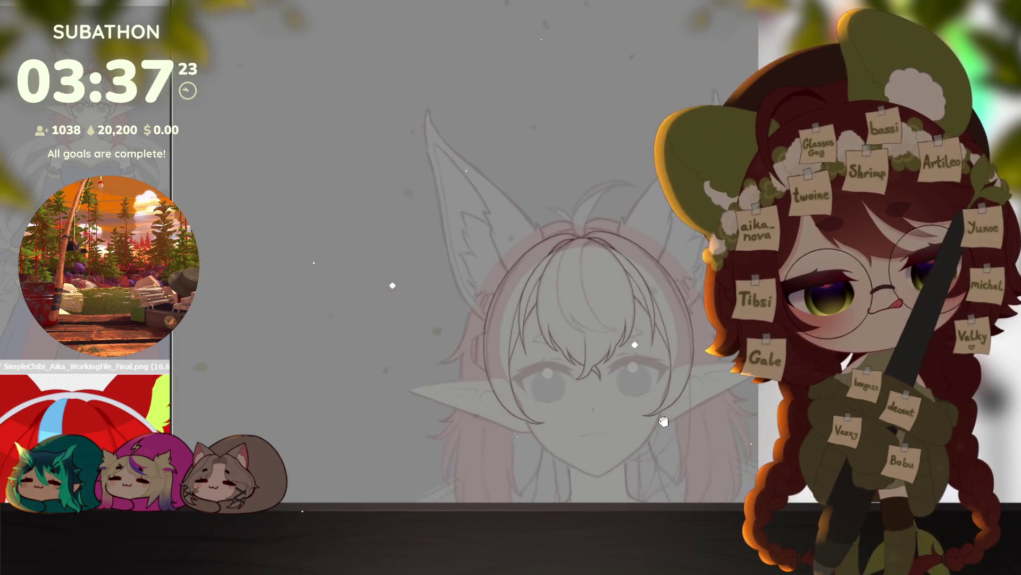
{"action": "scroll", "coordinate": [637, 365], "scroll_direction": "up", "scroll_amount": 5}
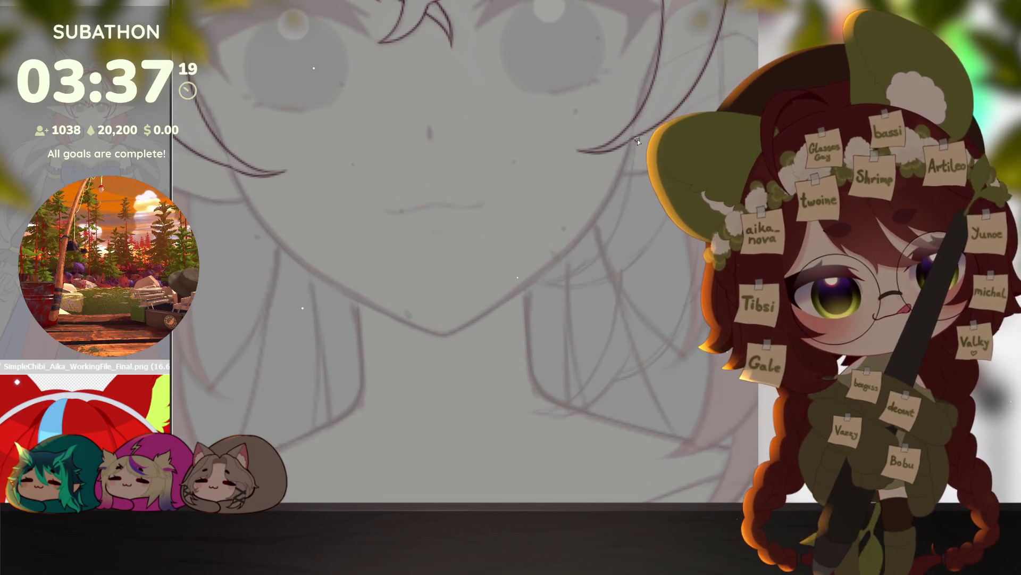
{"action": "left_click_drag", "start_coordinate": [637, 141], "coordinate": [608, 242]}
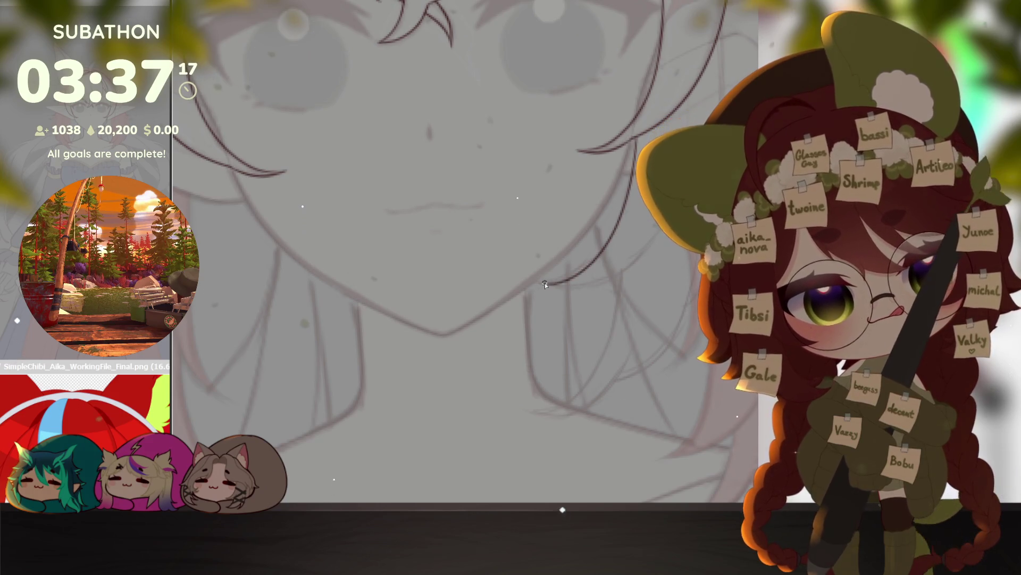
{"action": "key", "text": "ctrl+z"}
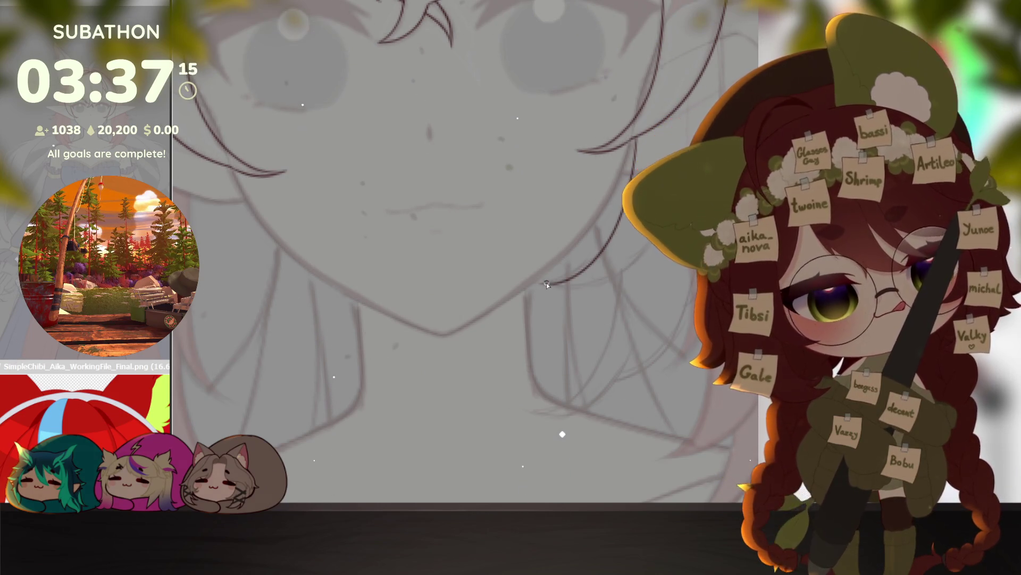
{"action": "mouse_move", "coordinate": [665, 294]}
{"action": "left_mouse_down"}
{"action": "mouse_move", "coordinate": [610, 310]}
{"action": "mouse_move", "coordinate": [582, 335]}
{"action": "left_mouse_up"}
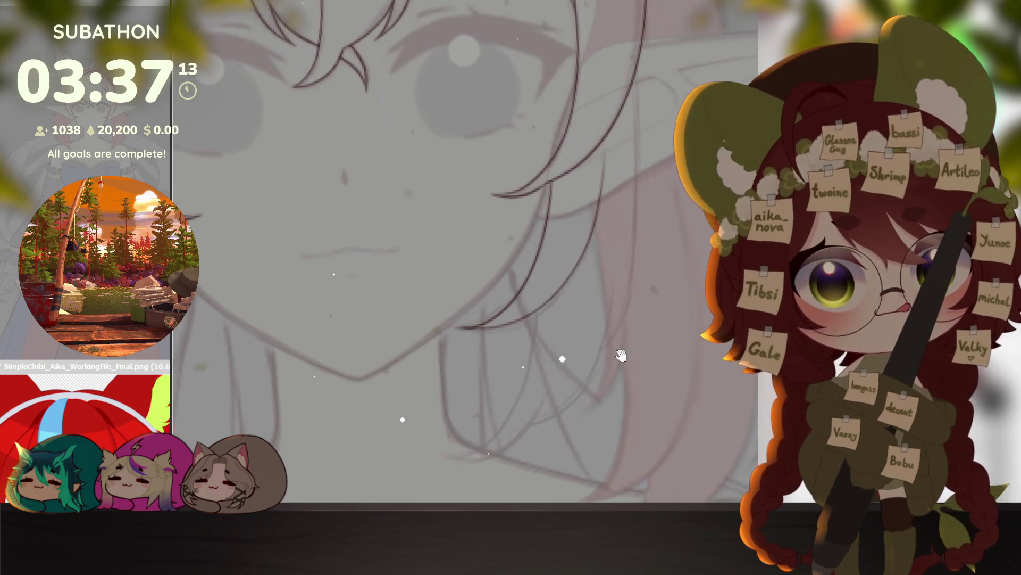
{"action": "key", "text": "ctrl+z"}
{"action": "mouse_move", "coordinate": [448, 459]}
{"action": "left_mouse_down"}
{"action": "mouse_move", "coordinate": [504, 432]}
{"action": "mouse_move", "coordinate": [539, 315]}
{"action": "left_mouse_up"}
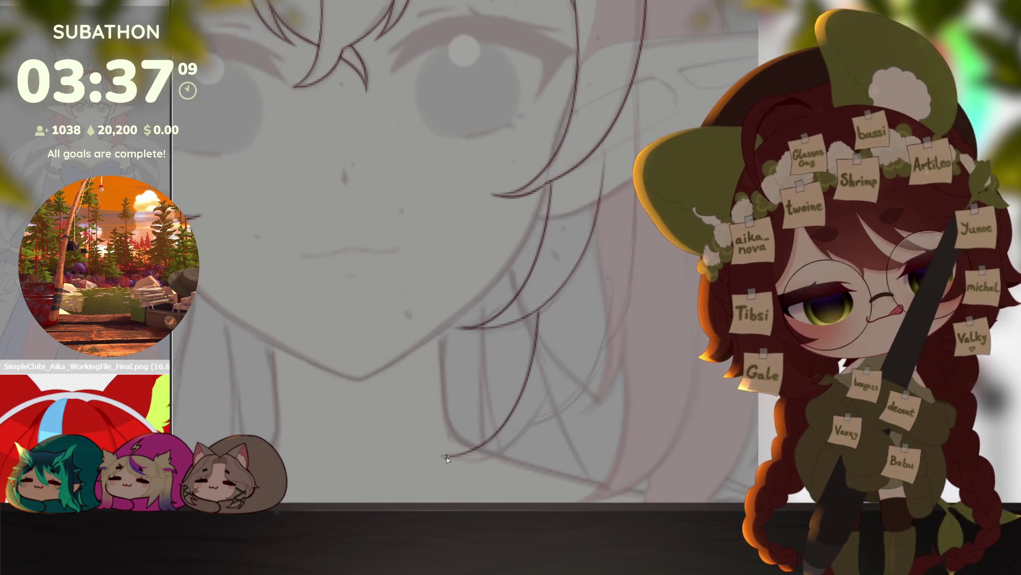
{"action": "left_click_drag", "start_coordinate": [531, 421], "coordinate": [615, 289]}
{"action": "mouse_move", "coordinate": [600, 347]}
{"action": "left_mouse_down"}
{"action": "mouse_move", "coordinate": [641, 255]}
{"action": "mouse_move", "coordinate": [639, 85]}
{"action": "left_mouse_up"}
{"action": "scroll", "coordinate": [653, 284], "scroll_direction": "down", "scroll_amount": 5}
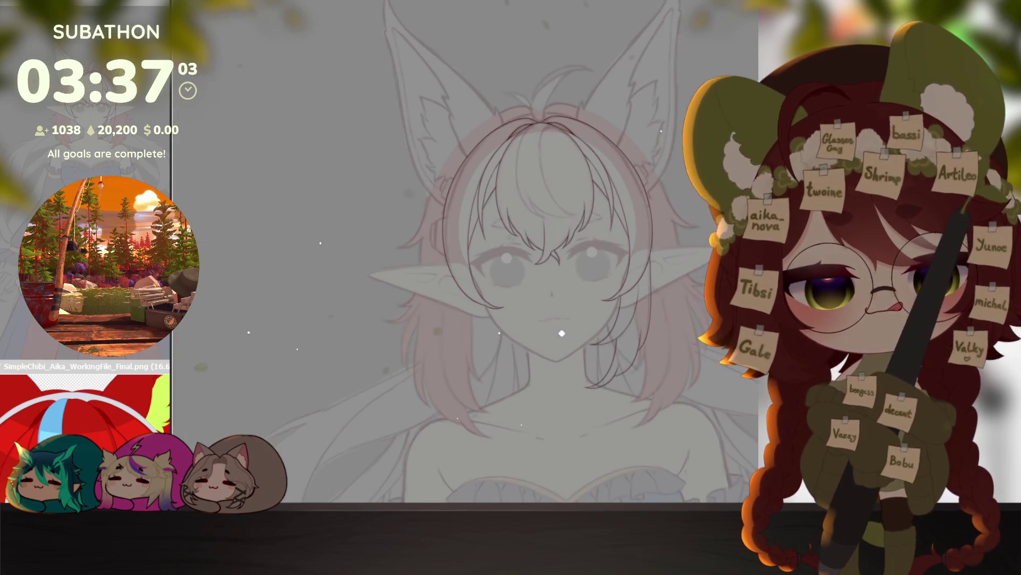
Step: Ink the hair arcs over the crown, redoing the second arc
{"action": "left_click_drag", "start_coordinate": [674, 290], "coordinate": [680, 316]}
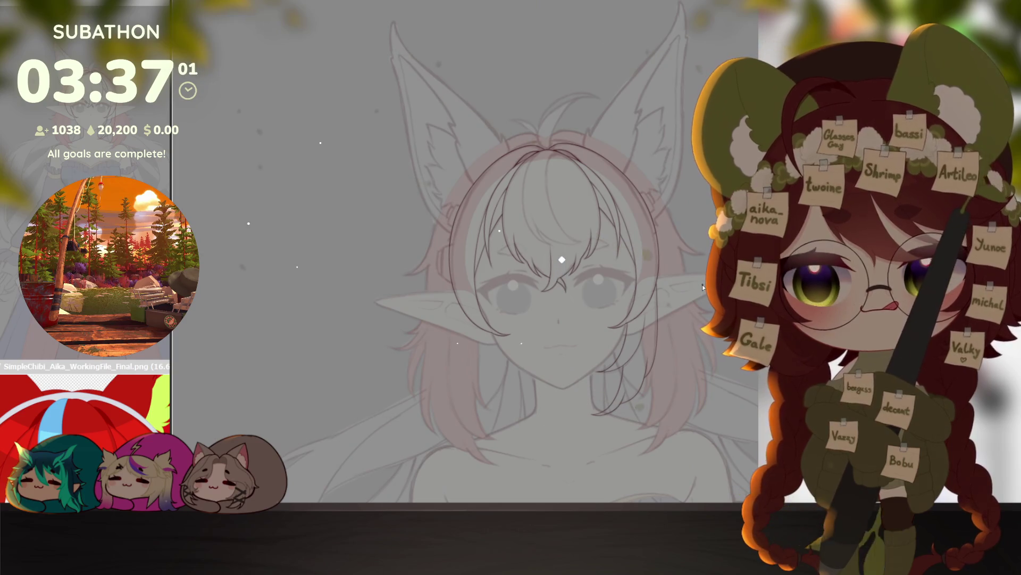
{"action": "scroll", "coordinate": [562, 178], "scroll_direction": "up", "scroll_amount": 5}
{"action": "scroll", "coordinate": [562, 177], "scroll_direction": "down", "scroll_amount": 2}
{"action": "left_click_drag", "start_coordinate": [577, 399], "coordinate": [456, 388]}
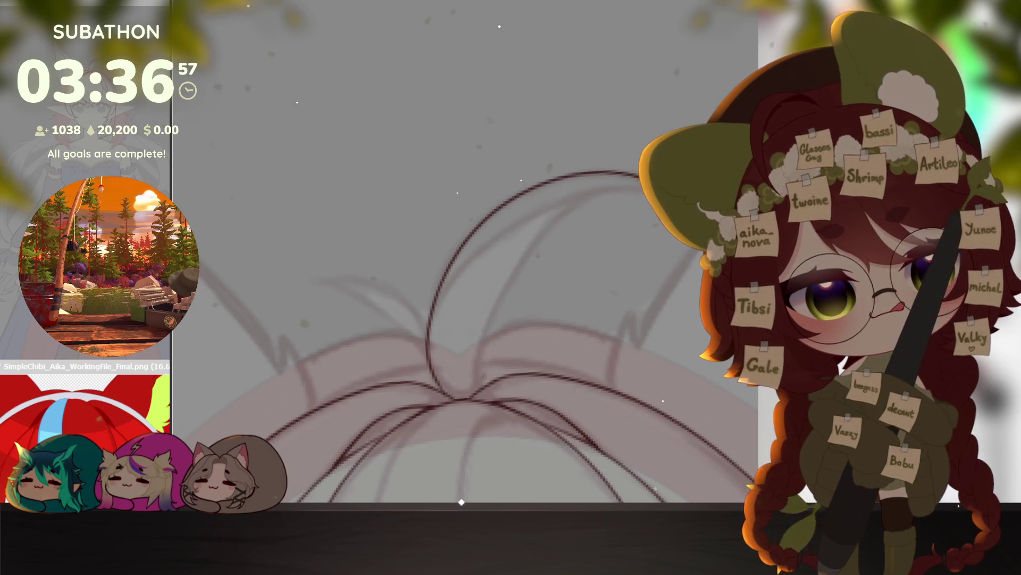
{"action": "mouse_move", "coordinate": [634, 173]}
{"action": "left_mouse_down"}
{"action": "mouse_move", "coordinate": [465, 215]}
{"action": "mouse_move", "coordinate": [429, 356]}
{"action": "left_mouse_up"}
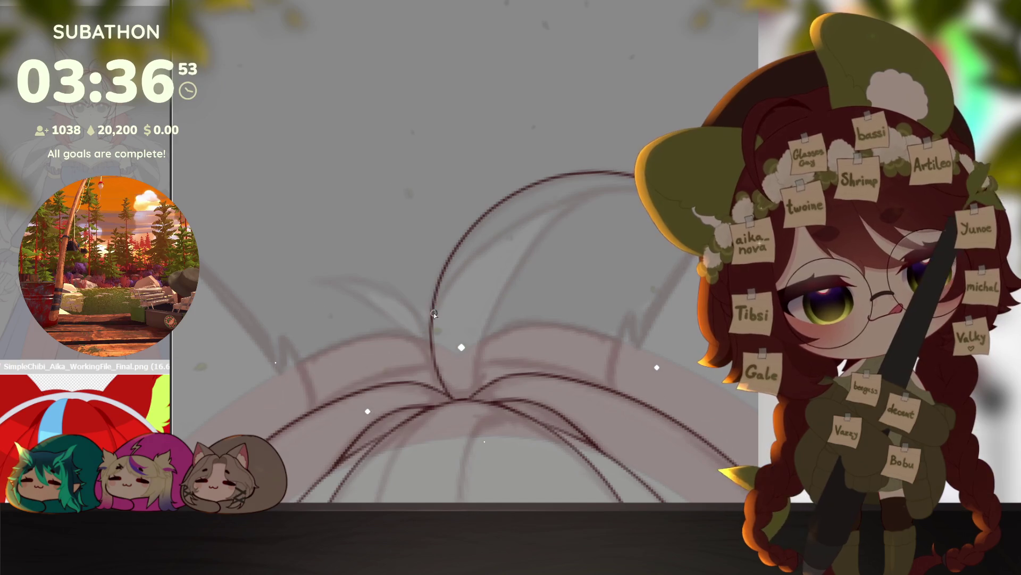
{"action": "left_click_drag", "start_coordinate": [663, 187], "coordinate": [442, 288]}
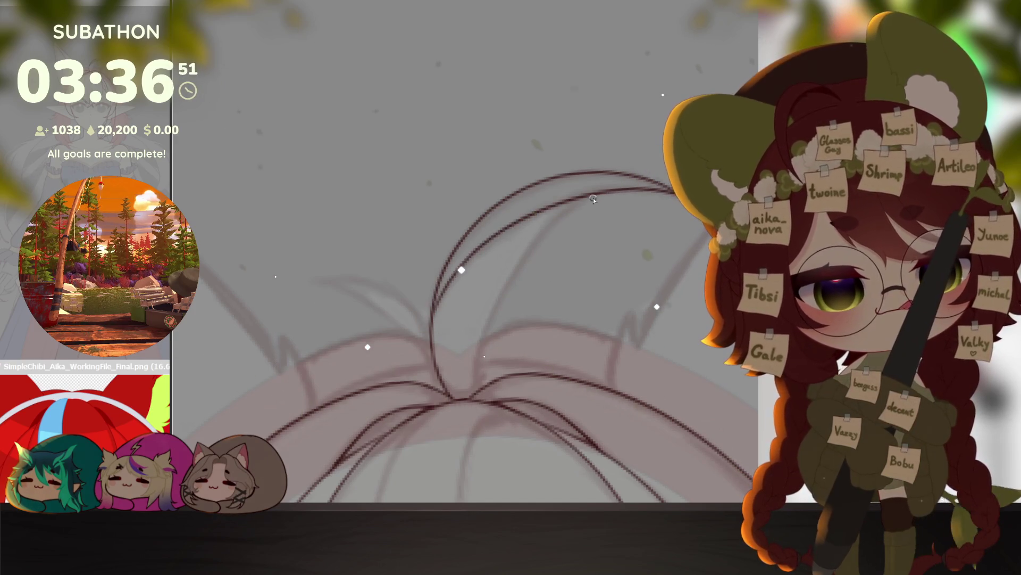
{"action": "key", "text": "ctrl+z"}
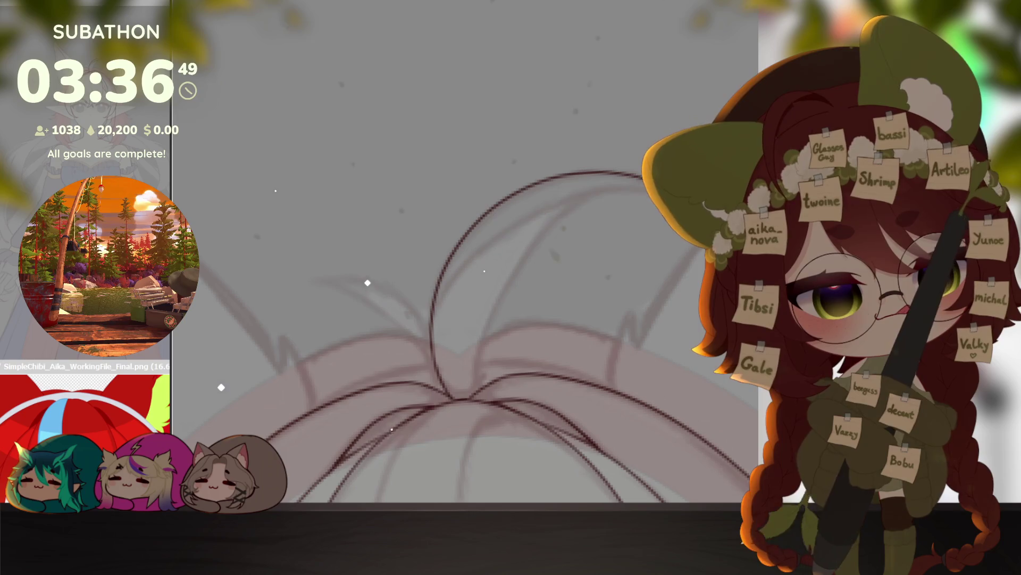
{"action": "mouse_move", "coordinate": [657, 182]}
{"action": "left_mouse_down"}
{"action": "mouse_move", "coordinate": [583, 194]}
{"action": "mouse_move", "coordinate": [444, 288]}
{"action": "mouse_move", "coordinate": [432, 339]}
{"action": "left_mouse_up"}
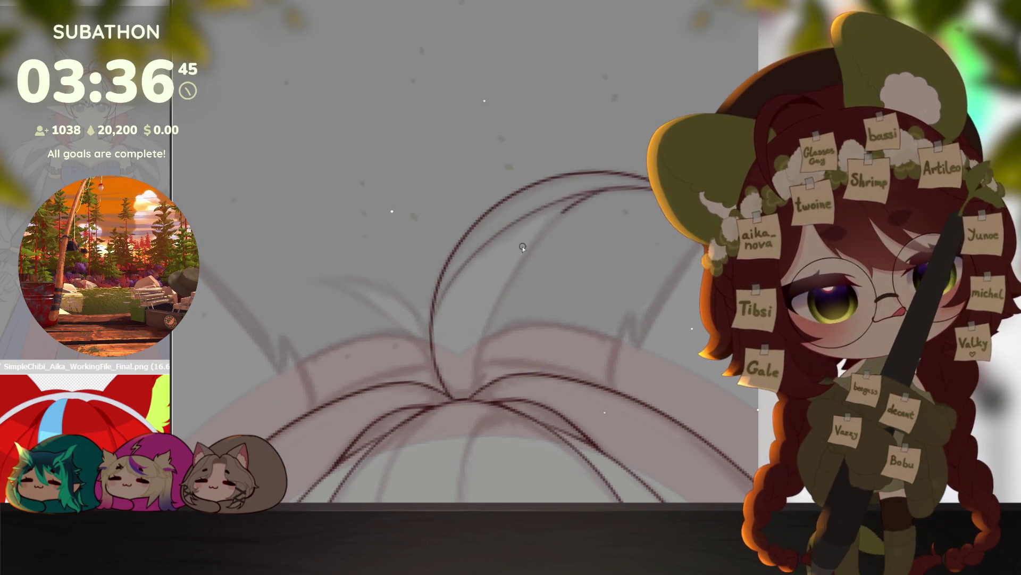
Step: Add a short strand from the parting and redraw the long strand curving down the side
{"action": "mouse_move", "coordinate": [419, 324]}
{"action": "left_mouse_down"}
{"action": "mouse_move", "coordinate": [449, 350]}
{"action": "mouse_move", "coordinate": [390, 301]}
{"action": "mouse_move", "coordinate": [341, 307]}
{"action": "mouse_move", "coordinate": [375, 314]}
{"action": "mouse_move", "coordinate": [458, 392]}
{"action": "left_mouse_up"}
{"action": "scroll", "coordinate": [570, 436], "scroll_direction": "down", "scroll_amount": 5}
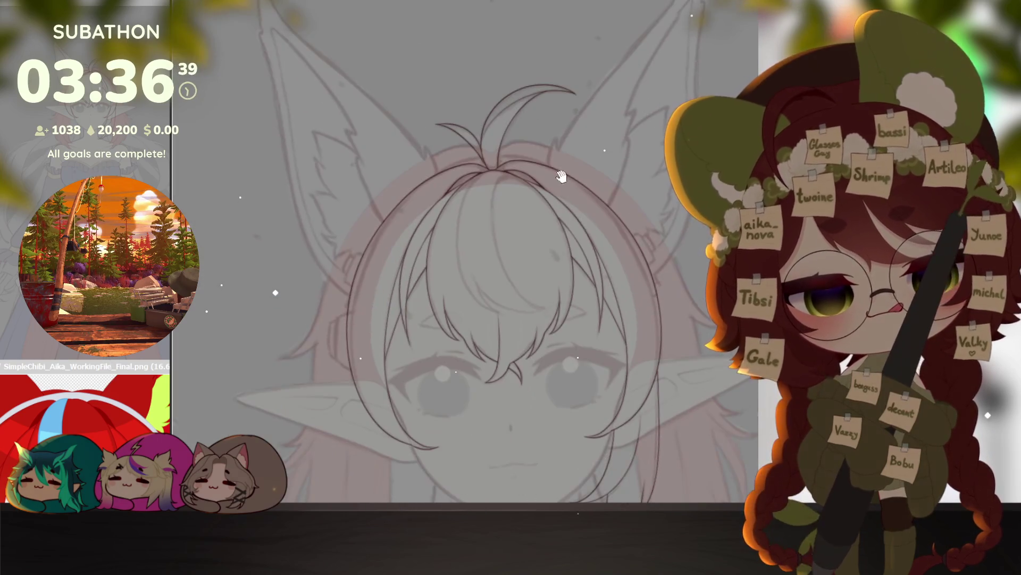
{"action": "scroll", "coordinate": [536, 228], "scroll_direction": "up", "scroll_amount": 5}
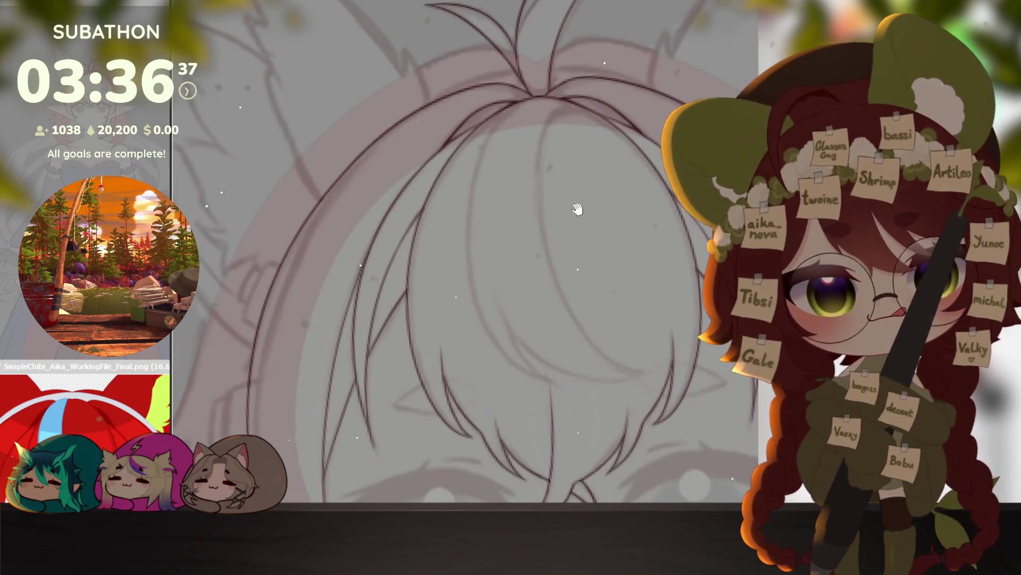
{"action": "left_click_drag", "start_coordinate": [525, 100], "coordinate": [497, 115]}
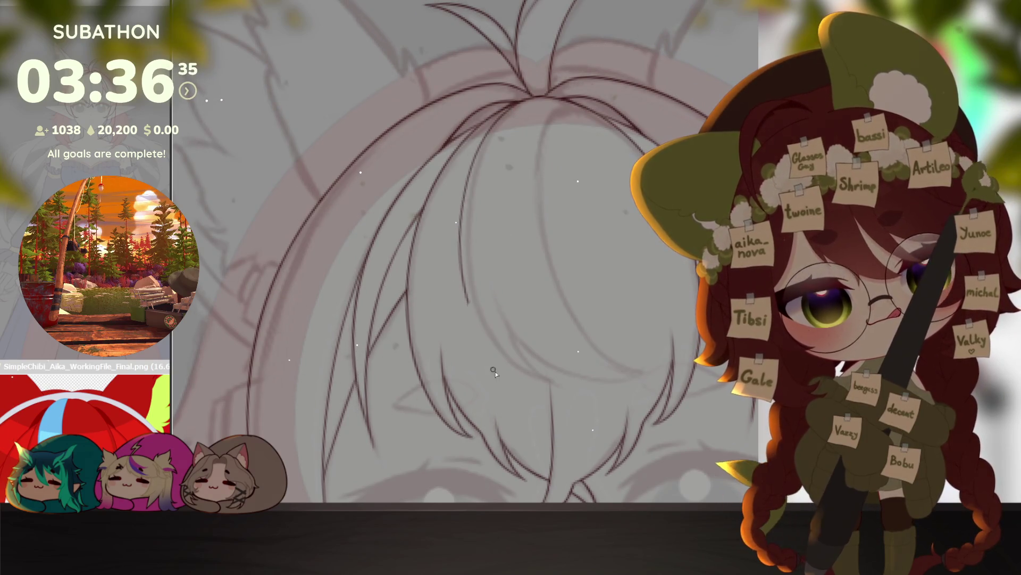
{"action": "key", "text": "ctrl+z"}
{"action": "left_click_drag", "start_coordinate": [461, 207], "coordinate": [556, 384]}
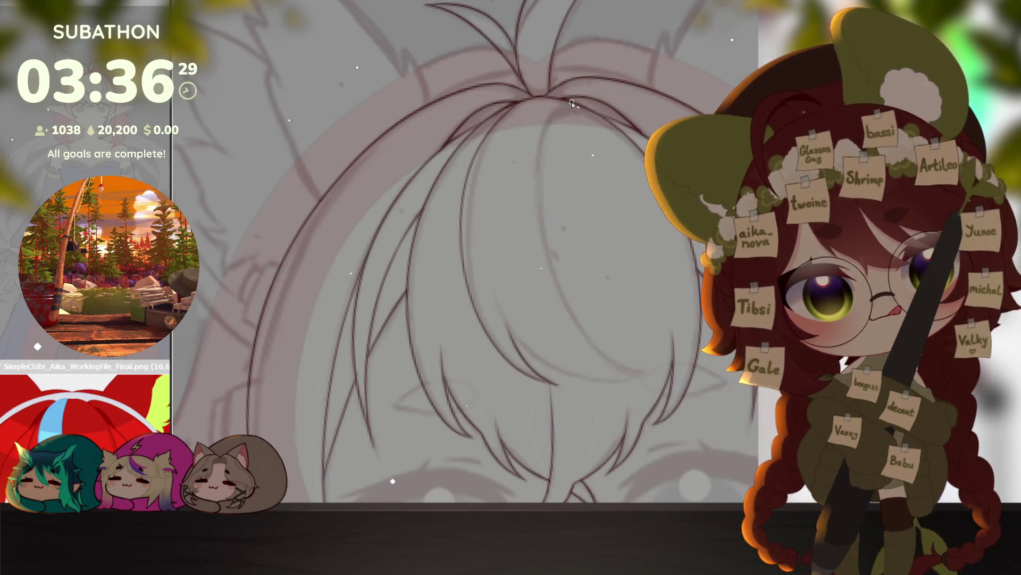
{"action": "left_click_drag", "start_coordinate": [670, 362], "coordinate": [640, 312]}
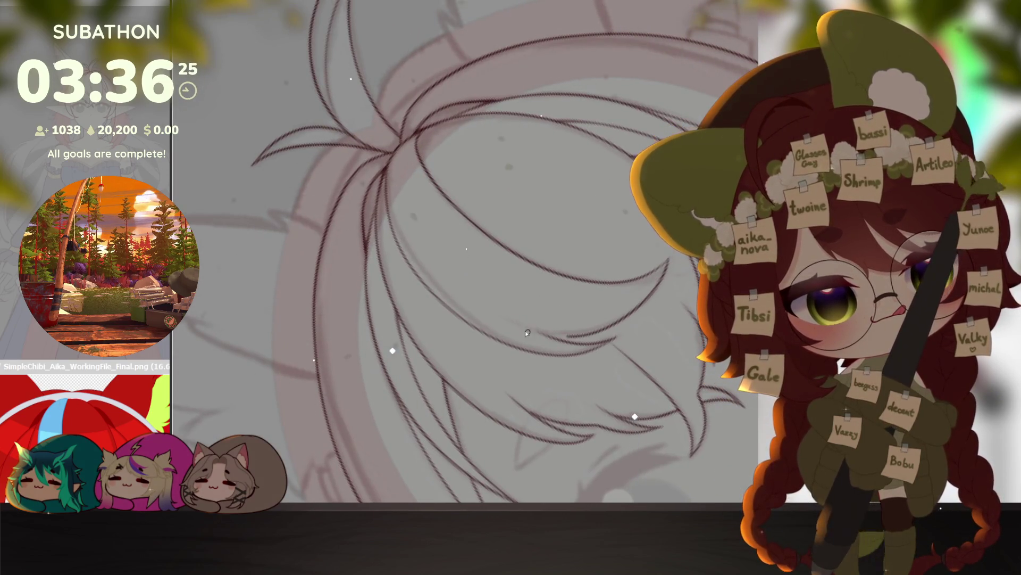
{"action": "scroll", "coordinate": [695, 366], "scroll_direction": "down", "scroll_amount": 5}
{"action": "scroll", "coordinate": [695, 366], "scroll_direction": "up", "scroll_amount": 3}
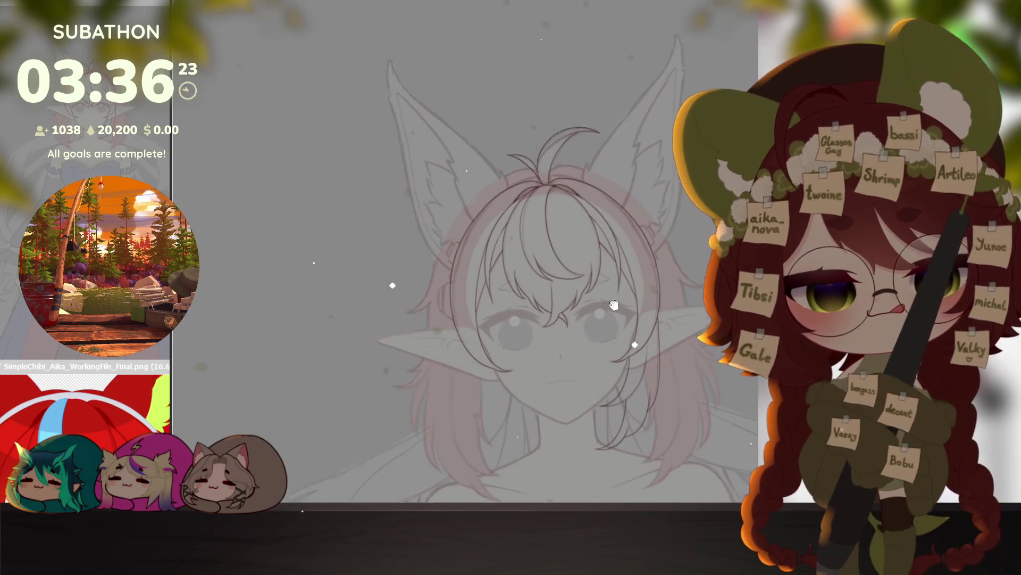
{"action": "left_click_drag", "start_coordinate": [695, 366], "coordinate": [711, 340]}
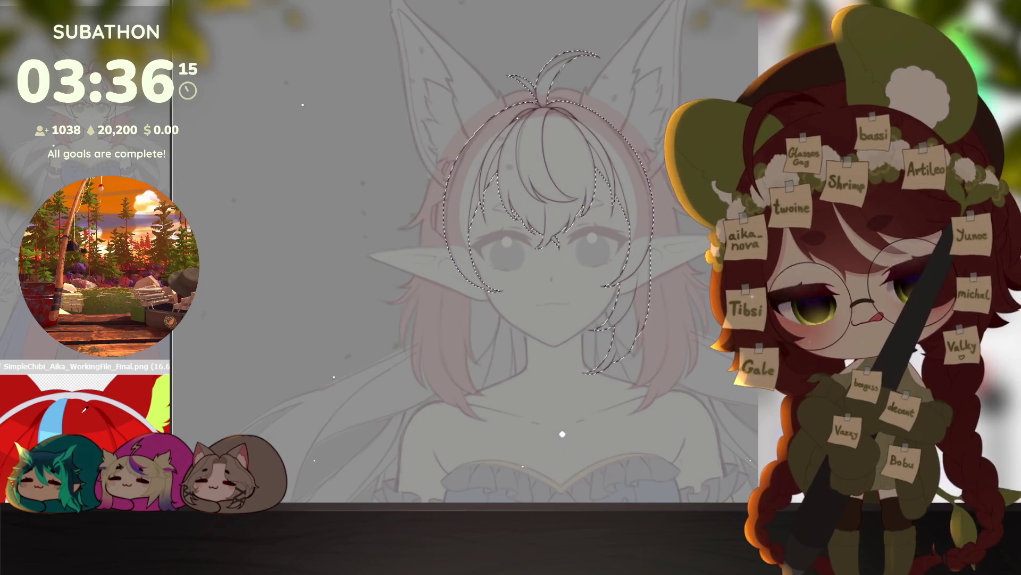
Step: Bucket-fill the selected front-hair shape with red and shrink the brush
{"action": "left_click", "coordinate": [485, 238]}
{"action": "scroll", "coordinate": [485, 238], "scroll_direction": "up", "scroll_amount": 4}
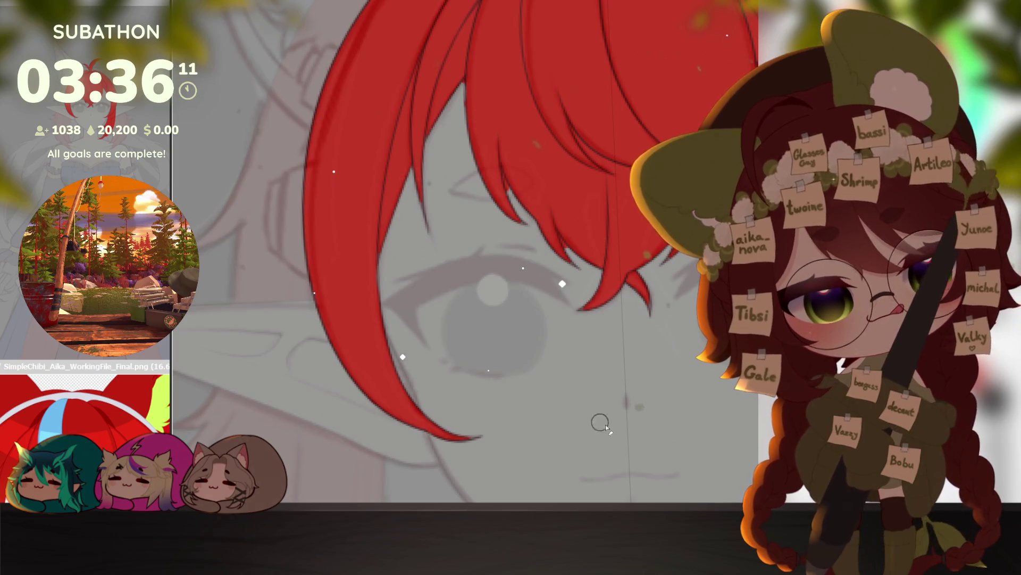
{"action": "scroll", "coordinate": [592, 268], "scroll_direction": "up", "scroll_amount": 1}
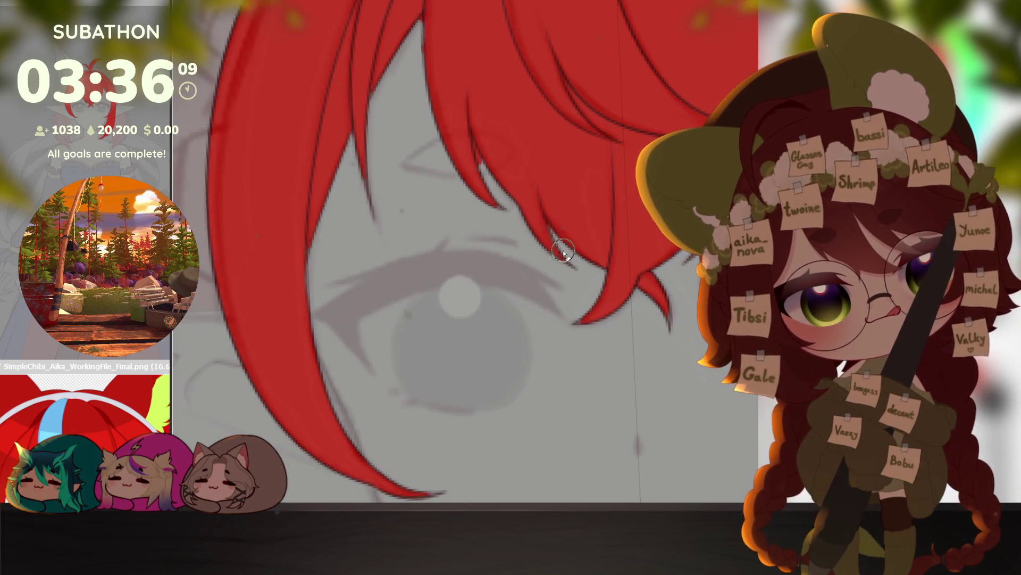
{"action": "key", "text": "bracketleft"}
{"action": "key", "text": "bracketleft"}
{"action": "key", "text": "bracketleft"}
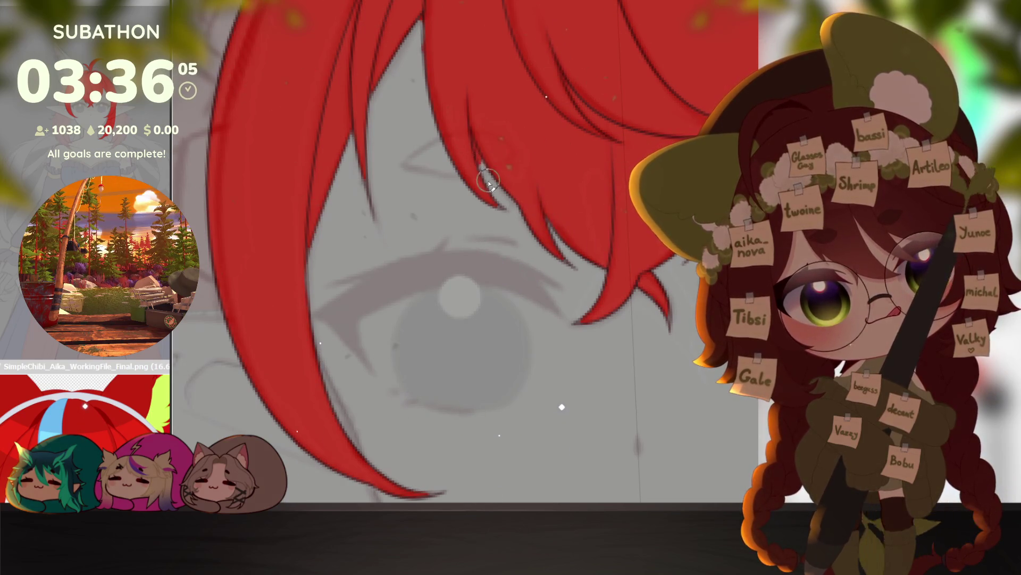
Step: Check the red fill over the fringe, ahoge and eye, then zoom out to head and shoulders
{"action": "left_click_drag", "start_coordinate": [475, 145], "coordinate": [493, 318]}
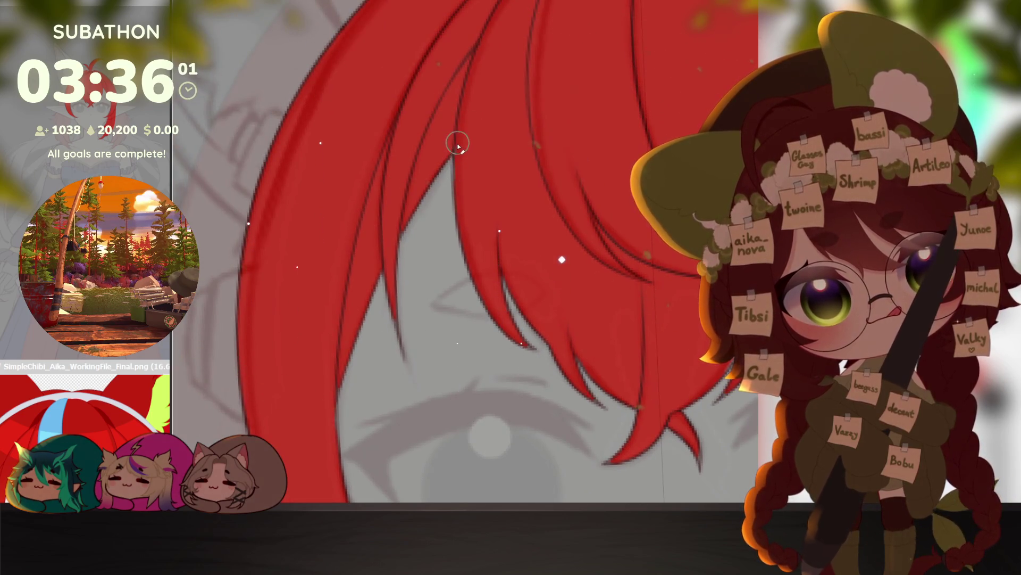
{"action": "mouse_move", "coordinate": [456, 137]}
{"action": "left_mouse_down"}
{"action": "mouse_move", "coordinate": [481, 298]}
{"action": "mouse_move", "coordinate": [501, 335]}
{"action": "left_mouse_up"}
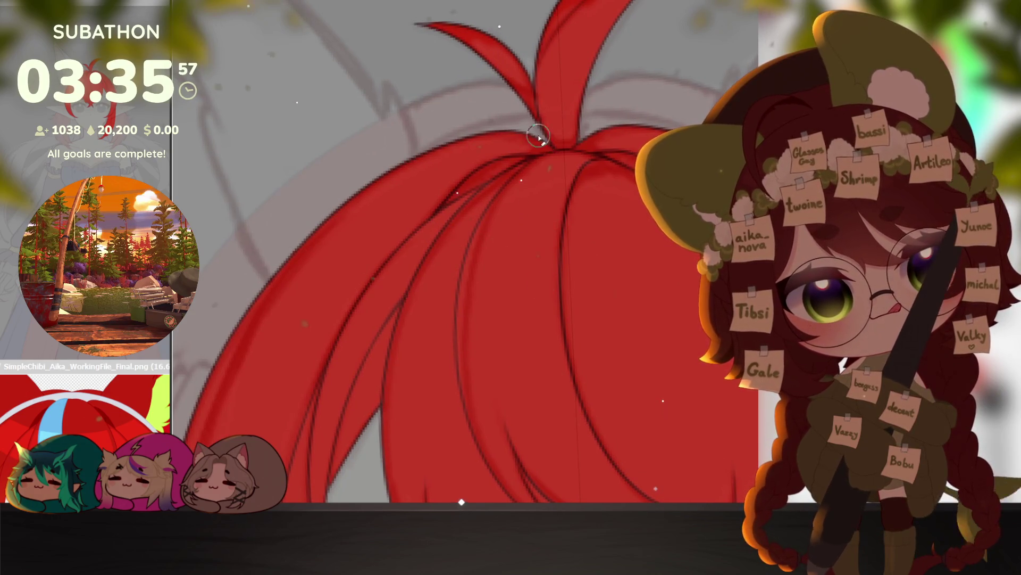
{"action": "scroll", "coordinate": [477, 319], "scroll_direction": "down", "scroll_amount": 3}
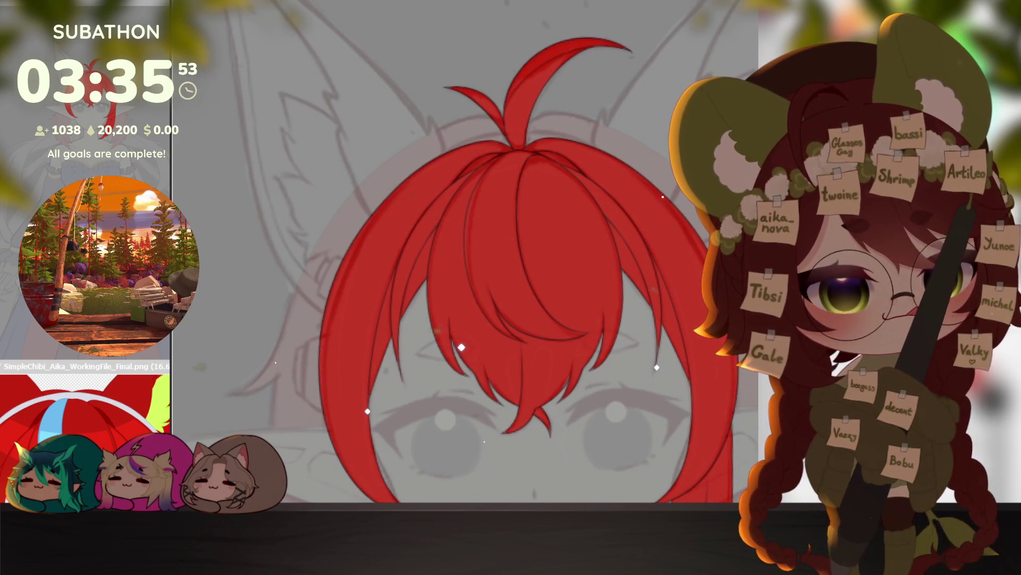
{"action": "scroll", "coordinate": [603, 119], "scroll_direction": "up", "scroll_amount": 4}
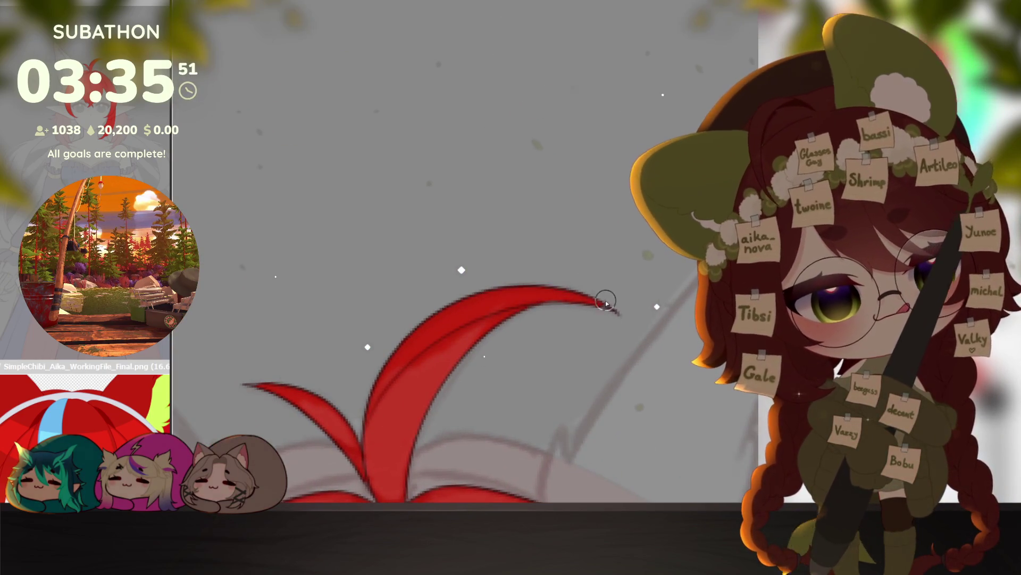
{"action": "mouse_move", "coordinate": [393, 499]}
{"action": "left_mouse_down"}
{"action": "mouse_move", "coordinate": [638, 245]}
{"action": "mouse_move", "coordinate": [621, 234]}
{"action": "left_mouse_up"}
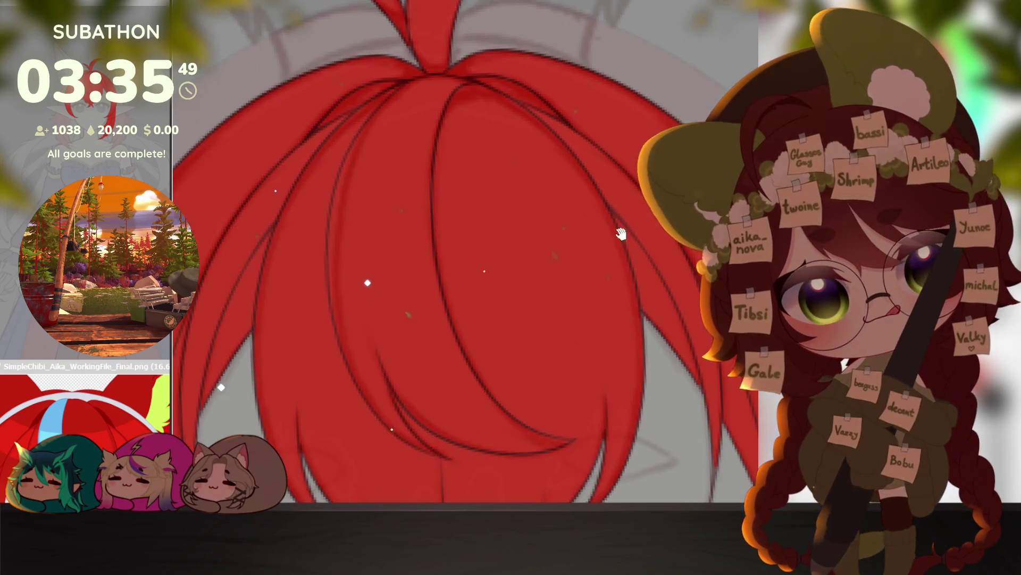
{"action": "scroll", "coordinate": [621, 377], "scroll_direction": "down", "scroll_amount": 5}
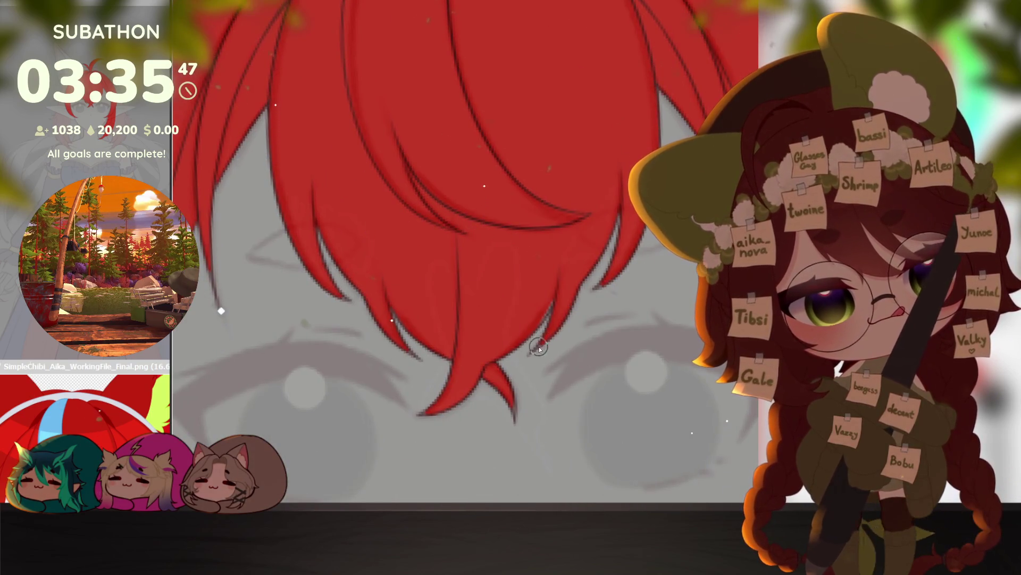
{"action": "left_click_drag", "start_coordinate": [660, 404], "coordinate": [551, 385]}
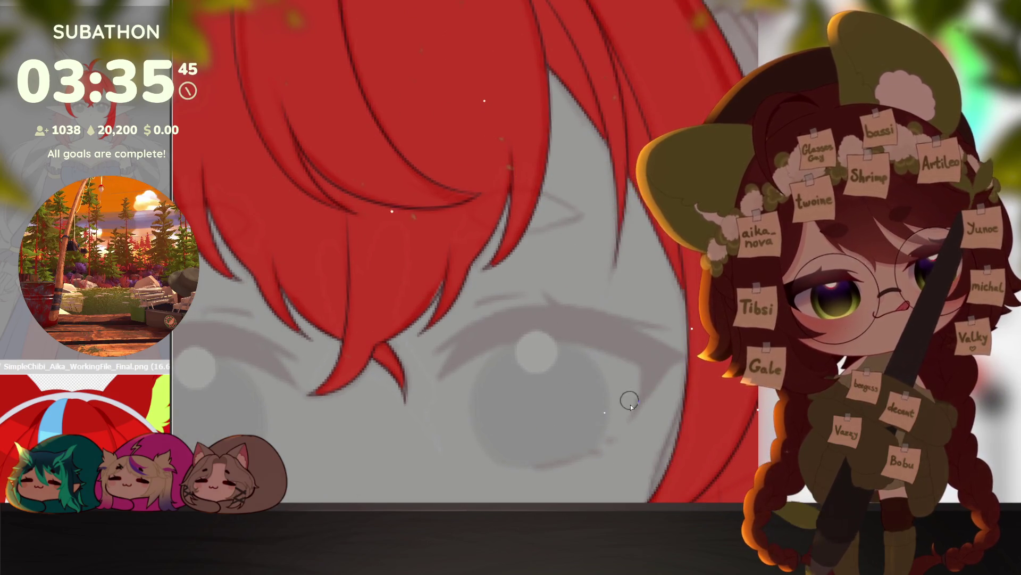
{"action": "scroll", "coordinate": [628, 389], "scroll_direction": "down", "scroll_amount": 10}
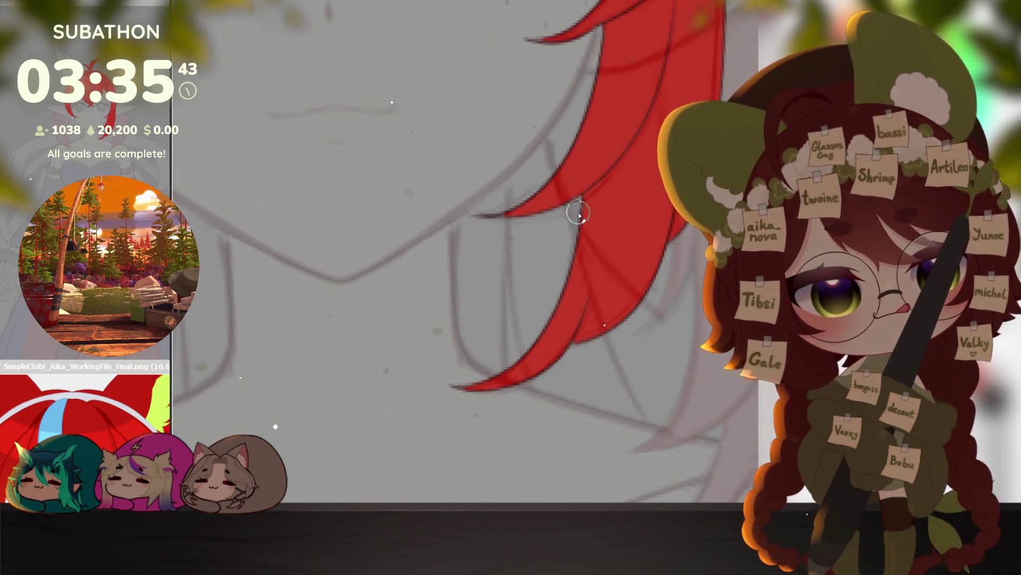
{"action": "left_click", "coordinate": [671, 336]}
{"action": "left_click", "coordinate": [678, 343]}
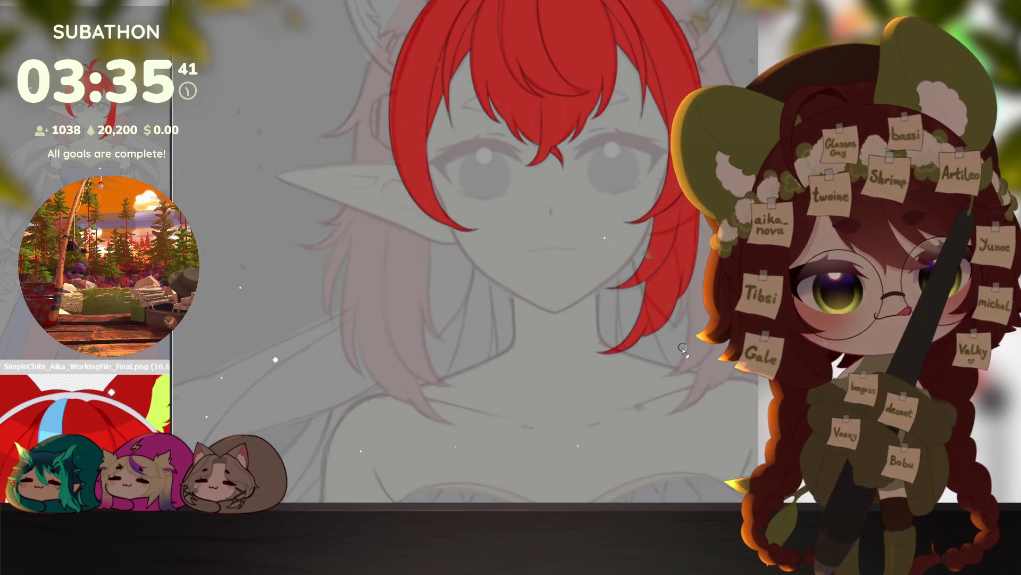
{"action": "left_click", "coordinate": [690, 352]}
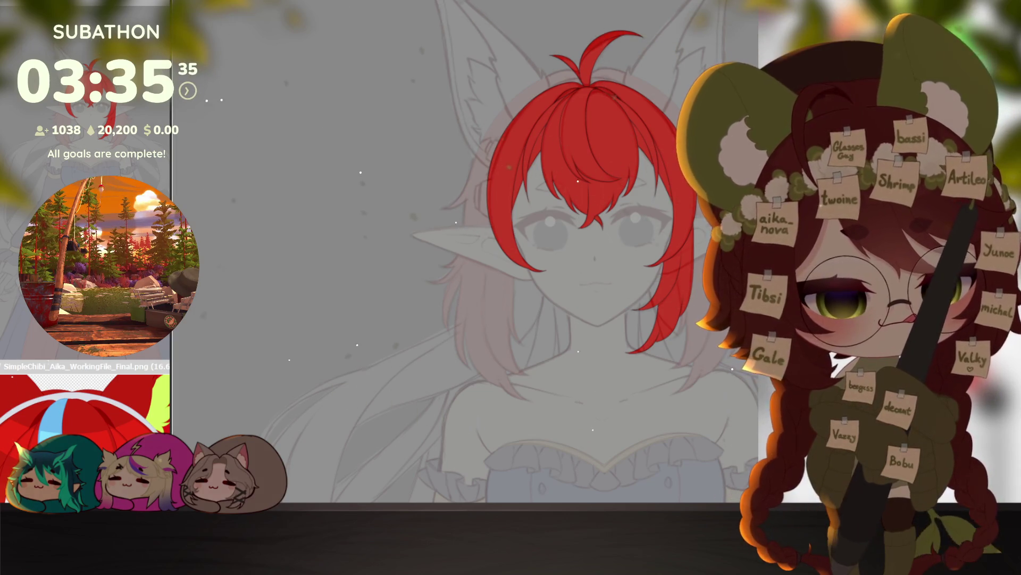
Step: Hide the colour layers to reveal the faint fox-eared sketch and zoom out over the figure
{"action": "key", "text": "ctrl+z"}
{"action": "key", "text": "ctrl+y"}
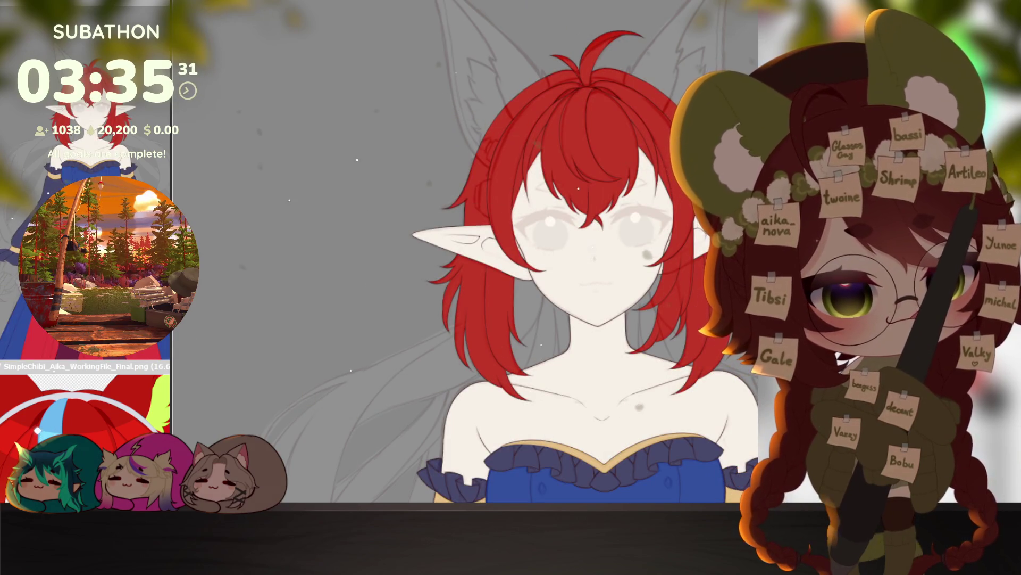
{"action": "key", "text": "ctrl+z"}
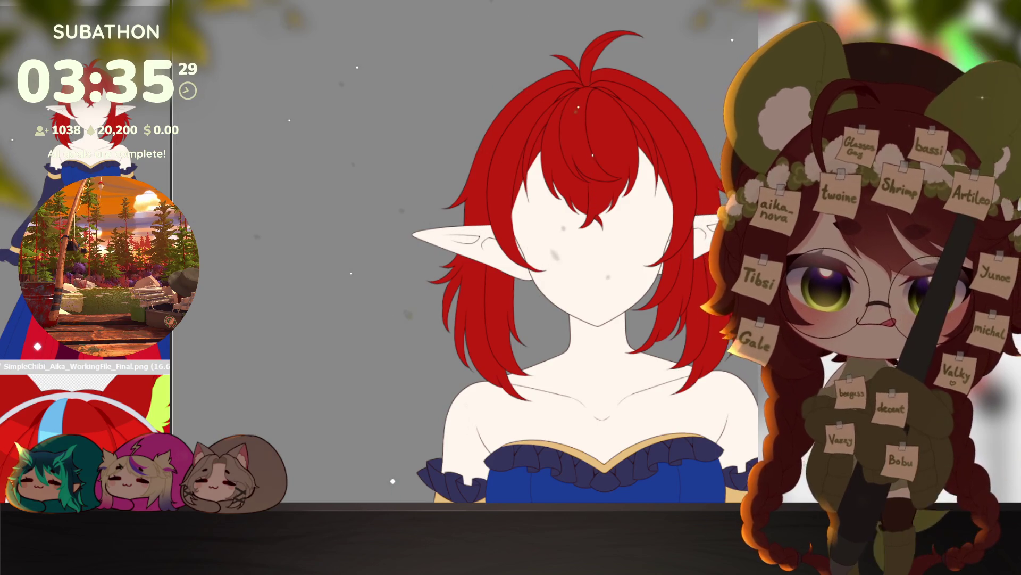
{"action": "scroll", "coordinate": [619, 333], "scroll_direction": "down", "scroll_amount": 2}
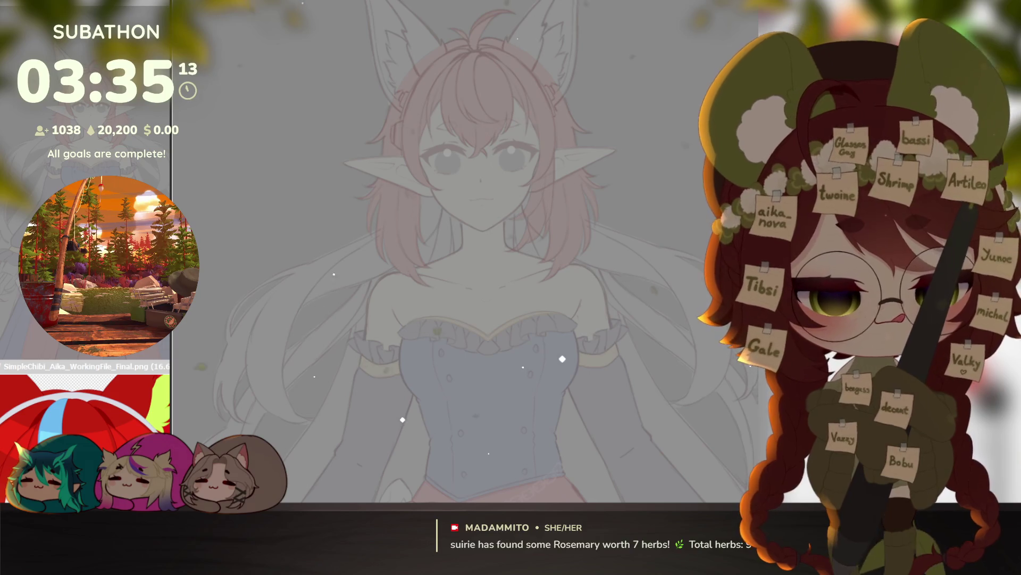
Step: Frame the left ear and ink its tip, redrawing a shorter stroke after undoing the first
{"action": "mouse_move", "coordinate": [611, 406]}
{"action": "left_mouse_down"}
{"action": "mouse_move", "coordinate": [627, 390]}
{"action": "mouse_move", "coordinate": [633, 398]}
{"action": "left_mouse_up"}
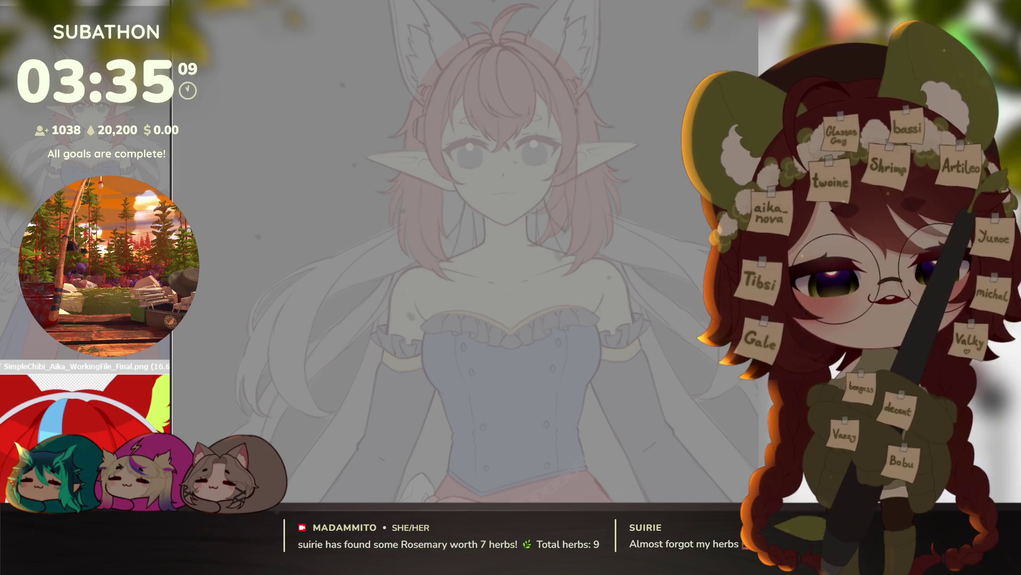
{"action": "scroll", "coordinate": [616, 358], "scroll_direction": "up", "scroll_amount": 3}
{"action": "scroll", "coordinate": [680, 305], "scroll_direction": "up", "scroll_amount": 5}
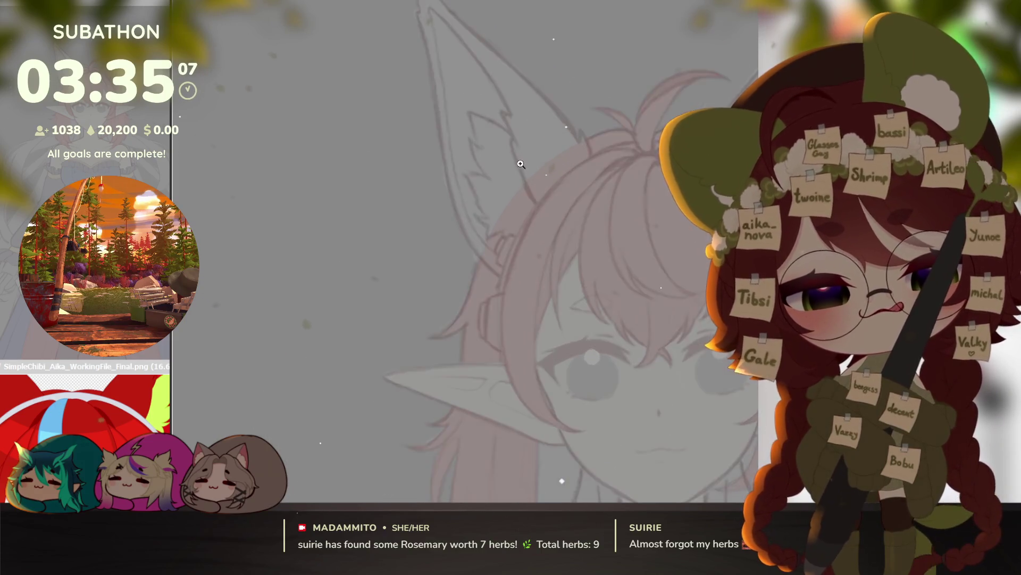
{"action": "mouse_move", "coordinate": [680, 305]}
{"action": "left_mouse_down"}
{"action": "mouse_move", "coordinate": [623, 340]}
{"action": "mouse_move", "coordinate": [558, 421]}
{"action": "mouse_move", "coordinate": [652, 419]}
{"action": "mouse_move", "coordinate": [638, 415]}
{"action": "left_mouse_up"}
{"action": "scroll", "coordinate": [639, 415], "scroll_direction": "down", "scroll_amount": 3}
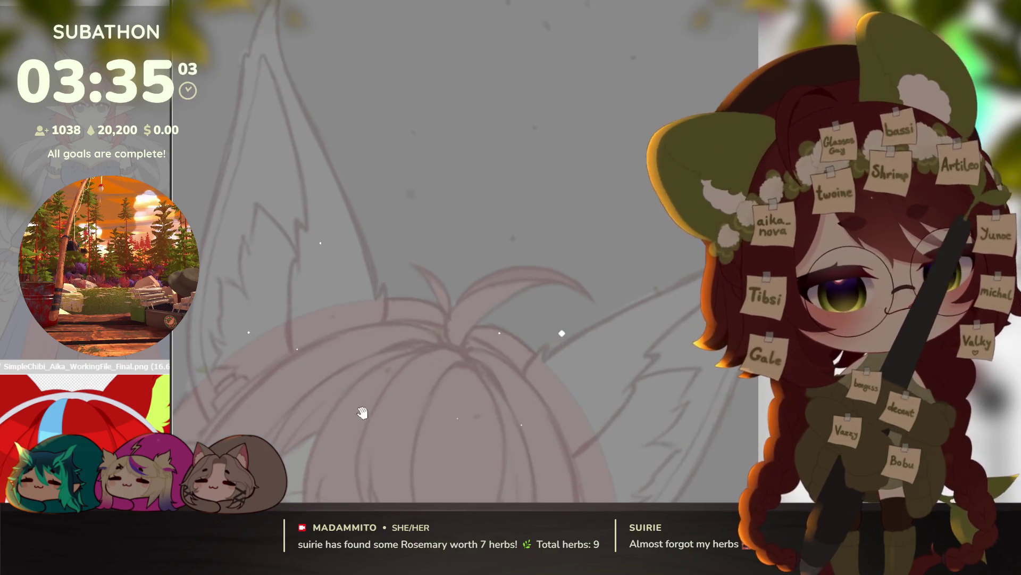
{"action": "scroll", "coordinate": [605, 324], "scroll_direction": "up", "scroll_amount": 3}
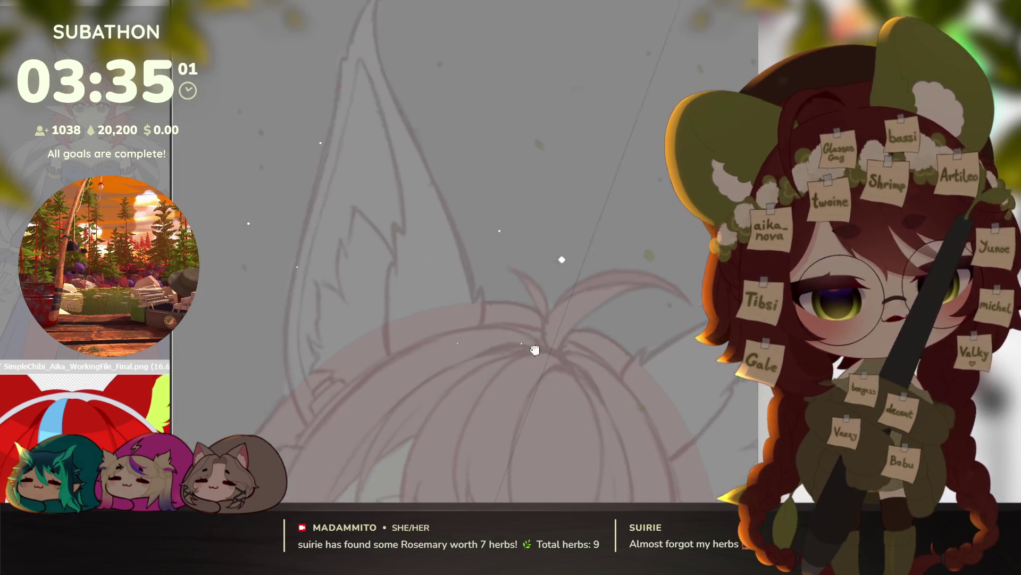
{"action": "left_click_drag", "start_coordinate": [460, 38], "coordinate": [456, 84]}
{"action": "key", "text": "ctrl+z"}
{"action": "mouse_move", "coordinate": [461, 37]}
{"action": "left_mouse_down"}
{"action": "mouse_move", "coordinate": [497, 181]}
{"action": "mouse_move", "coordinate": [563, 343]}
{"action": "left_mouse_up"}
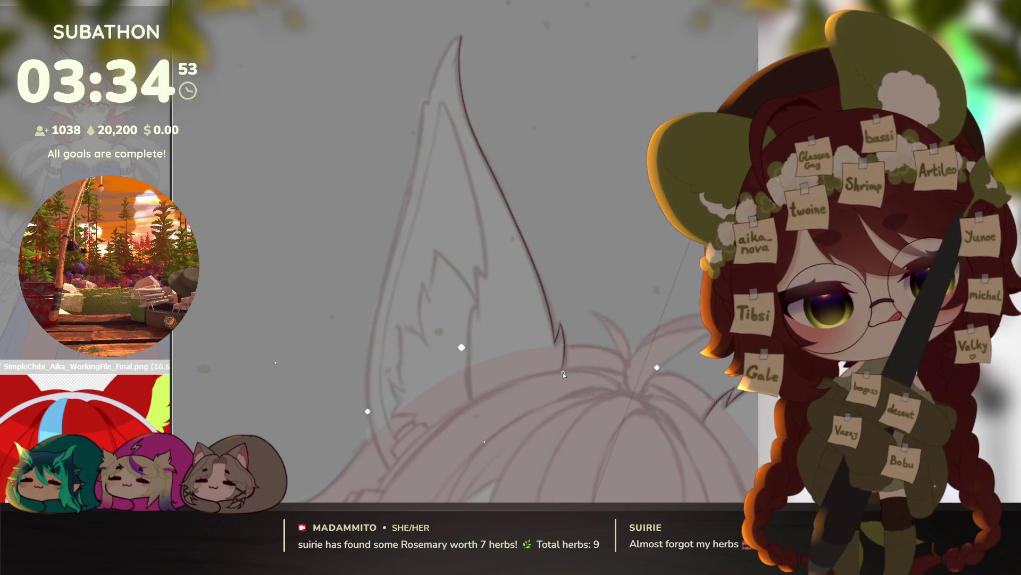
Step: Ink the left ear's outer edge from the tip downward on an upright canvas
{"action": "left_click_drag", "start_coordinate": [598, 395], "coordinate": [598, 337]}
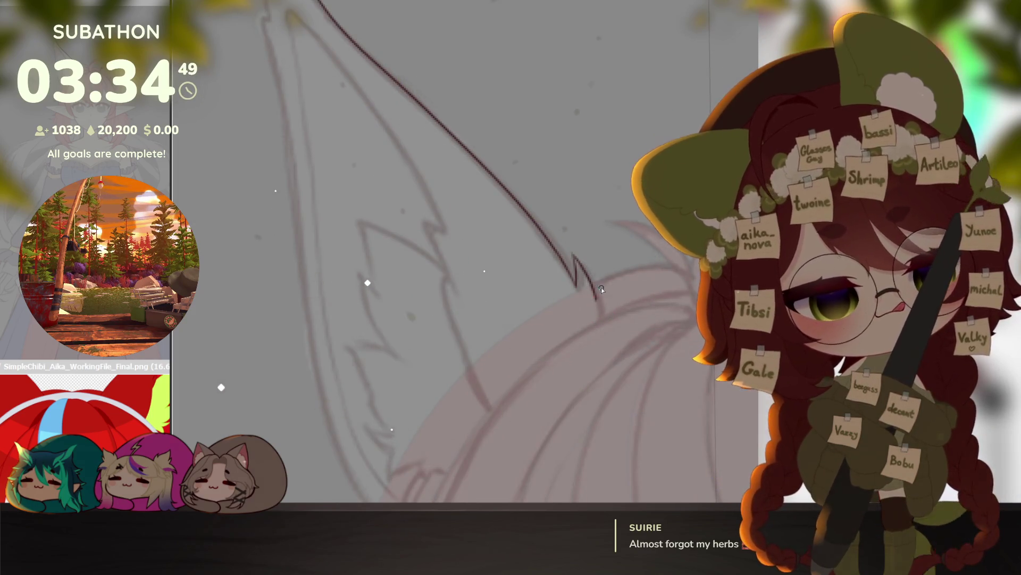
{"action": "left_click_drag", "start_coordinate": [608, 287], "coordinate": [608, 381]}
{"action": "key", "text": "5"}
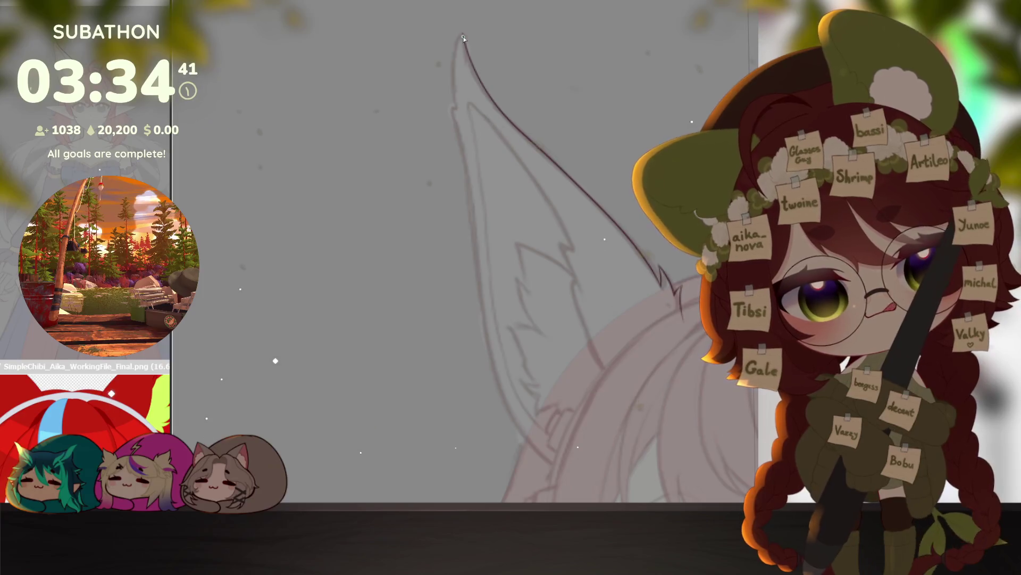
{"action": "mouse_move", "coordinate": [463, 36]}
{"action": "left_mouse_down"}
{"action": "mouse_move", "coordinate": [451, 106]}
{"action": "mouse_move", "coordinate": [483, 321]}
{"action": "mouse_move", "coordinate": [506, 409]}
{"action": "mouse_move", "coordinate": [569, 479]}
{"action": "left_mouse_up"}
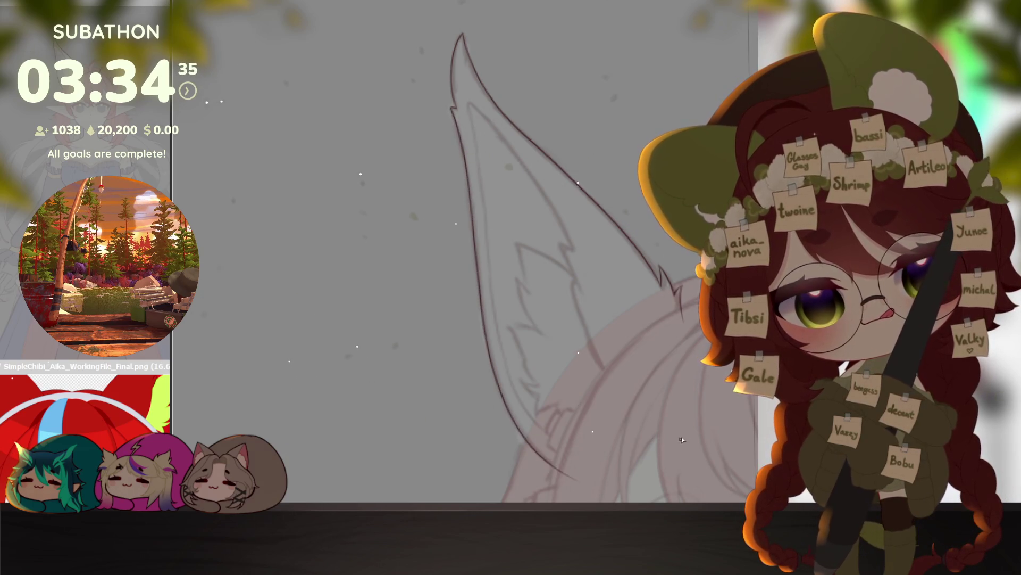
Step: Add a fur stroke inside the left ear, redrawing it after an undo
{"action": "left_click_drag", "start_coordinate": [567, 306], "coordinate": [606, 387]}
{"action": "key", "text": "ctrl+z"}
{"action": "scroll", "coordinate": [585, 303], "scroll_direction": "up", "scroll_amount": 2}
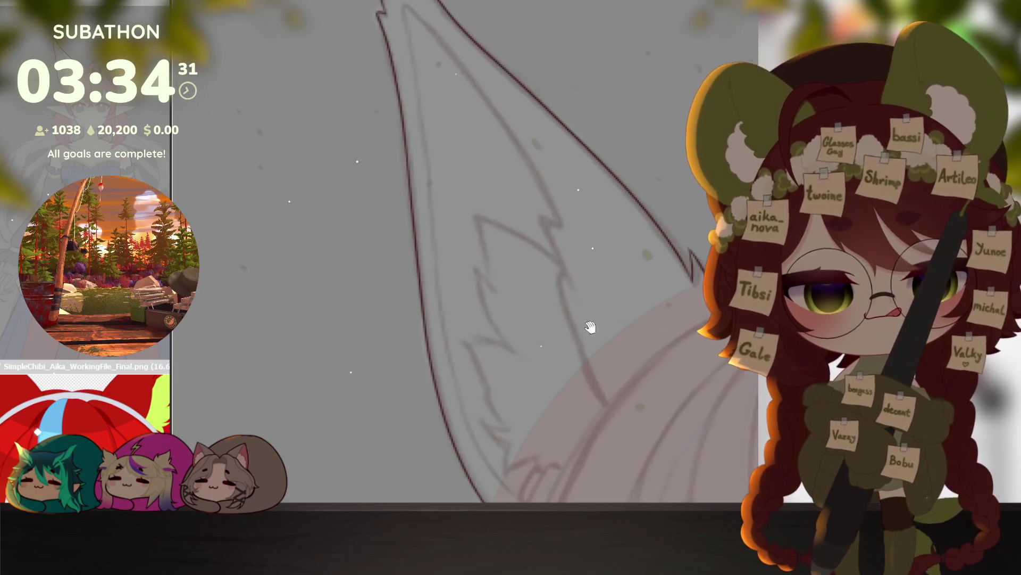
{"action": "left_click_drag", "start_coordinate": [622, 429], "coordinate": [576, 339]}
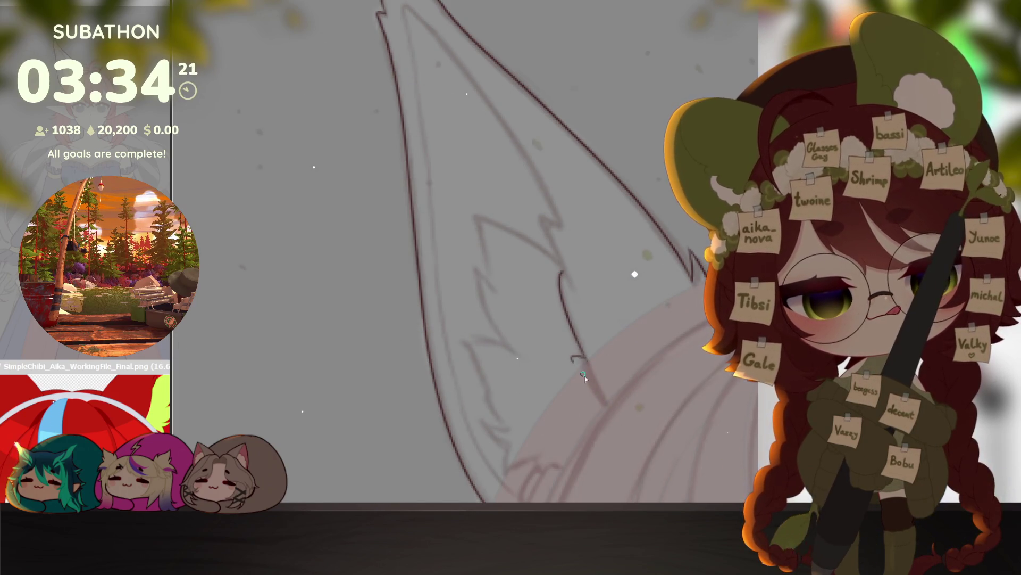
{"action": "mouse_move", "coordinate": [563, 228]}
{"action": "left_mouse_down"}
{"action": "mouse_move", "coordinate": [593, 283]}
{"action": "mouse_move", "coordinate": [587, 246]}
{"action": "left_mouse_up"}
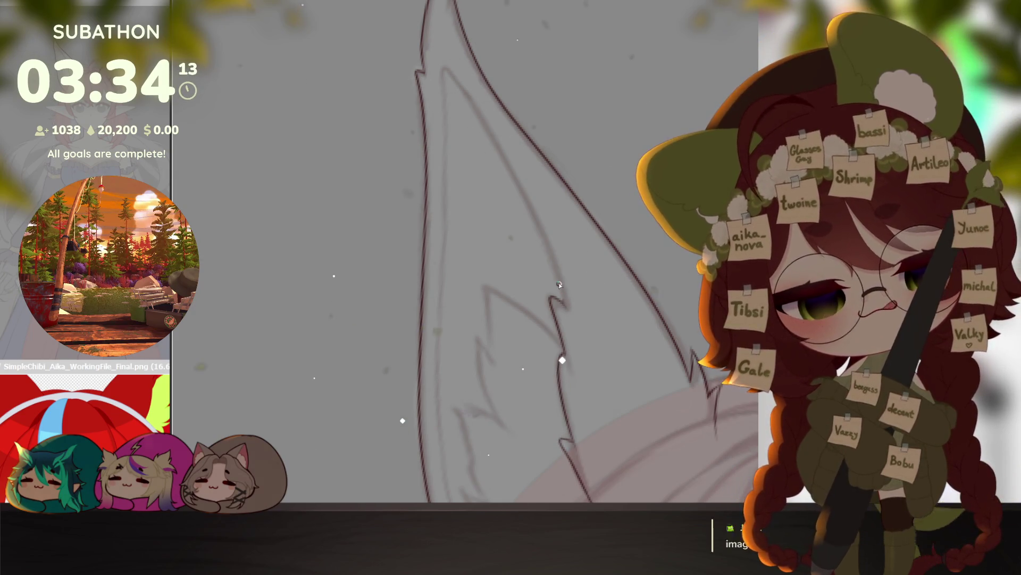
{"action": "left_click_drag", "start_coordinate": [640, 349], "coordinate": [593, 324]}
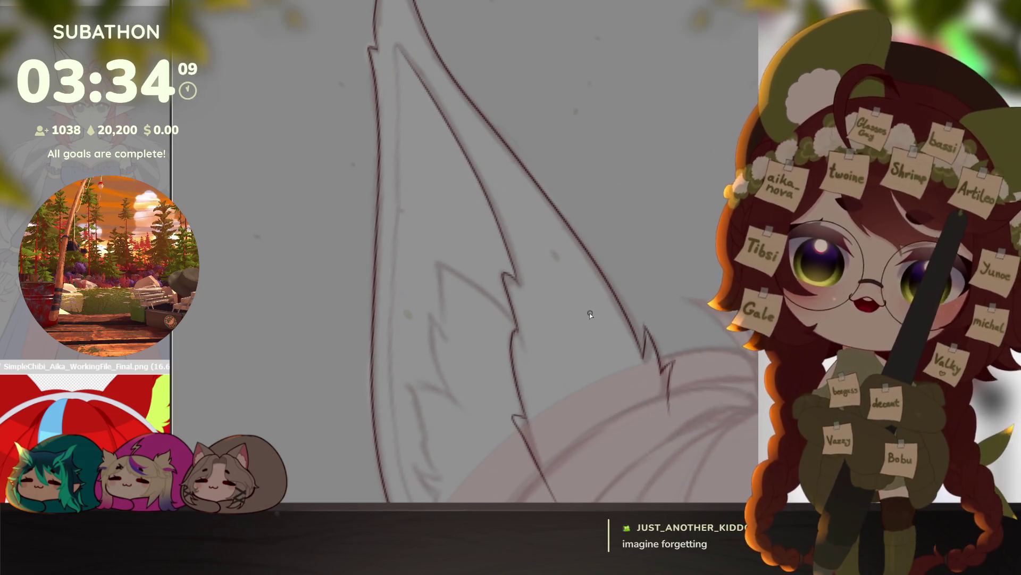
{"action": "scroll", "coordinate": [531, 212], "scroll_direction": "down", "scroll_amount": 3}
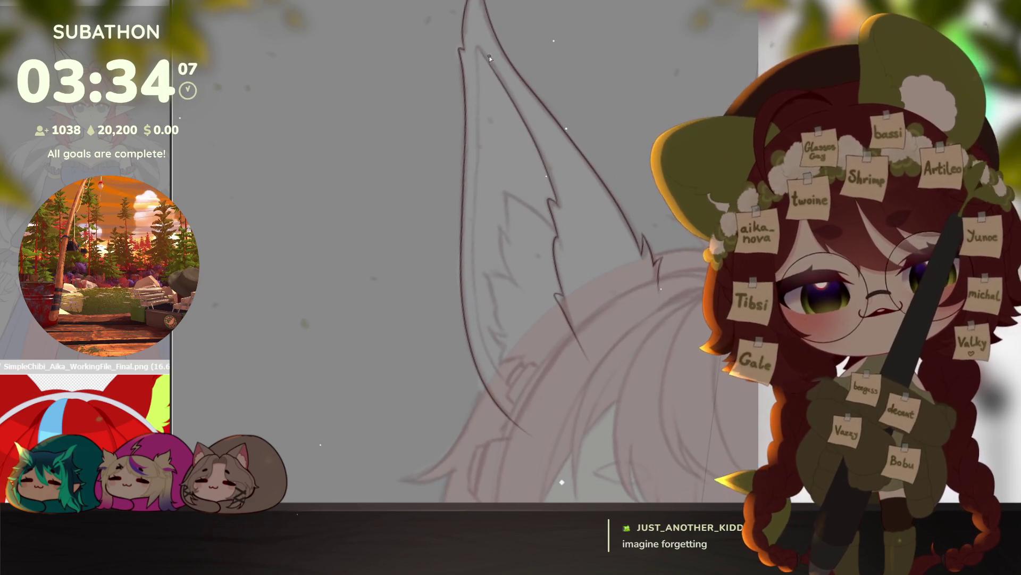
Step: Draw the inner fur tuft's diagonal line, jagged spike and curved closing stroke, then view the head
{"action": "scroll", "coordinate": [559, 265], "scroll_direction": "up", "scroll_amount": 3}
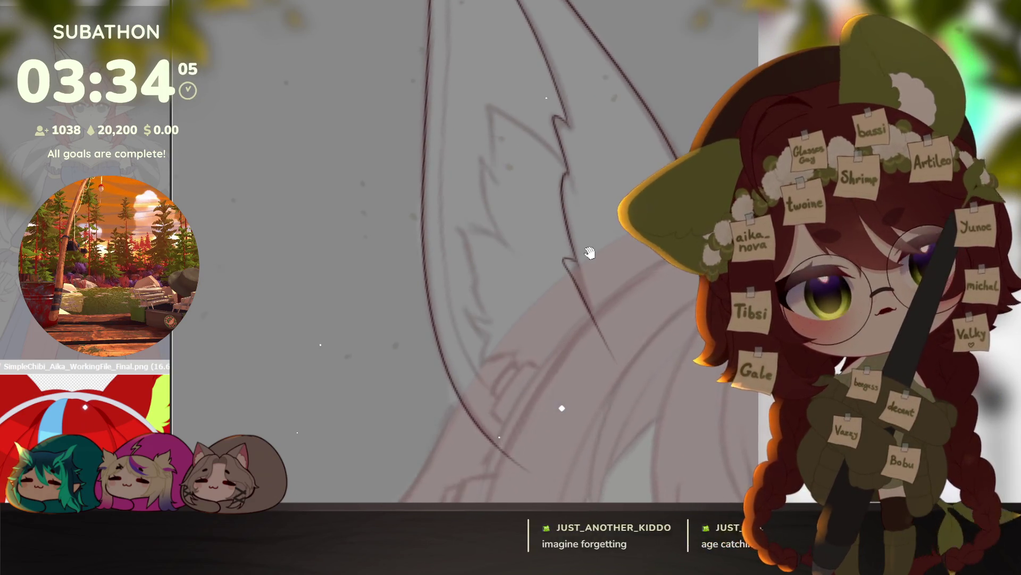
{"action": "left_click_drag", "start_coordinate": [585, 212], "coordinate": [637, 210]}
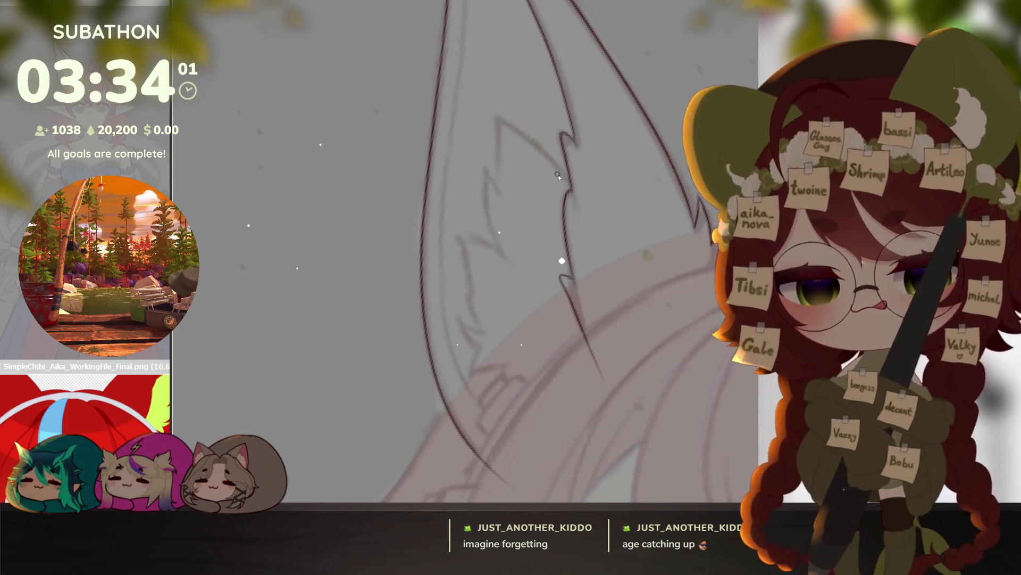
{"action": "mouse_move", "coordinate": [567, 178]}
{"action": "left_mouse_down"}
{"action": "mouse_move", "coordinate": [497, 123]}
{"action": "mouse_move", "coordinate": [493, 192]}
{"action": "left_mouse_up"}
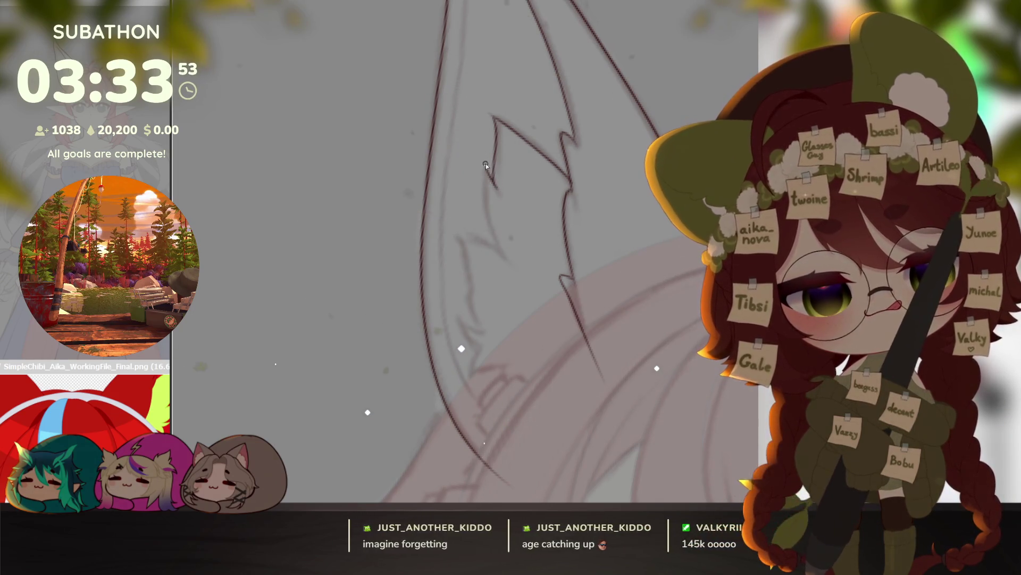
{"action": "left_click_drag", "start_coordinate": [522, 265], "coordinate": [506, 277]}
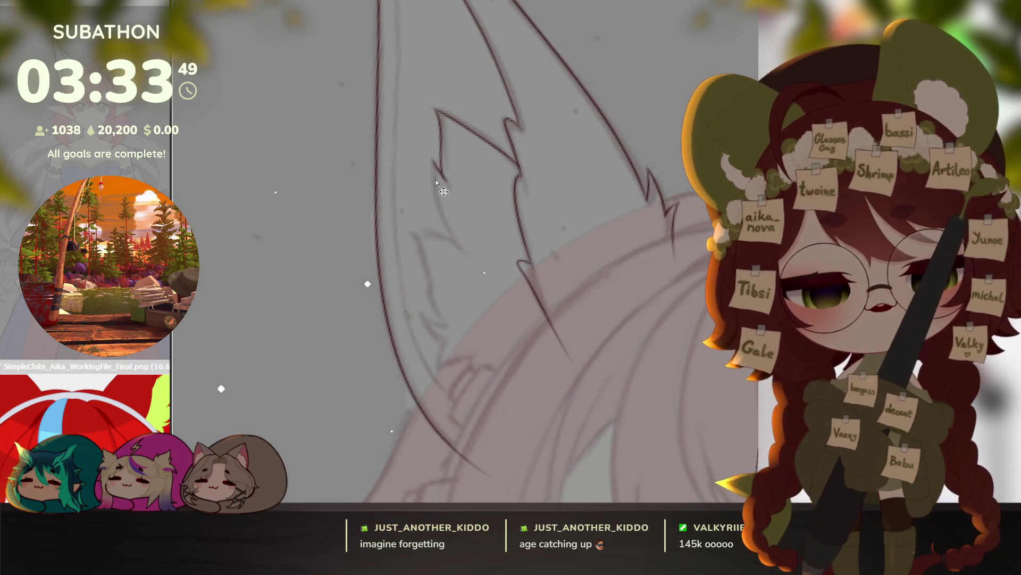
{"action": "left_click_drag", "start_coordinate": [462, 250], "coordinate": [507, 186]}
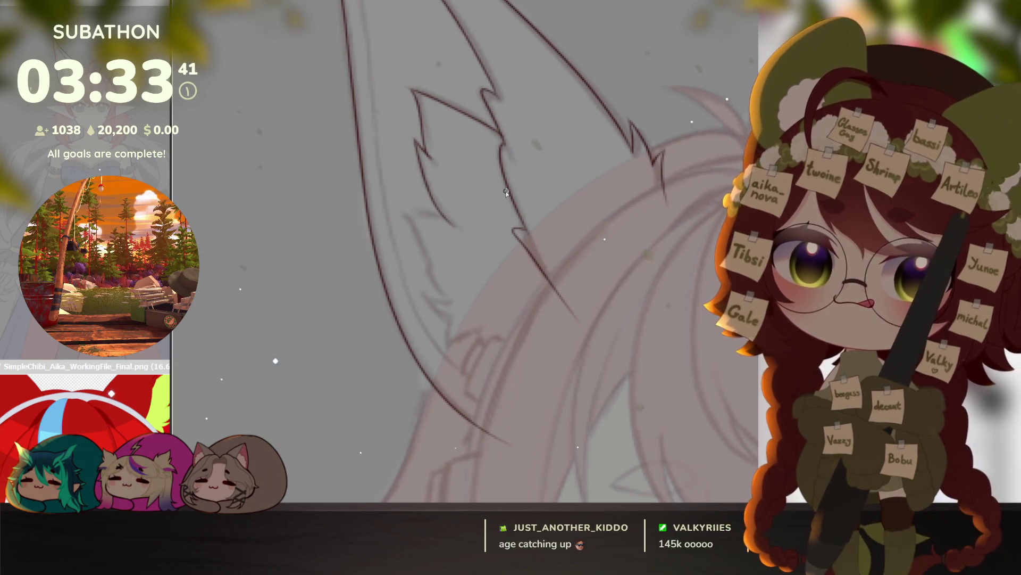
{"action": "mouse_move", "coordinate": [442, 216]}
{"action": "left_mouse_down"}
{"action": "mouse_move", "coordinate": [404, 218]}
{"action": "mouse_move", "coordinate": [452, 302]}
{"action": "mouse_move", "coordinate": [417, 293]}
{"action": "left_mouse_up"}
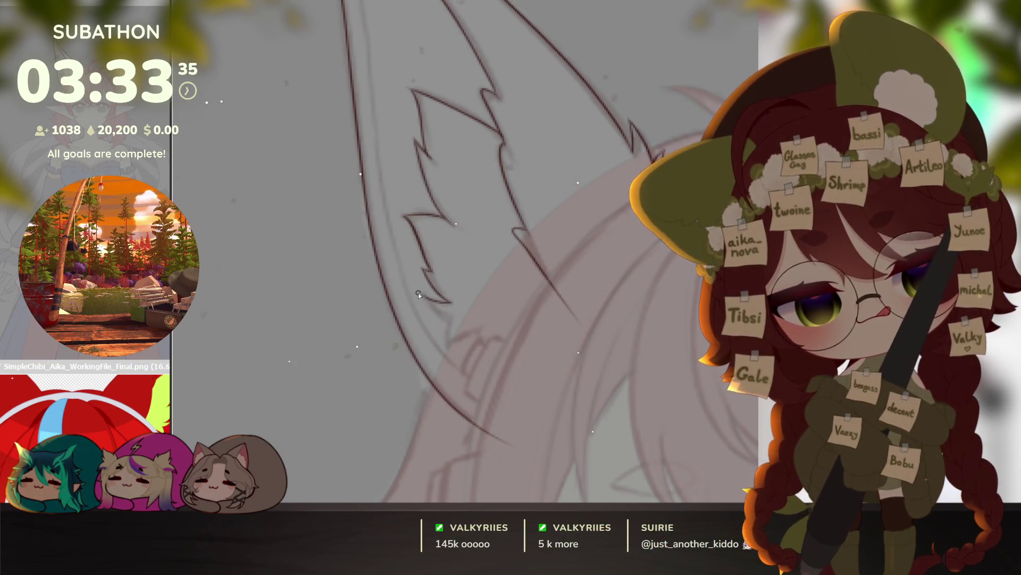
{"action": "mouse_move", "coordinate": [447, 348]}
{"action": "left_mouse_down"}
{"action": "mouse_move", "coordinate": [469, 334]}
{"action": "mouse_move", "coordinate": [483, 354]}
{"action": "mouse_move", "coordinate": [556, 356]}
{"action": "mouse_move", "coordinate": [577, 322]}
{"action": "mouse_move", "coordinate": [559, 388]}
{"action": "left_mouse_up"}
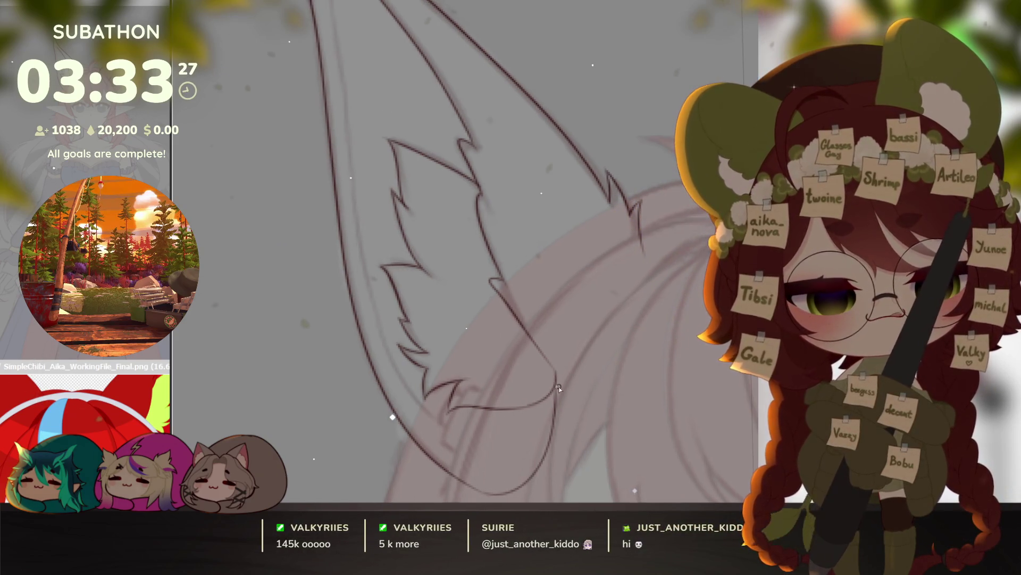
{"action": "left_click_drag", "start_coordinate": [615, 368], "coordinate": [643, 284]}
{"action": "scroll", "coordinate": [659, 309], "scroll_direction": "down", "scroll_amount": 5}
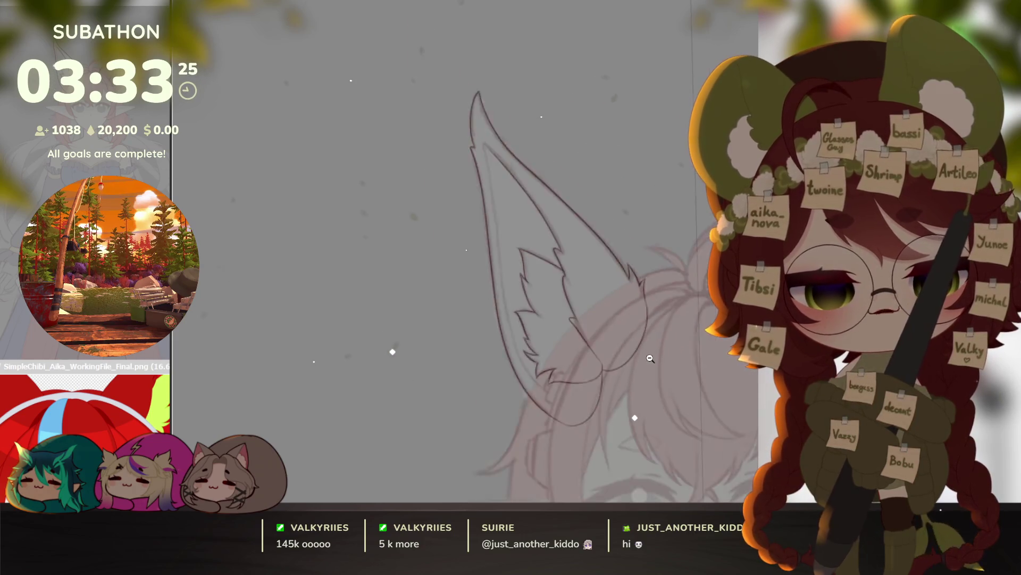
{"action": "left_click_drag", "start_coordinate": [691, 389], "coordinate": [659, 371]}
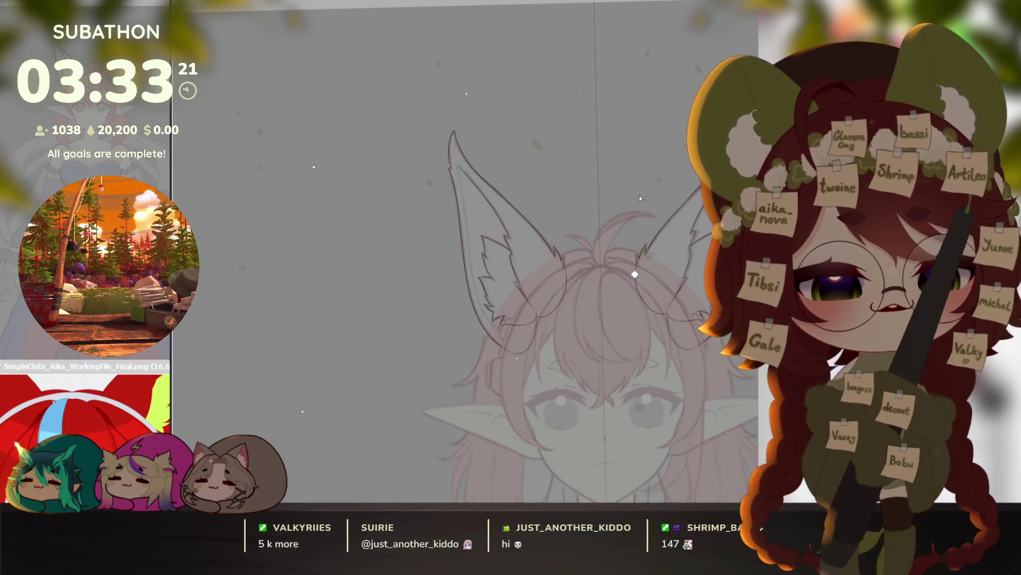
Step: Select both ear areas, fill them with solid red, and deselect
{"action": "key", "text": "ctrl+z"}
{"action": "left_click", "coordinate": [642, 287]}
{"action": "key", "text": "q"}
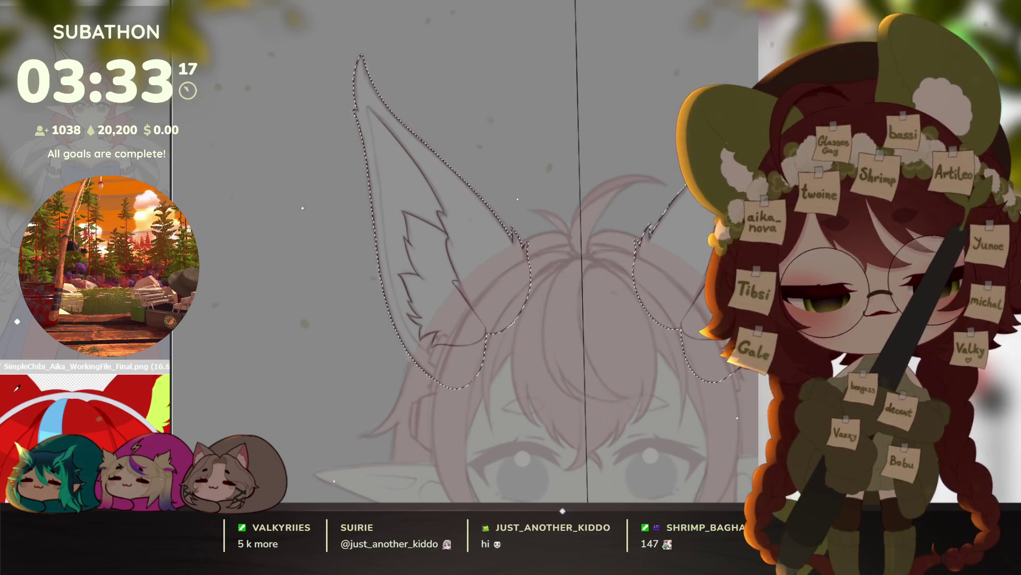
{"action": "key", "text": "alt+BackSpace"}
{"action": "key", "text": "ctrl+d"}
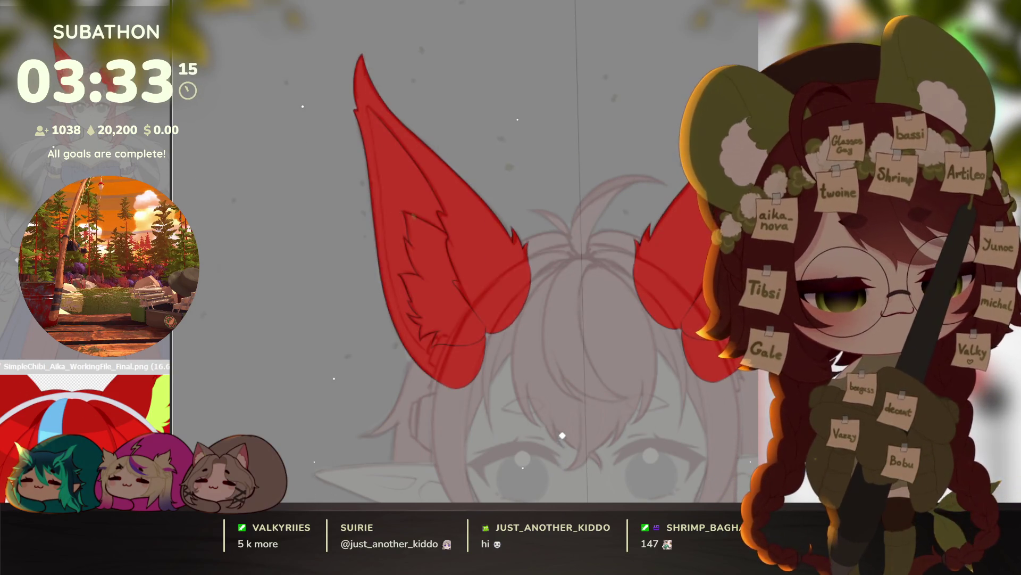
Step: Pan, rotate and zoom around the red ears until both are in view
{"action": "scroll", "coordinate": [512, 250], "scroll_direction": "up", "scroll_amount": 3}
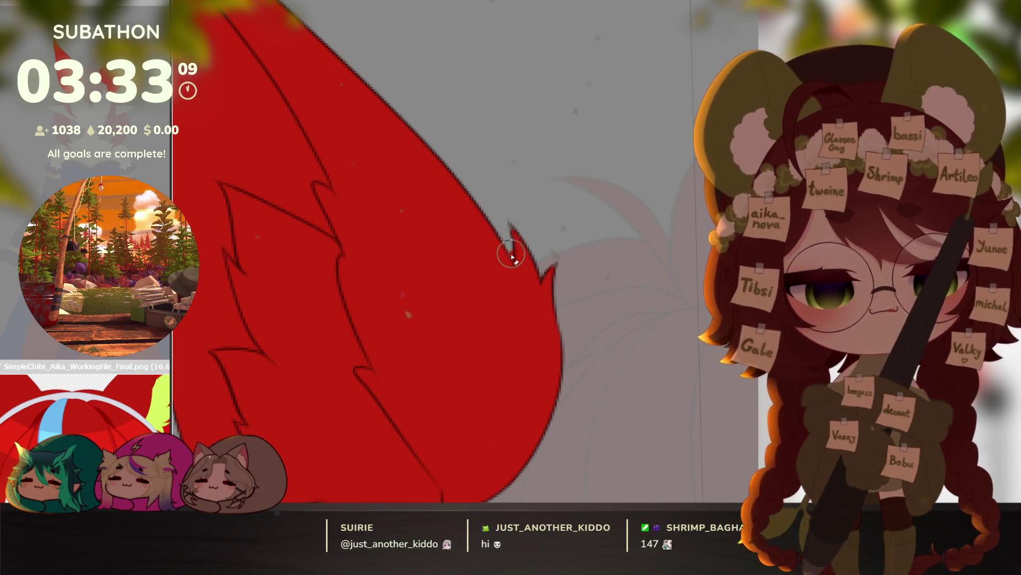
{"action": "mouse_move", "coordinate": [529, 269]}
{"action": "left_mouse_down"}
{"action": "mouse_move", "coordinate": [487, 216]}
{"action": "mouse_move", "coordinate": [486, 289]}
{"action": "left_mouse_up"}
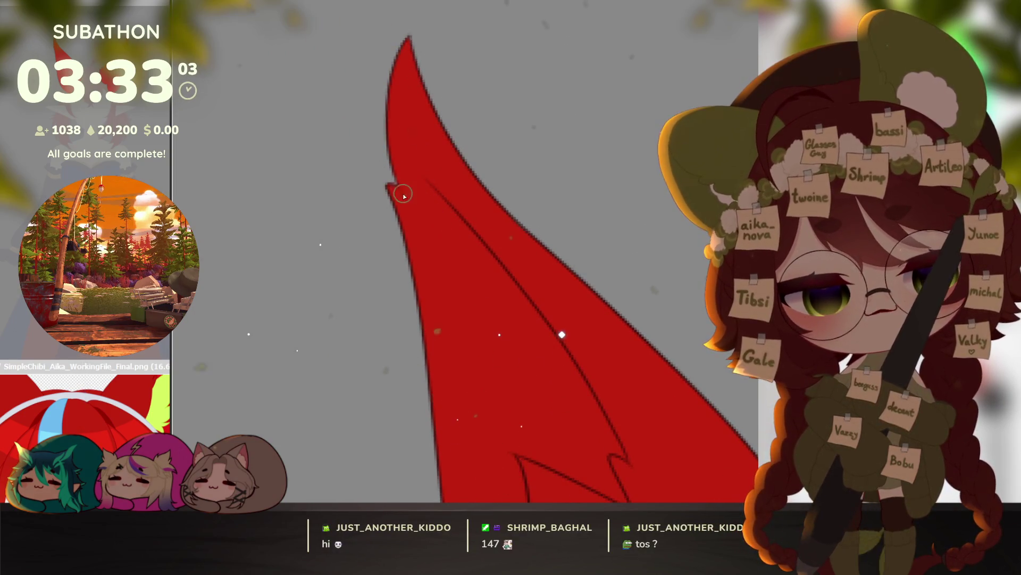
{"action": "mouse_move", "coordinate": [527, 392]}
{"action": "left_mouse_down"}
{"action": "mouse_move", "coordinate": [548, 385]}
{"action": "mouse_move", "coordinate": [612, 298]}
{"action": "mouse_move", "coordinate": [623, 224]}
{"action": "left_mouse_up"}
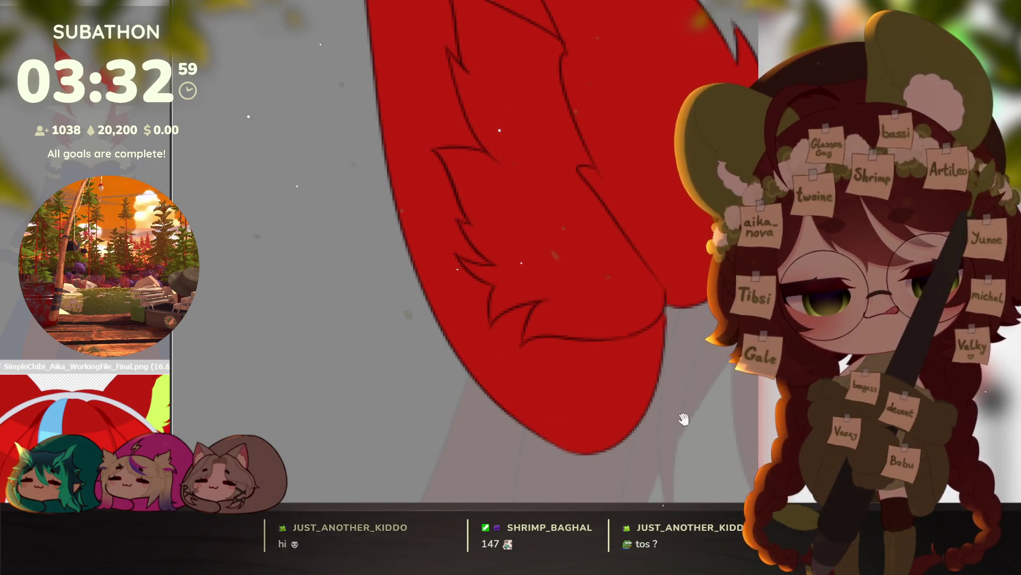
{"action": "scroll", "coordinate": [652, 377], "scroll_direction": "down", "scroll_amount": 4}
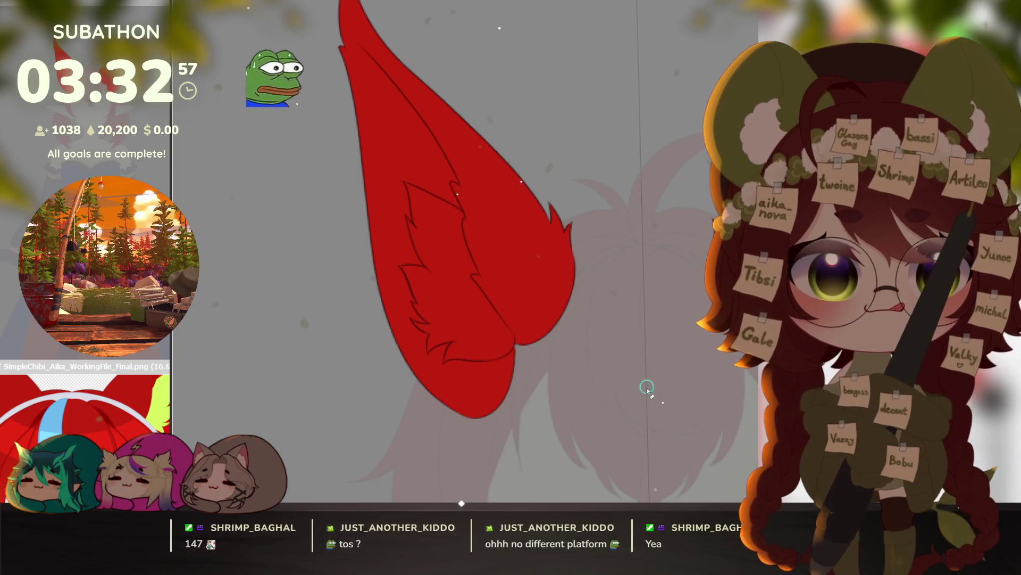
{"action": "left_click_drag", "start_coordinate": [664, 424], "coordinate": [645, 420]}
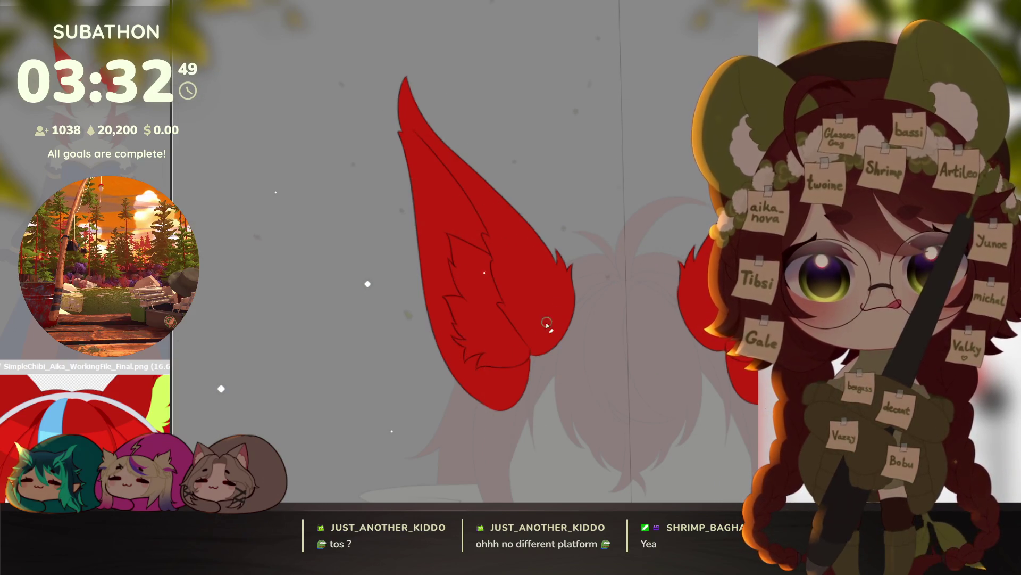
{"action": "scroll", "coordinate": [550, 322], "scroll_direction": "left", "scroll_amount": 2}
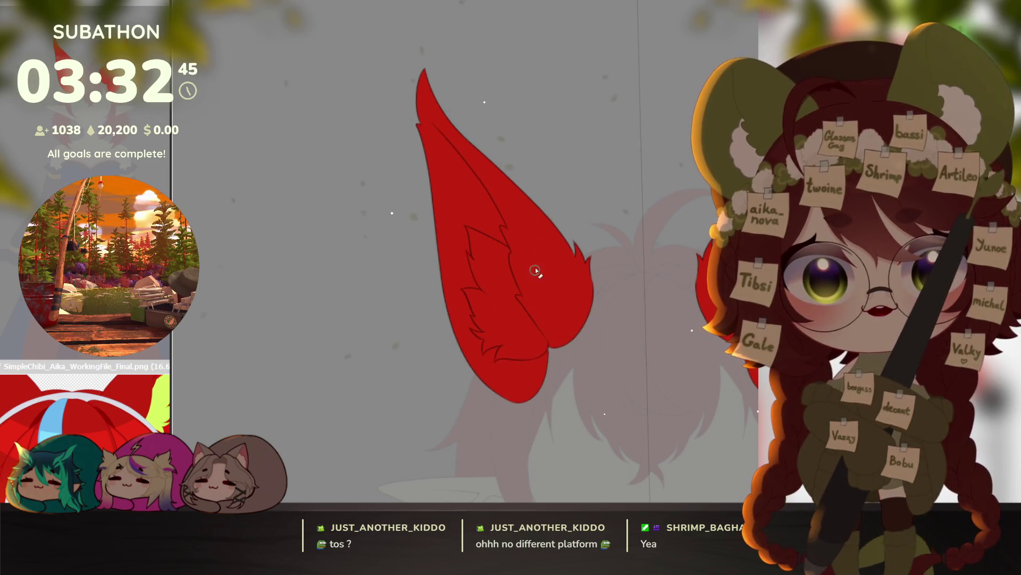
{"action": "left_click", "coordinate": [628, 387], "text": "alt"}
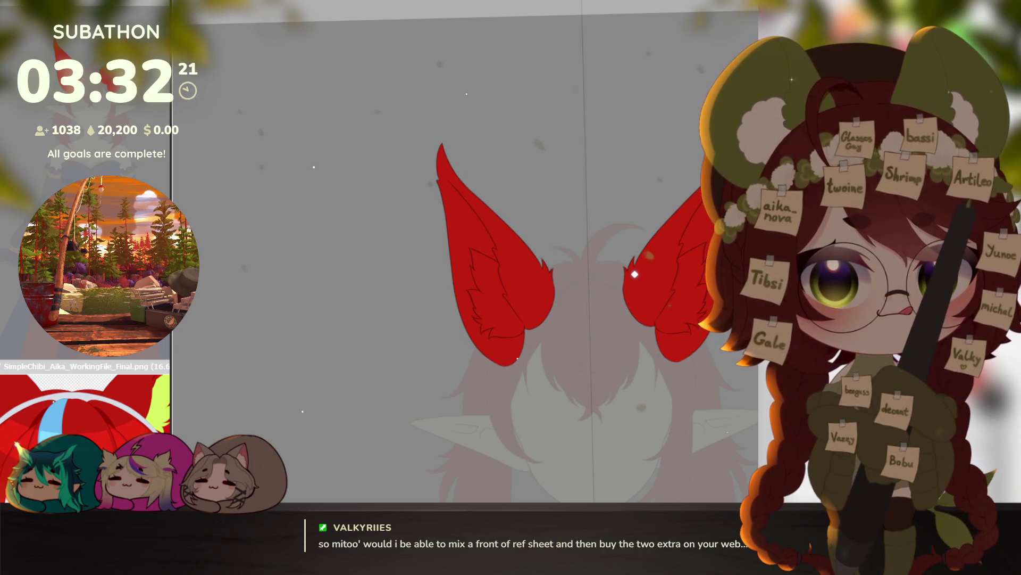
{"action": "scroll", "coordinate": [502, 299], "scroll_direction": "up", "scroll_amount": 2}
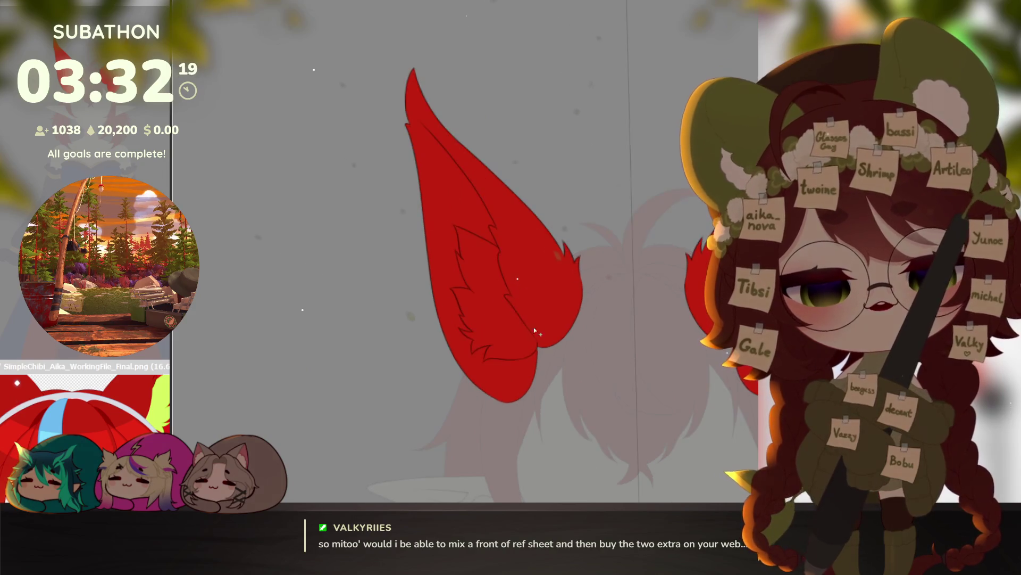
Step: Fill both inner-ear patches, swapping a purple fill for light red, then bright green
{"action": "left_click", "coordinate": [498, 295]}
{"action": "scroll", "coordinate": [649, 394], "scroll_direction": "down", "scroll_amount": 1}
{"action": "left_click", "coordinate": [673, 288]}
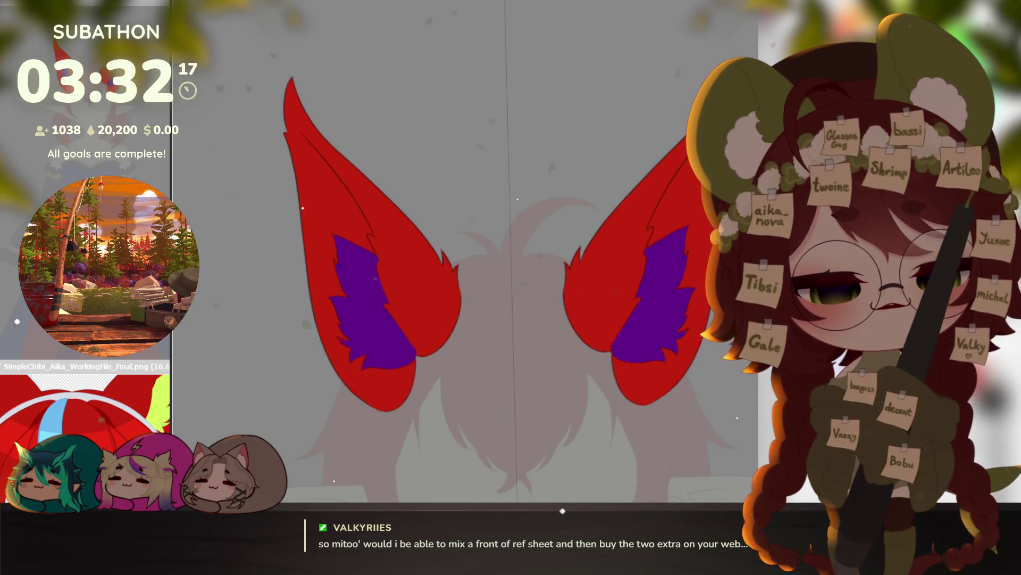
{"action": "key", "text": "ctrl+z"}
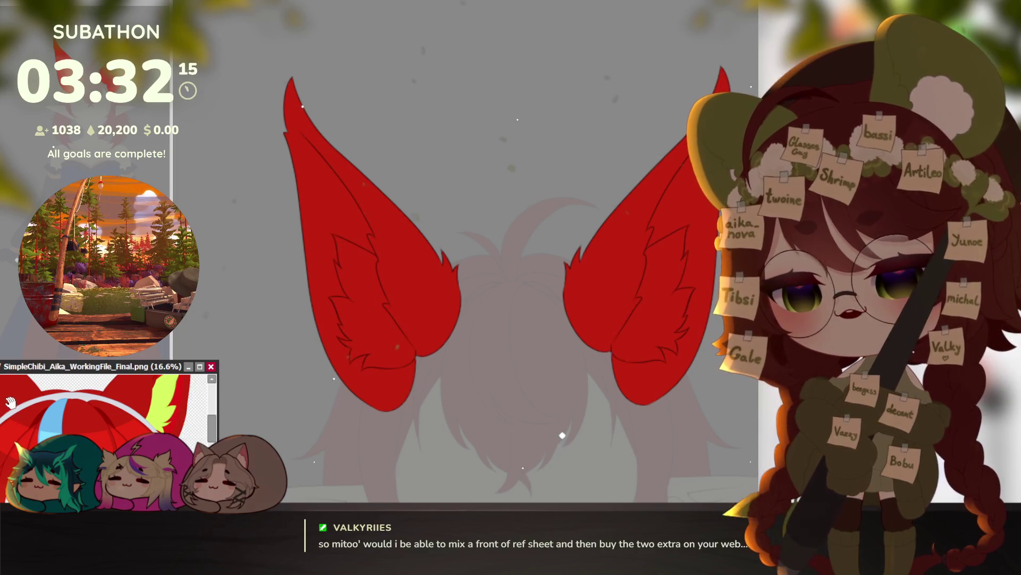
{"action": "left_click_drag", "start_coordinate": [11, 405], "coordinate": [27, 438]}
{"action": "left_click", "coordinate": [638, 460]}
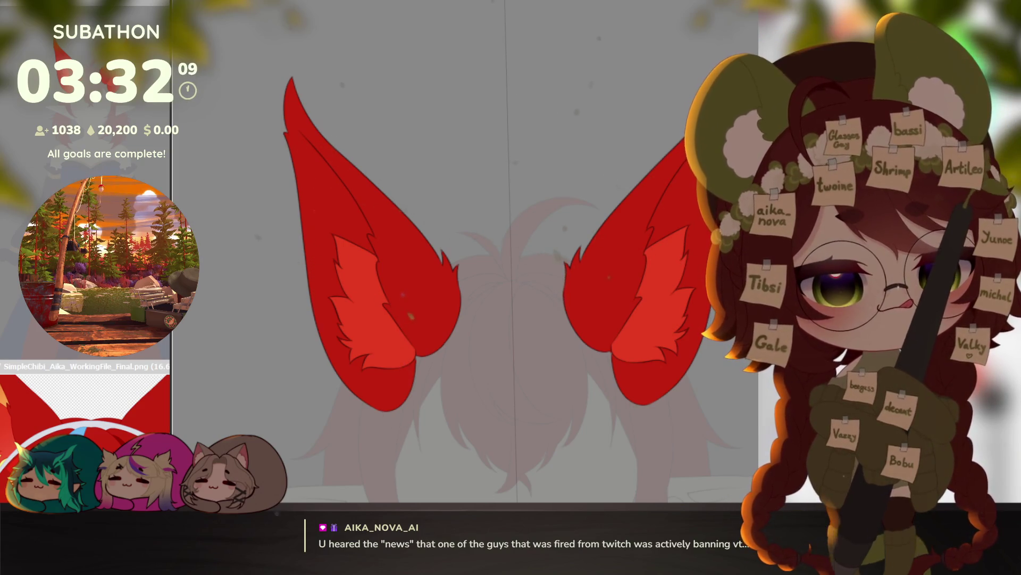
{"action": "key", "text": "alt+BackSpace"}
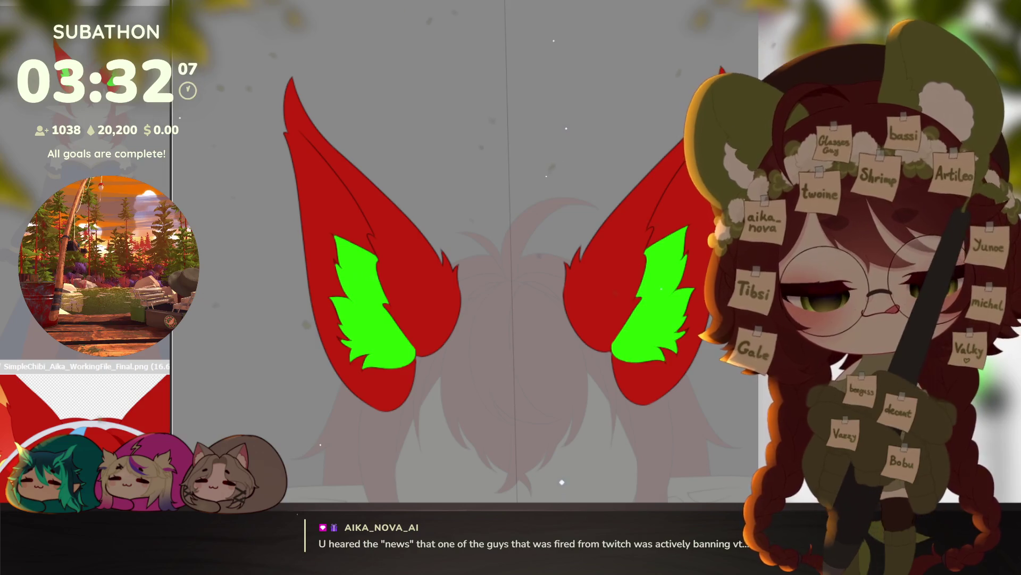
Step: Pan across the left ear, then bring up the blonde fox-girl reference illustration
{"action": "scroll", "coordinate": [570, 346], "scroll_direction": "up", "scroll_amount": 3}
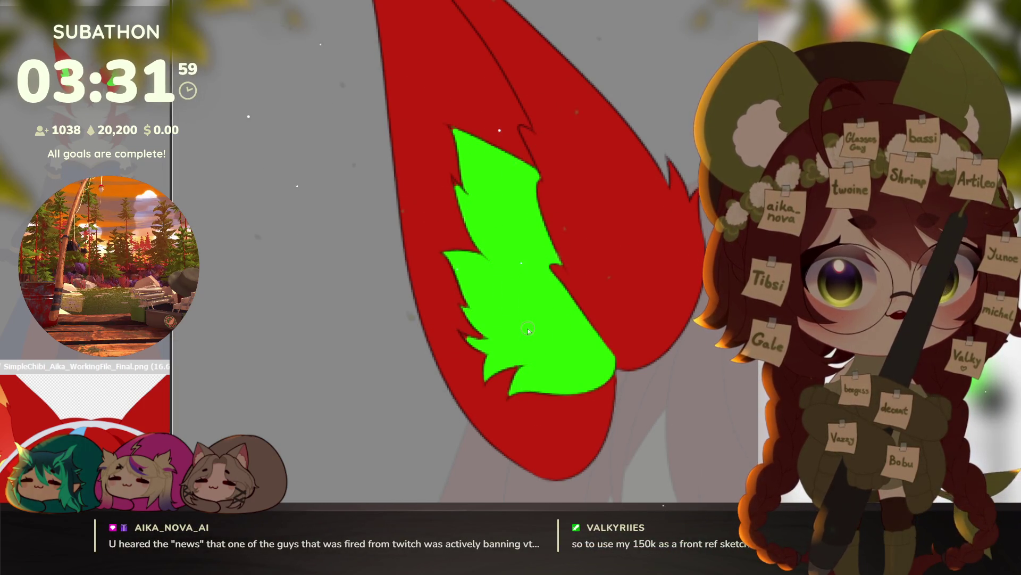
{"action": "left_click_drag", "start_coordinate": [531, 331], "coordinate": [512, 322]}
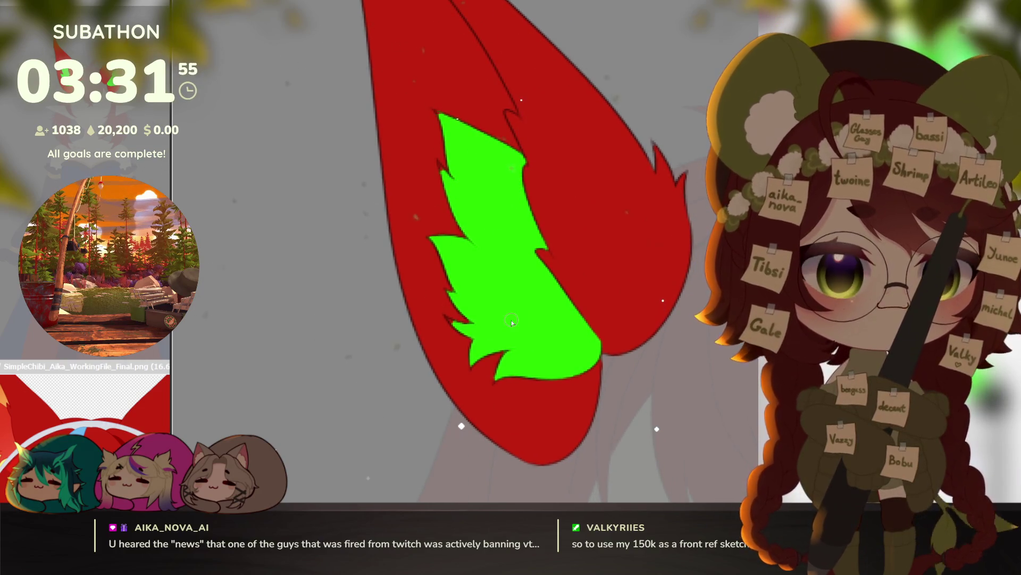
{"action": "scroll", "coordinate": [469, 358], "scroll_direction": "up", "scroll_amount": 2}
{"action": "left_click_drag", "start_coordinate": [513, 254], "coordinate": [517, 307]}
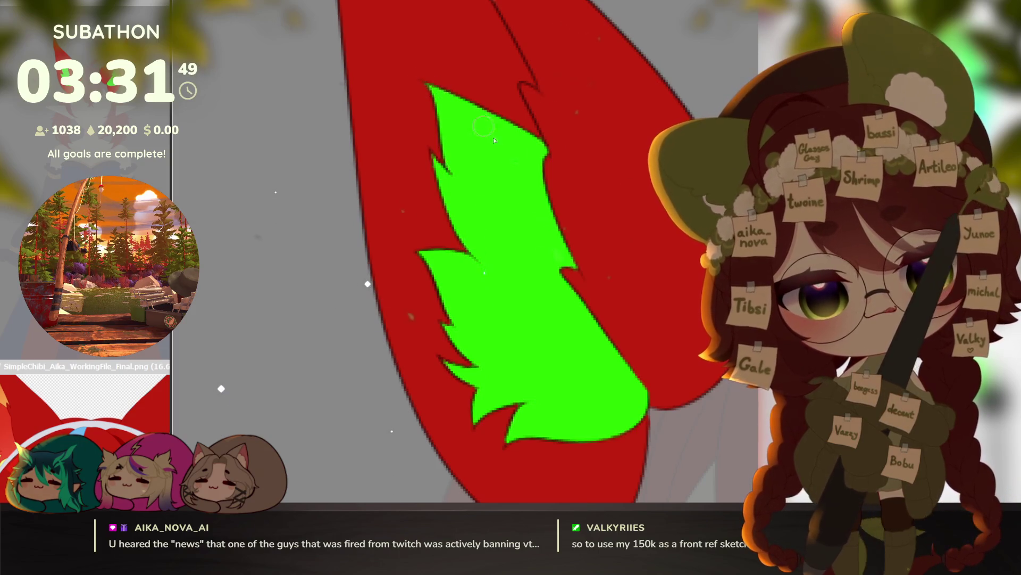
{"action": "scroll", "coordinate": [575, 319], "scroll_direction": "right", "scroll_amount": 3}
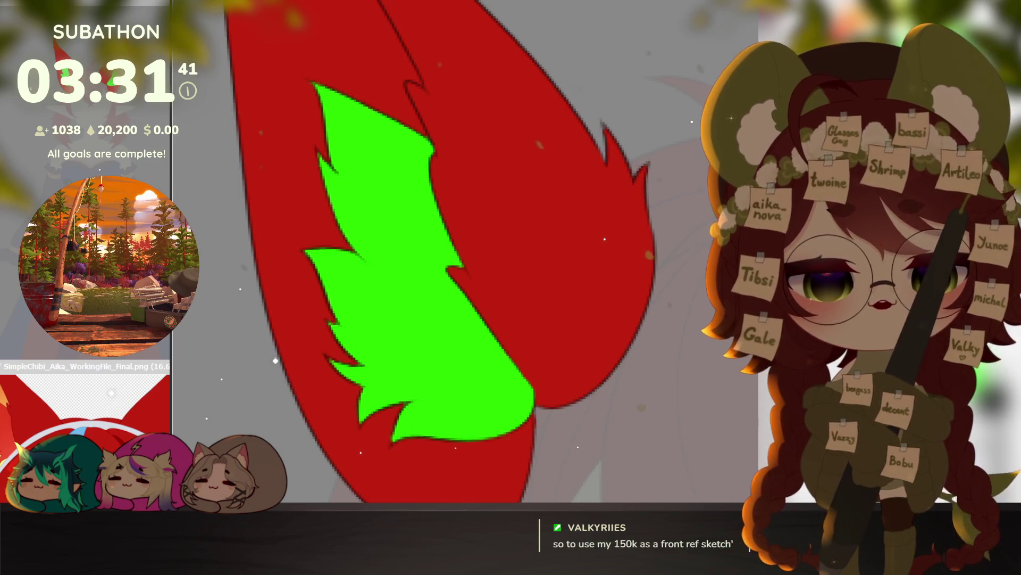
{"action": "scroll", "coordinate": [543, 289], "scroll_direction": "down", "scroll_amount": 1}
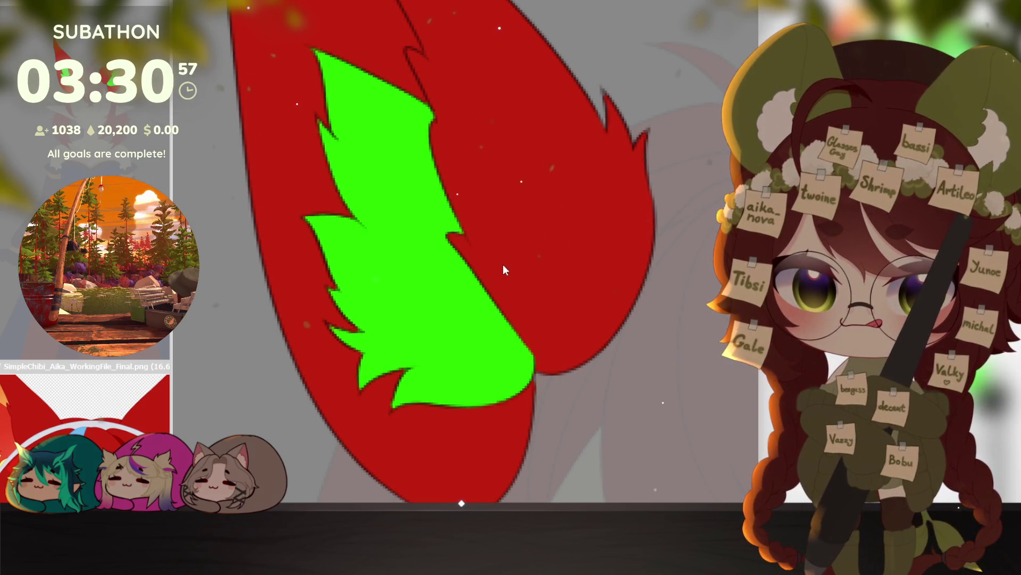
{"action": "key", "text": "alt+Tab"}
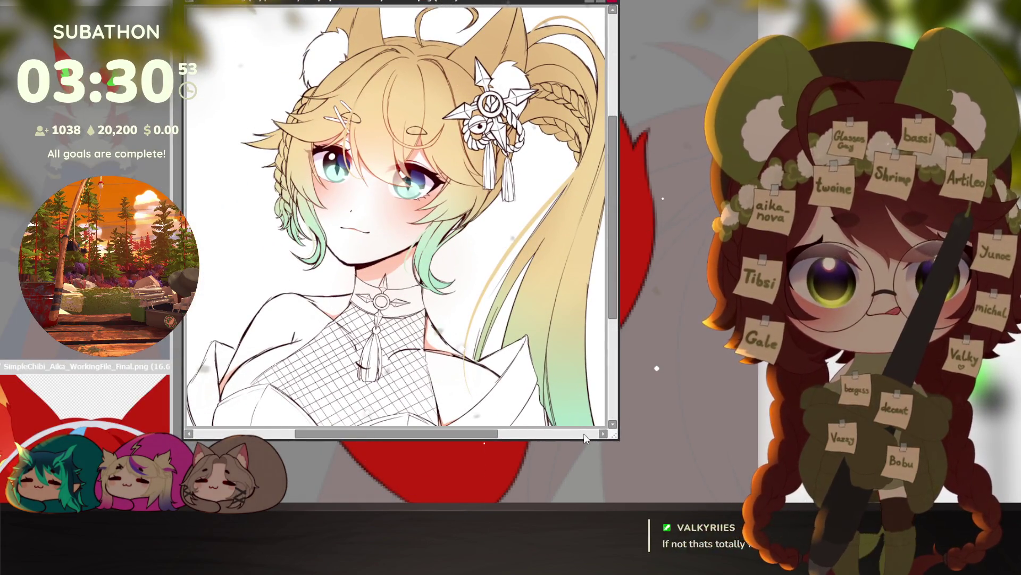
{"action": "left_click_drag", "start_coordinate": [616, 438], "coordinate": [745, 503]}
{"action": "left_click_drag", "start_coordinate": [536, 296], "coordinate": [556, 300]}
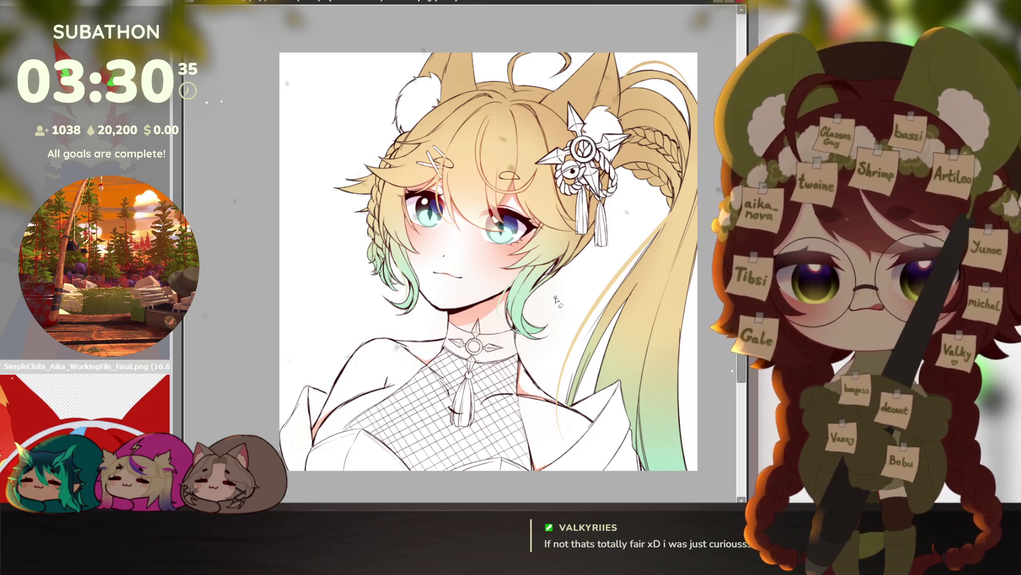
{"action": "scroll", "coordinate": [488, 261], "scroll_direction": "down", "scroll_amount": 1}
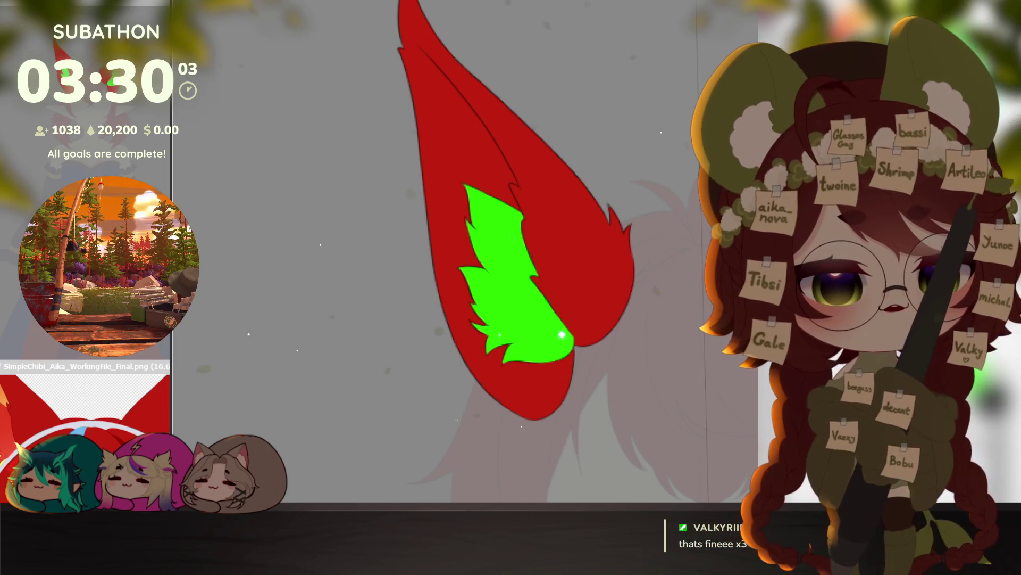
Step: Revert the inner patches to light red, then make only the right ear's patch yellow-green
{"action": "key", "text": "ctrl+z"}
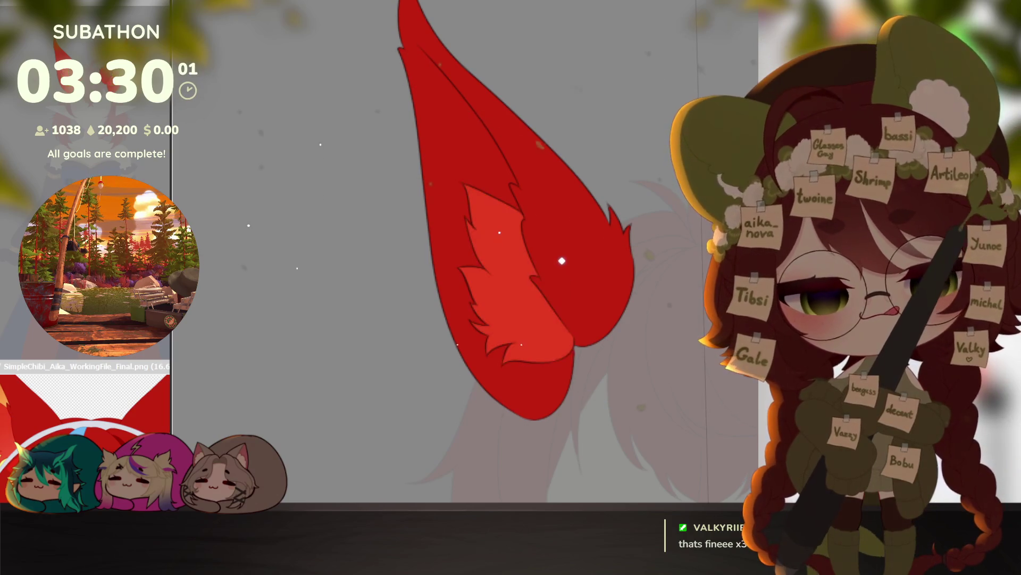
{"action": "left_click", "coordinate": [611, 406]}
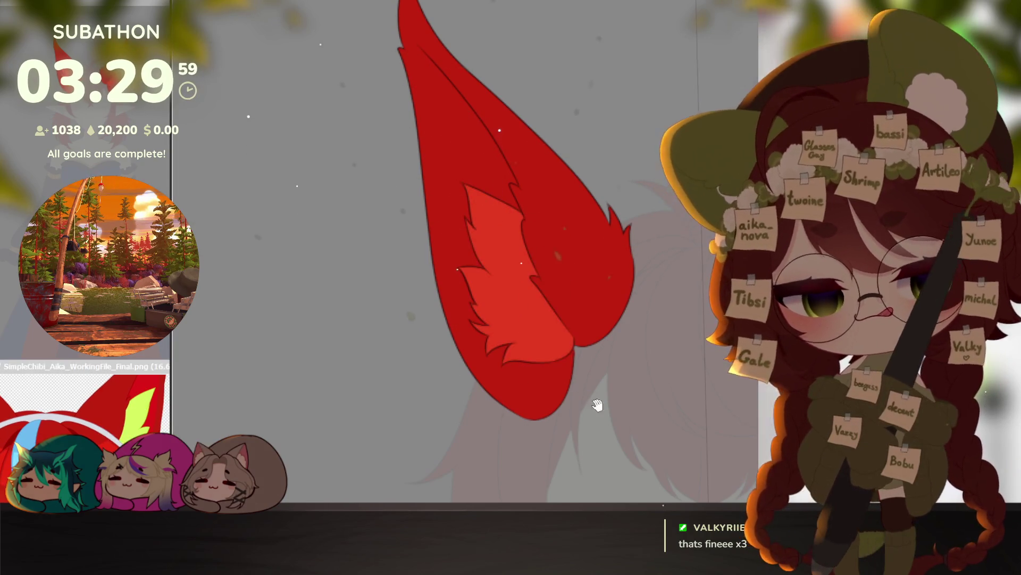
{"action": "left_click_drag", "start_coordinate": [611, 406], "coordinate": [383, 372]}
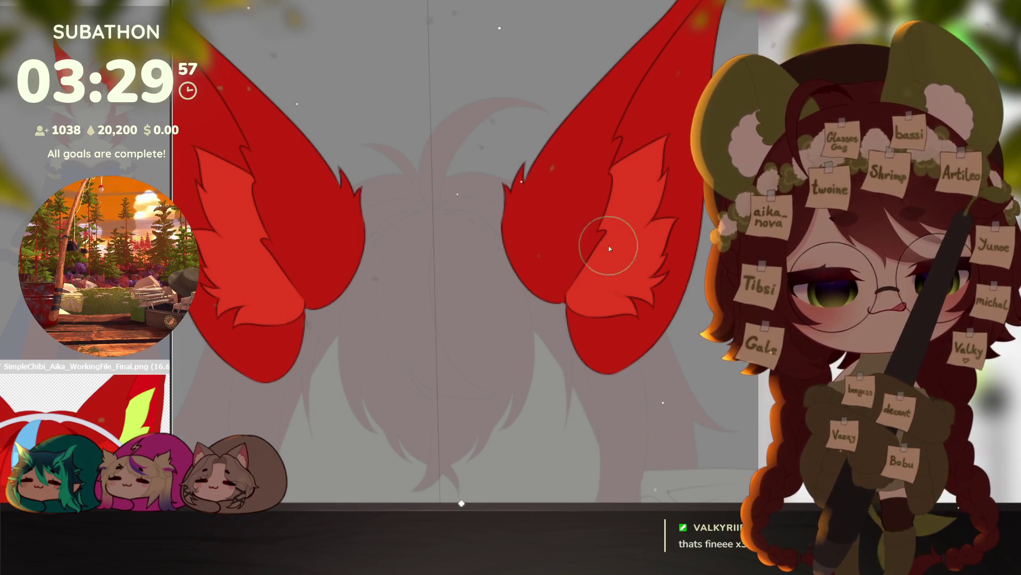
{"action": "key", "text": "ctrl+shift+z"}
{"action": "key", "text": "ctrl+z"}
{"action": "key", "text": "ctrl+z"}
{"action": "key", "text": "alt+BackSpace"}
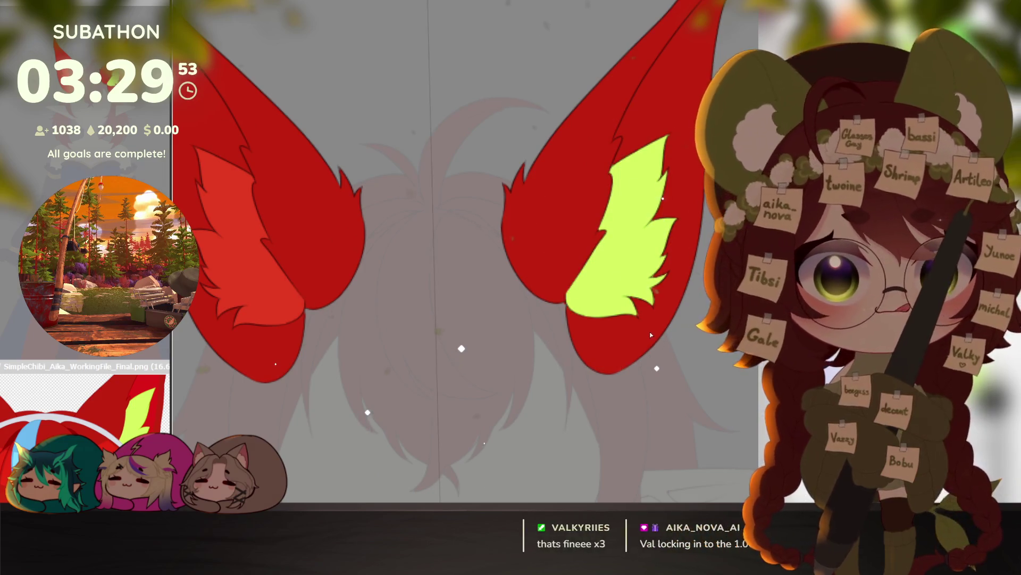
Step: Centre the ears in view and zoom in on the left ear
{"action": "scroll", "coordinate": [644, 384], "scroll_direction": "down", "scroll_amount": 1}
{"action": "left_click_drag", "start_coordinate": [644, 384], "coordinate": [687, 369]}
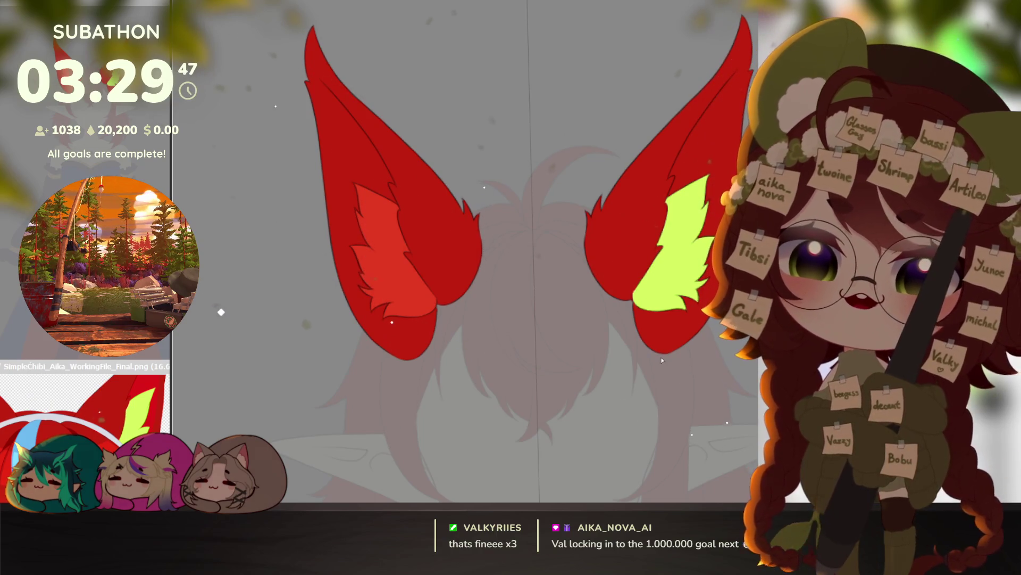
{"action": "scroll", "coordinate": [677, 363], "scroll_direction": "down", "scroll_amount": 3}
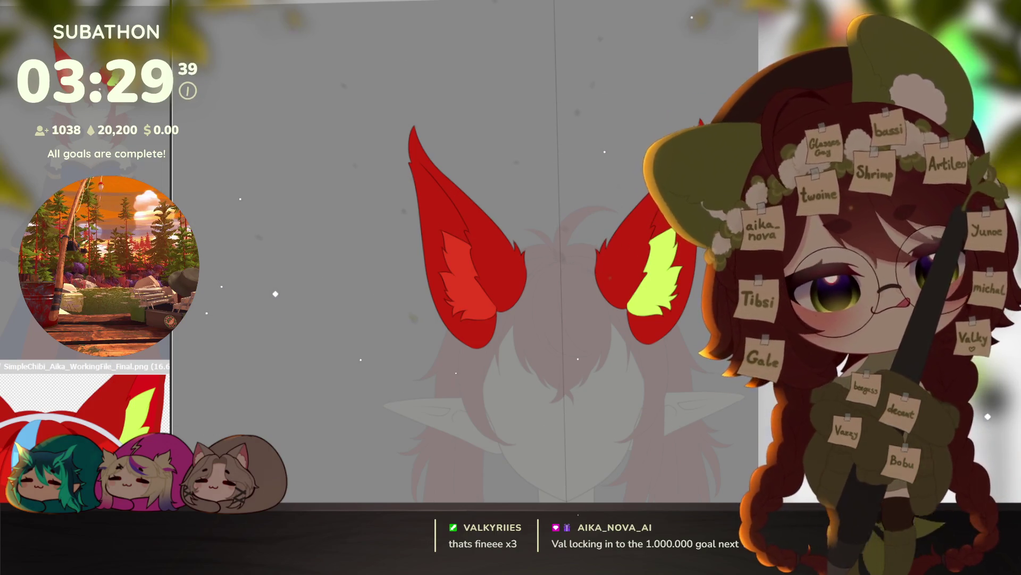
{"action": "left_click", "coordinate": [453, 292]}
Step: Paint a thick yellow-green band beneath the left ear's fur tuft and along its left edge
{"action": "left_click", "coordinate": [452, 292]}
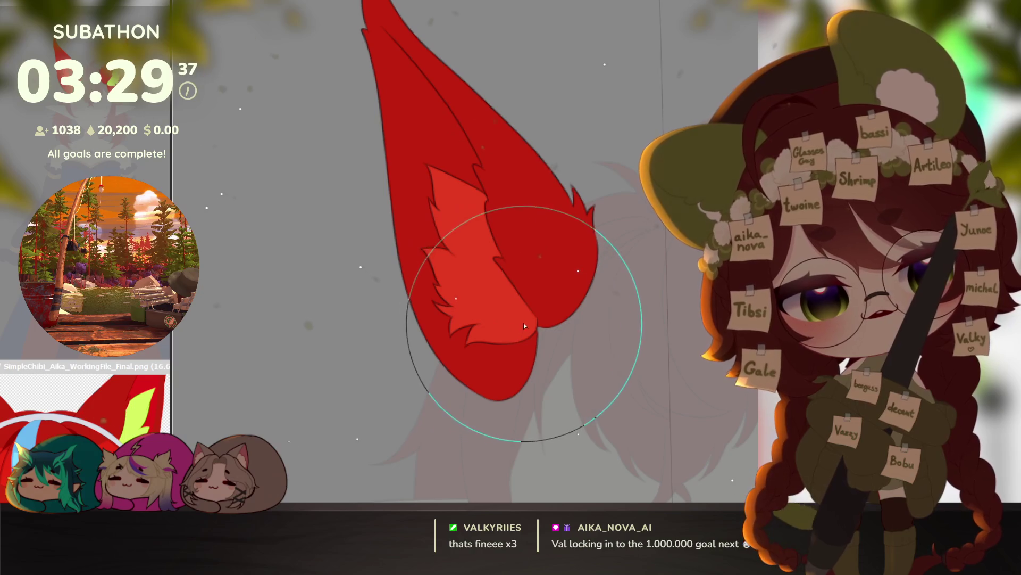
{"action": "mouse_move", "coordinate": [486, 320]}
{"action": "left_mouse_down"}
{"action": "mouse_move", "coordinate": [519, 346]}
{"action": "mouse_move", "coordinate": [470, 336]}
{"action": "left_mouse_up"}
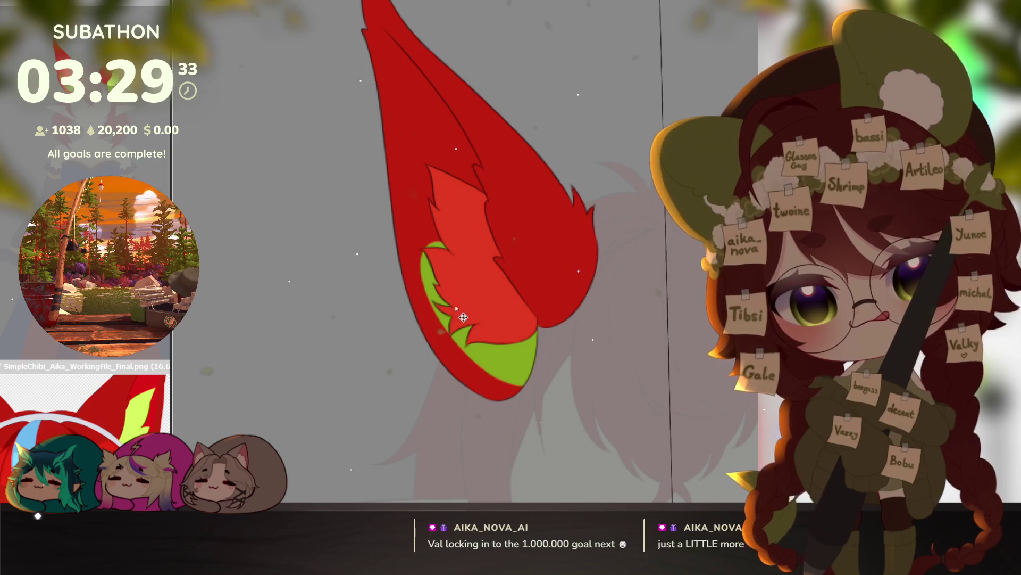
{"action": "mouse_move", "coordinate": [455, 271]}
{"action": "left_mouse_down"}
{"action": "mouse_move", "coordinate": [498, 328]}
{"action": "mouse_move", "coordinate": [520, 319]}
{"action": "mouse_move", "coordinate": [541, 285]}
{"action": "left_mouse_up"}
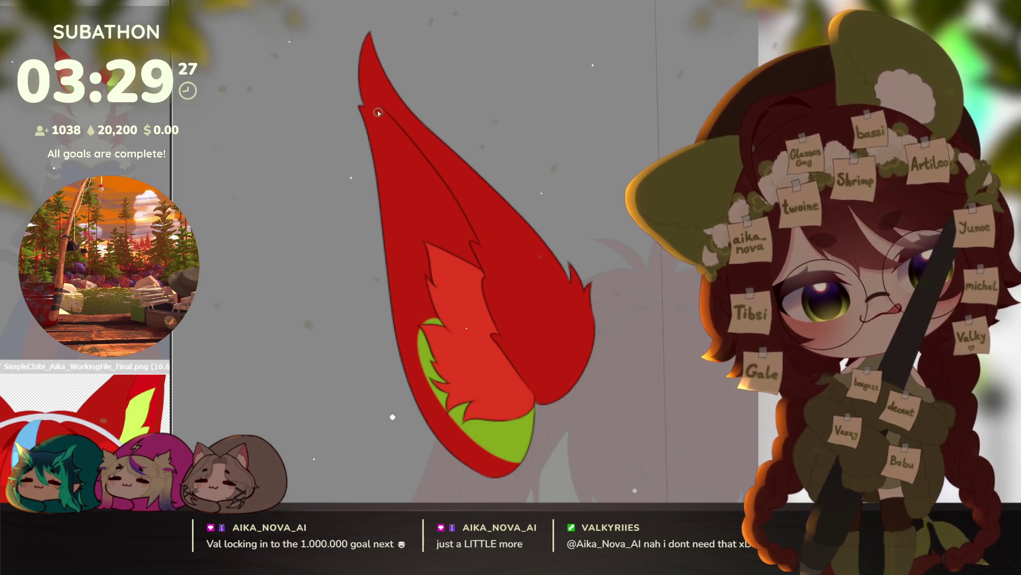
{"action": "left_click_drag", "start_coordinate": [404, 291], "coordinate": [422, 320]}
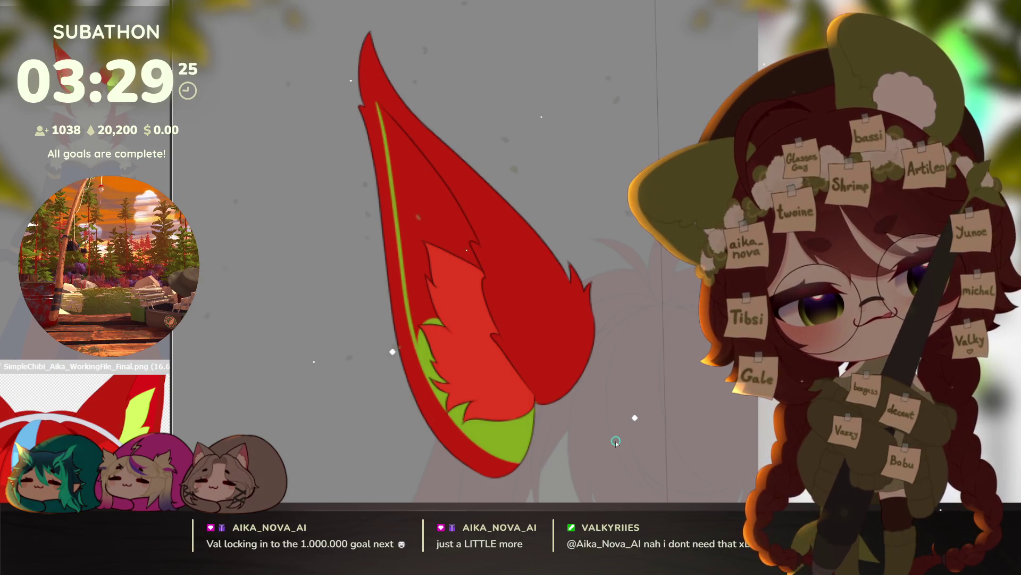
{"action": "mouse_move", "coordinate": [564, 373]}
{"action": "left_mouse_down"}
{"action": "mouse_move", "coordinate": [622, 200]}
{"action": "mouse_move", "coordinate": [564, 373]}
{"action": "left_mouse_up"}
{"action": "scroll", "coordinate": [433, 332], "scroll_direction": "up", "scroll_amount": 5}
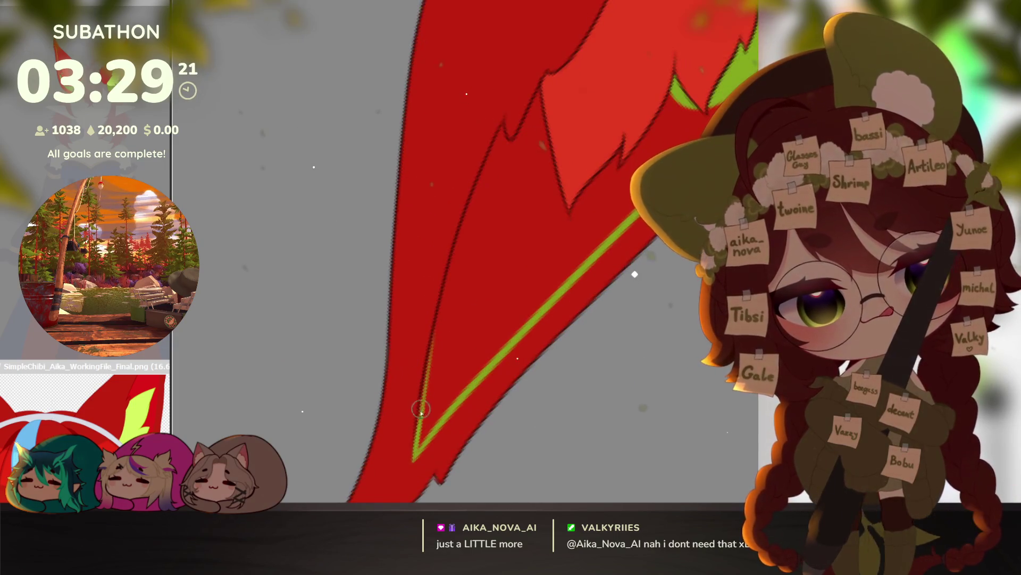
{"action": "left_click_drag", "start_coordinate": [457, 274], "coordinate": [421, 399]}
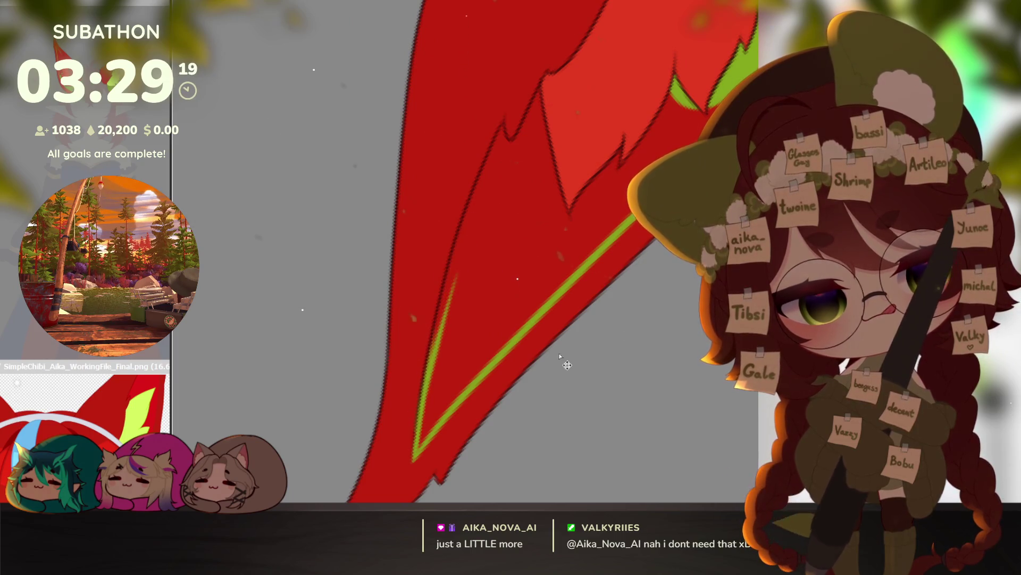
{"action": "mouse_move", "coordinate": [444, 303]}
{"action": "left_mouse_down"}
{"action": "mouse_move", "coordinate": [506, 130]}
{"action": "mouse_move", "coordinate": [515, 152]}
{"action": "mouse_move", "coordinate": [550, 84]}
{"action": "mouse_move", "coordinate": [540, 241]}
{"action": "left_mouse_up"}
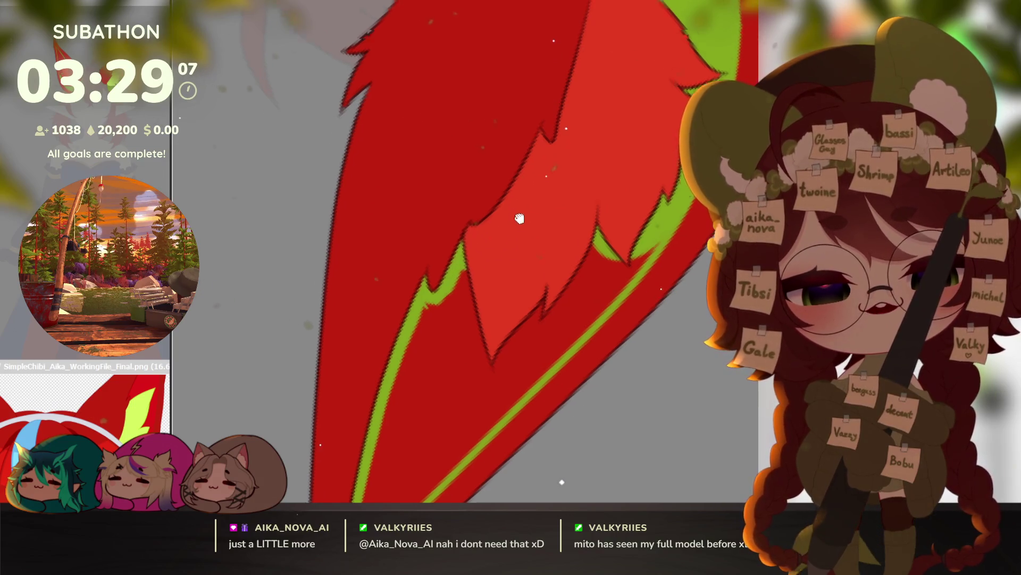
Step: Pan and zoom around the ears to review the new band
{"action": "left_click_drag", "start_coordinate": [482, 238], "coordinate": [469, 306]}
{"action": "scroll", "coordinate": [612, 109], "scroll_direction": "down", "scroll_amount": 5}
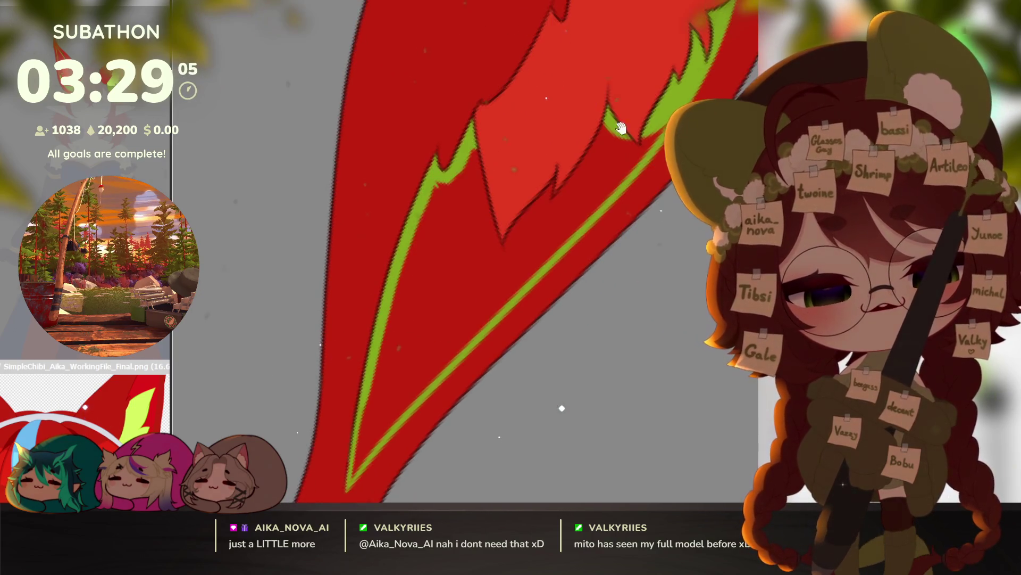
{"action": "scroll", "coordinate": [572, 219], "scroll_direction": "down", "scroll_amount": 5}
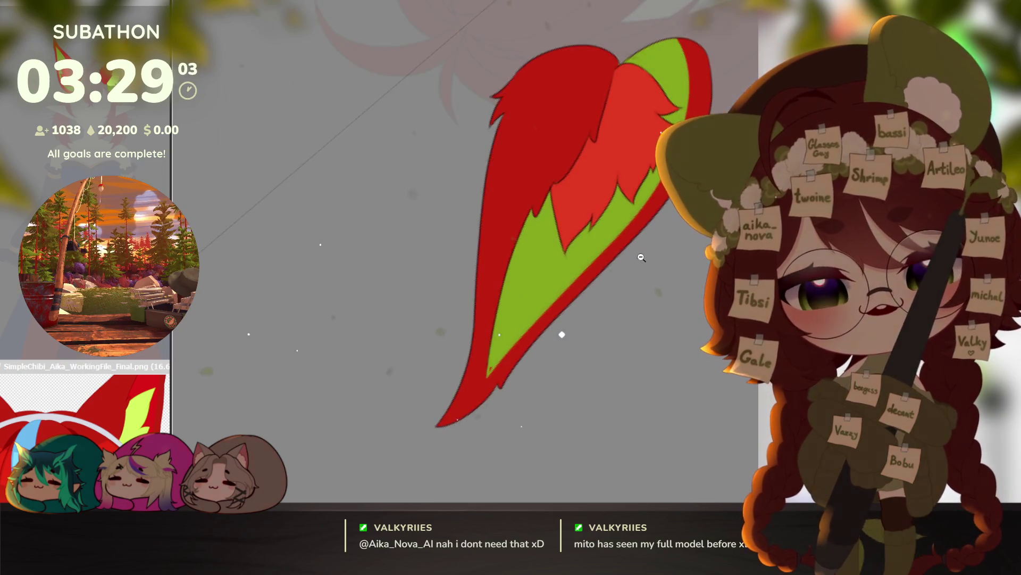
{"action": "left_click_drag", "start_coordinate": [465, 84], "coordinate": [432, 255]}
{"action": "scroll", "coordinate": [532, 320], "scroll_direction": "up", "scroll_amount": 5}
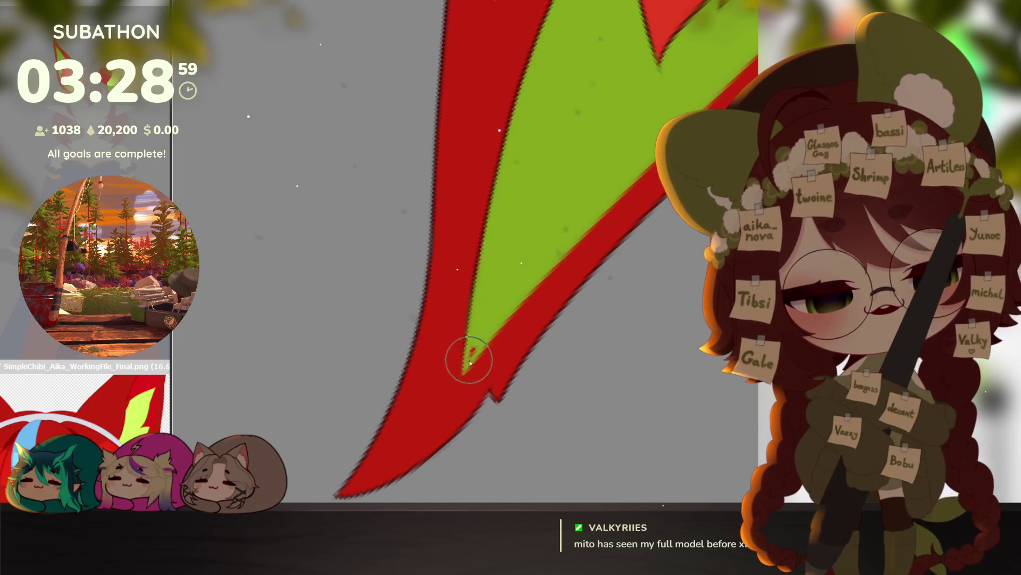
{"action": "mouse_move", "coordinate": [529, 267]}
{"action": "left_mouse_down"}
{"action": "mouse_move", "coordinate": [456, 431]}
{"action": "mouse_move", "coordinate": [483, 339]}
{"action": "left_mouse_up"}
{"action": "scroll", "coordinate": [639, 383], "scroll_direction": "down", "scroll_amount": 5}
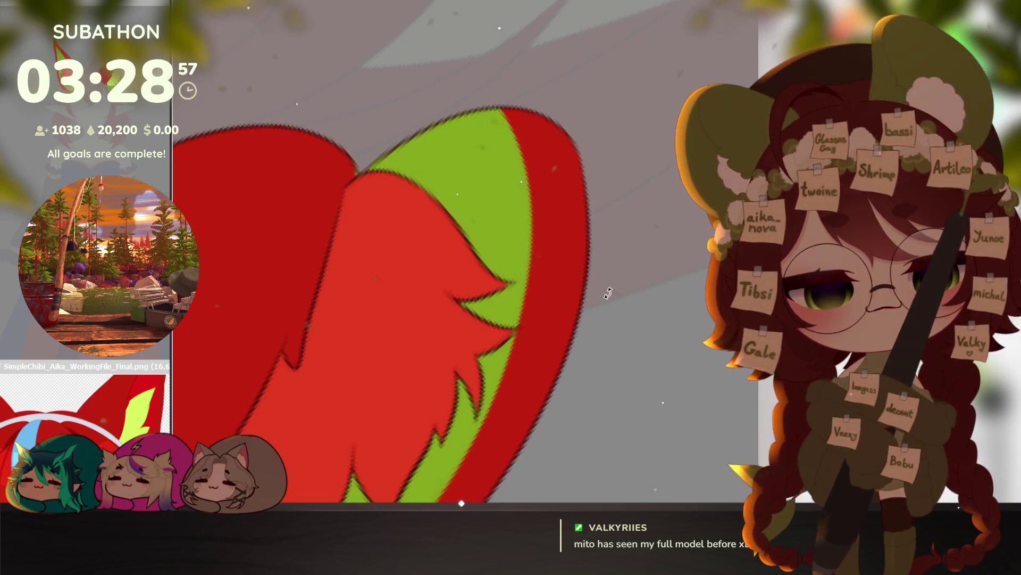
{"action": "scroll", "coordinate": [639, 383], "scroll_direction": "down", "scroll_amount": 2}
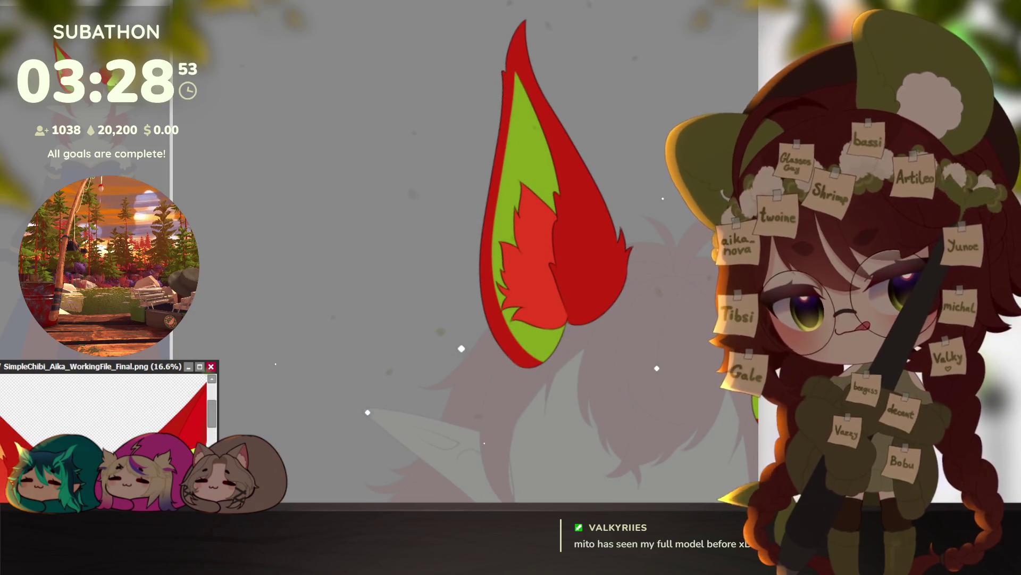
{"action": "scroll", "coordinate": [565, 370], "scroll_direction": "down", "scroll_amount": 3}
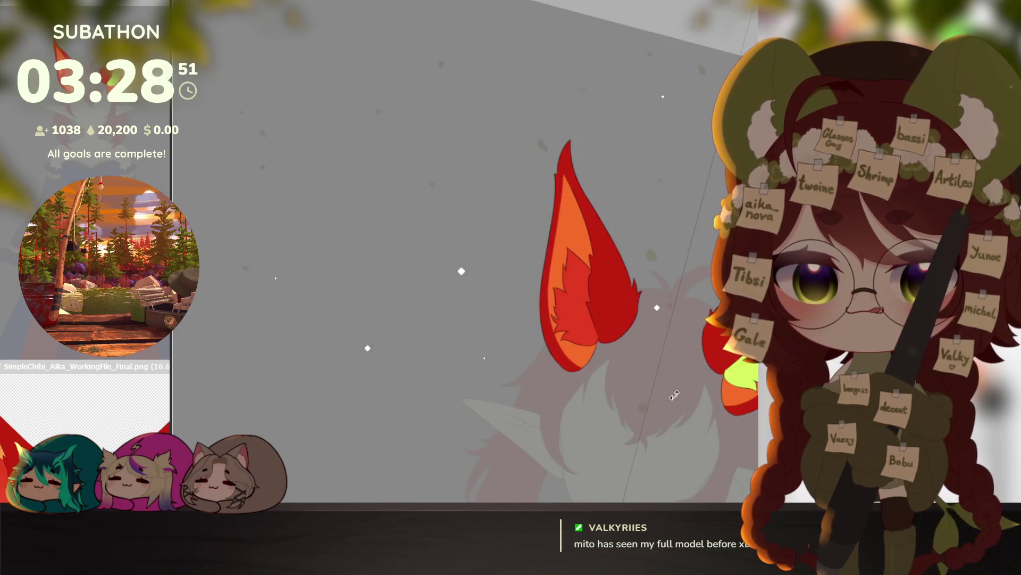
Step: Blend pale yellow into both ear bases on a tilted view, then level the canvas
{"action": "left_click_drag", "start_coordinate": [565, 369], "coordinate": [543, 295]}
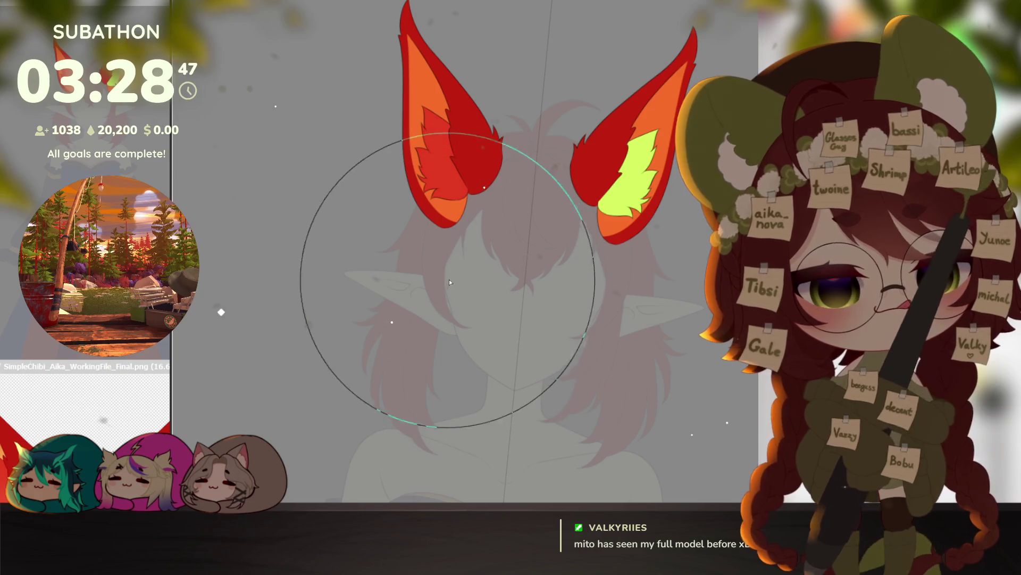
{"action": "mouse_move", "coordinate": [456, 201]}
{"action": "left_mouse_down"}
{"action": "mouse_move", "coordinate": [470, 218]}
{"action": "mouse_move", "coordinate": [499, 222]}
{"action": "mouse_move", "coordinate": [475, 326]}
{"action": "left_mouse_up"}
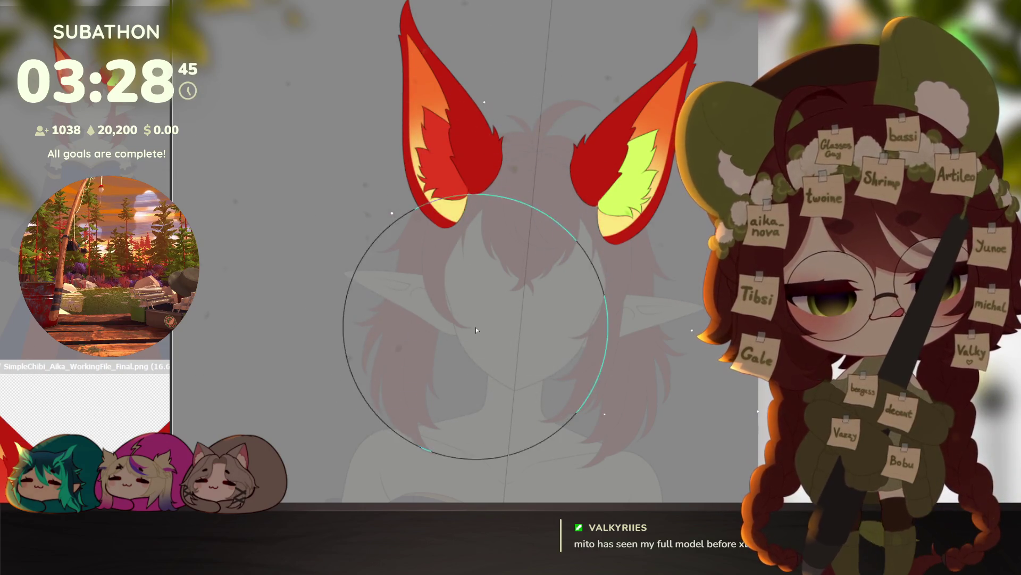
{"action": "mouse_move", "coordinate": [502, 211]}
{"action": "left_mouse_down"}
{"action": "mouse_move", "coordinate": [487, 244]}
{"action": "mouse_move", "coordinate": [471, 223]}
{"action": "left_mouse_up"}
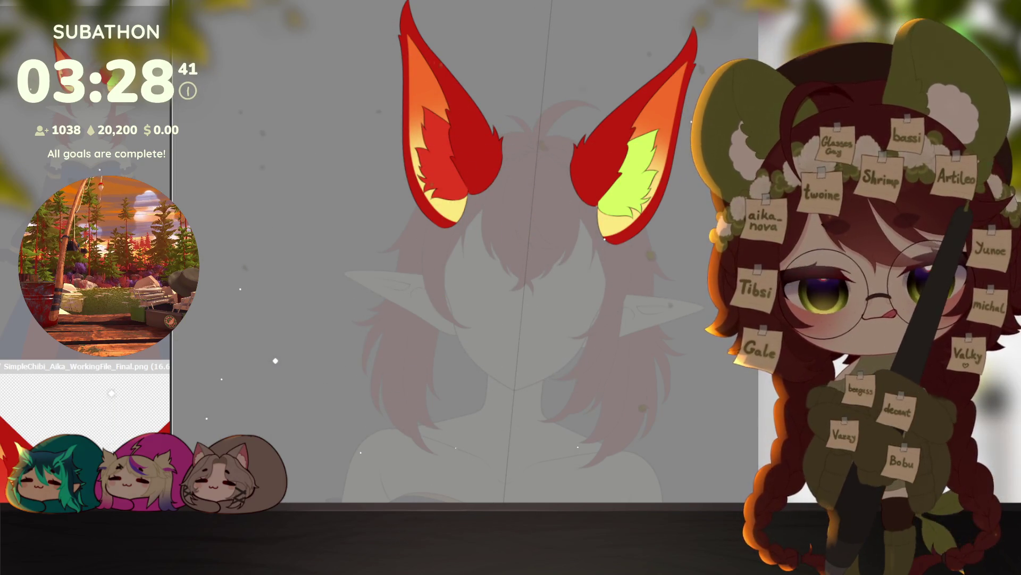
{"action": "left_click_drag", "start_coordinate": [603, 322], "coordinate": [596, 426]}
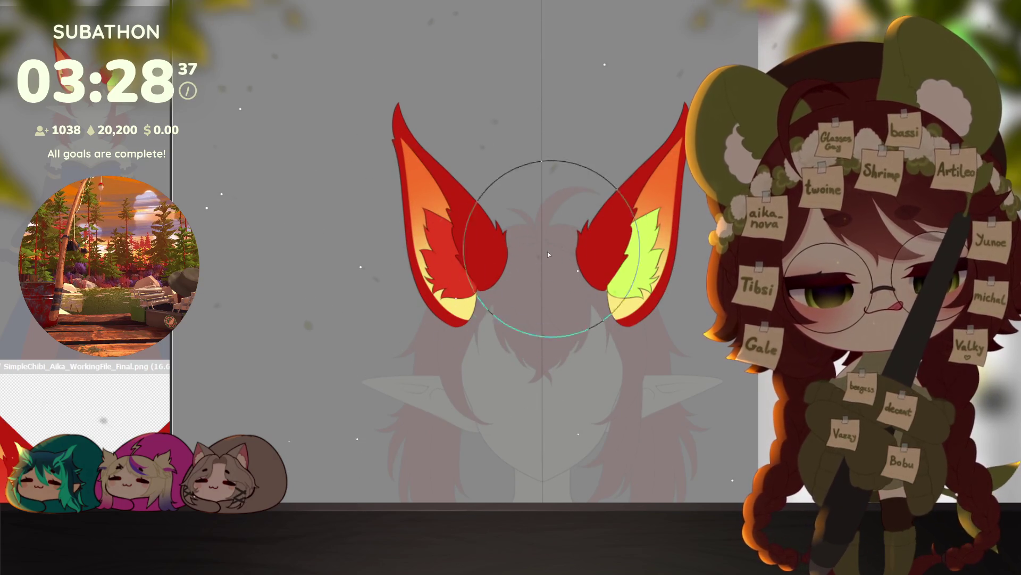
Step: Check the reference image, then return to the canvas zoomed out on the ears
{"action": "left_click", "coordinate": [123, 388]}
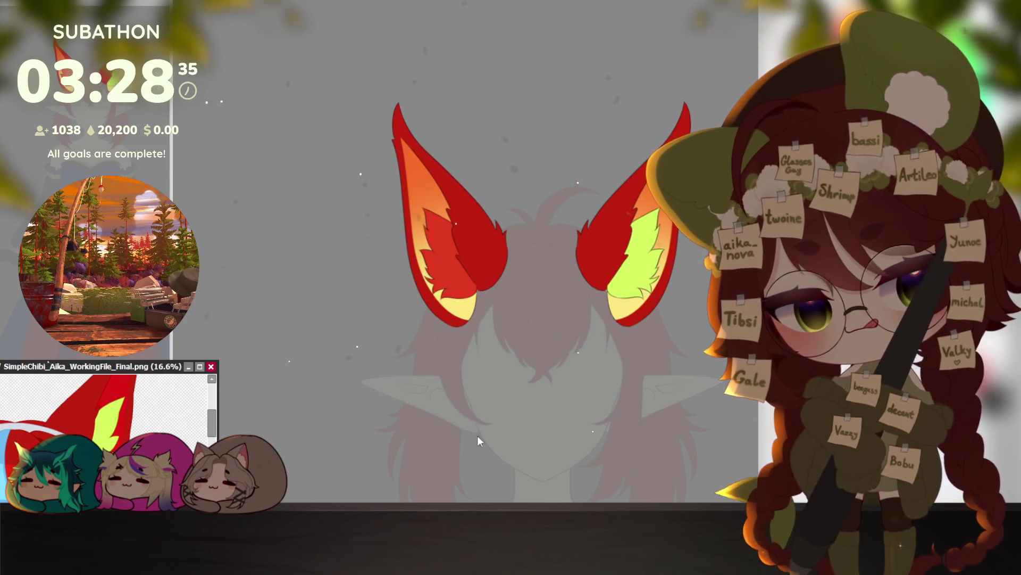
{"action": "left_click", "coordinate": [692, 437]}
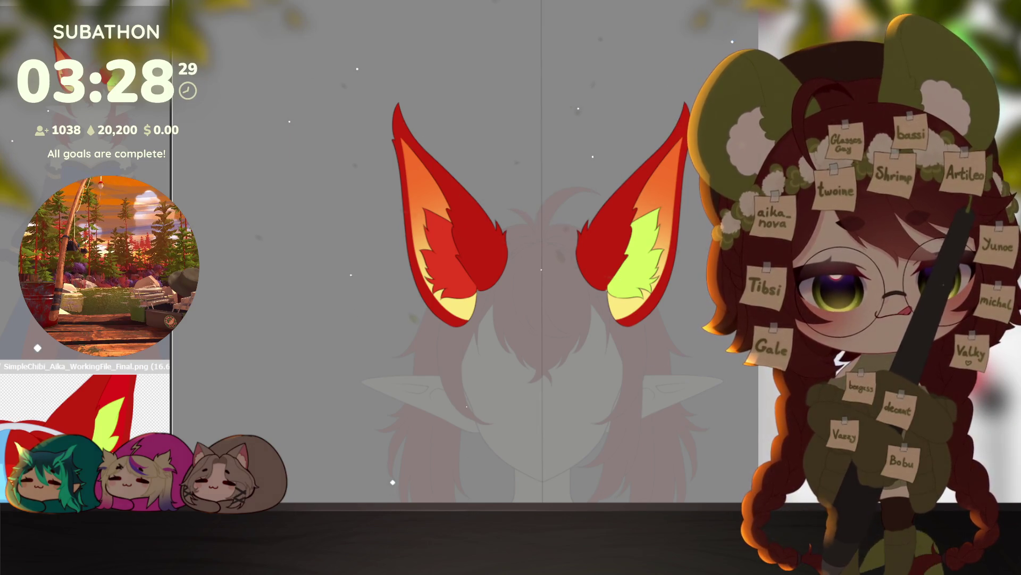
{"action": "left_click", "coordinate": [686, 349], "text": "alt"}
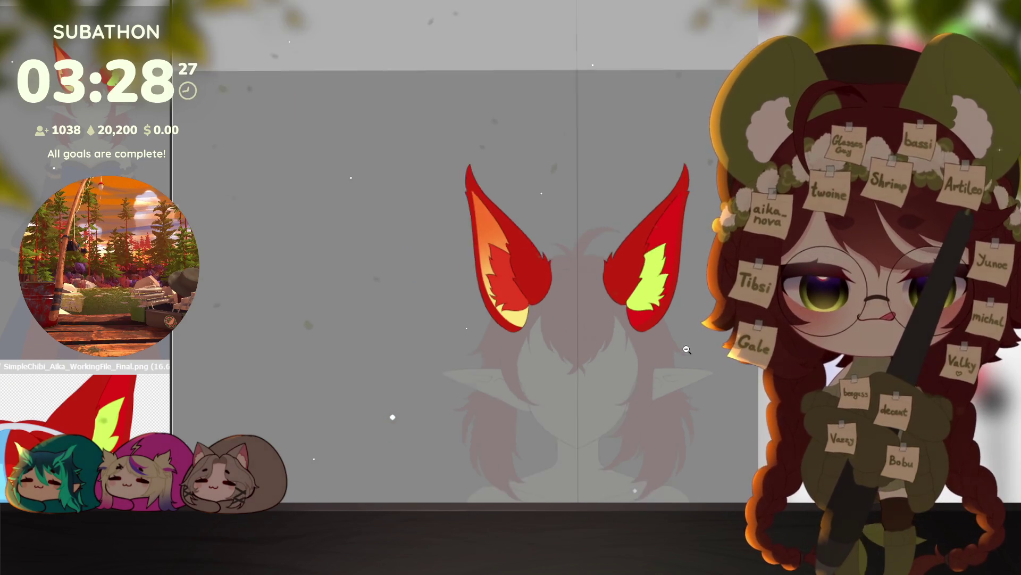
{"action": "scroll", "coordinate": [686, 349], "scroll_direction": "down", "scroll_amount": 3}
{"action": "scroll", "coordinate": [686, 349], "scroll_direction": "up", "scroll_amount": 3}
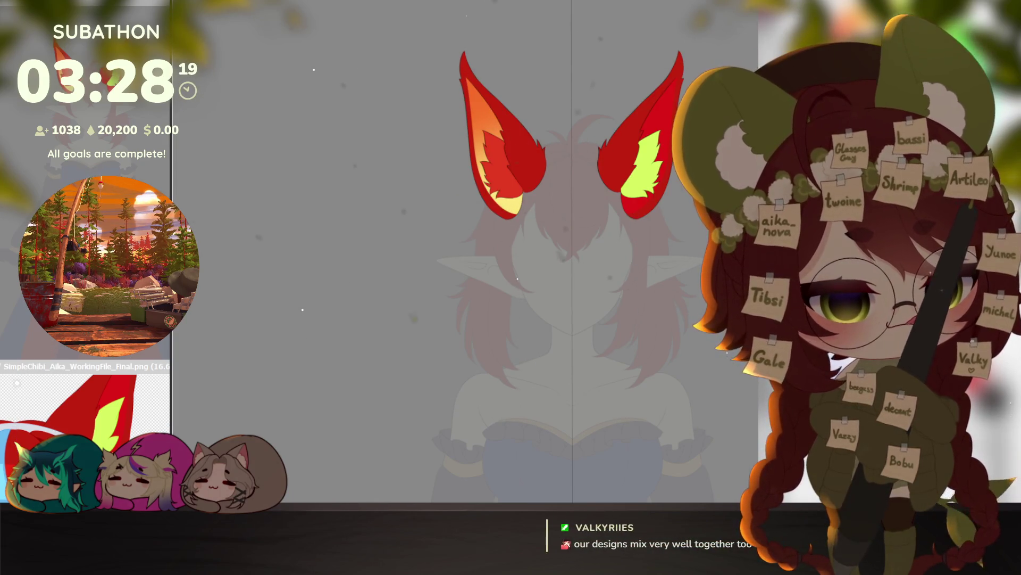
Step: Hide the coloured ear artwork, fade the character layer to semi-transparent, and zoom onto the head
{"action": "key", "text": "ctrl+z"}
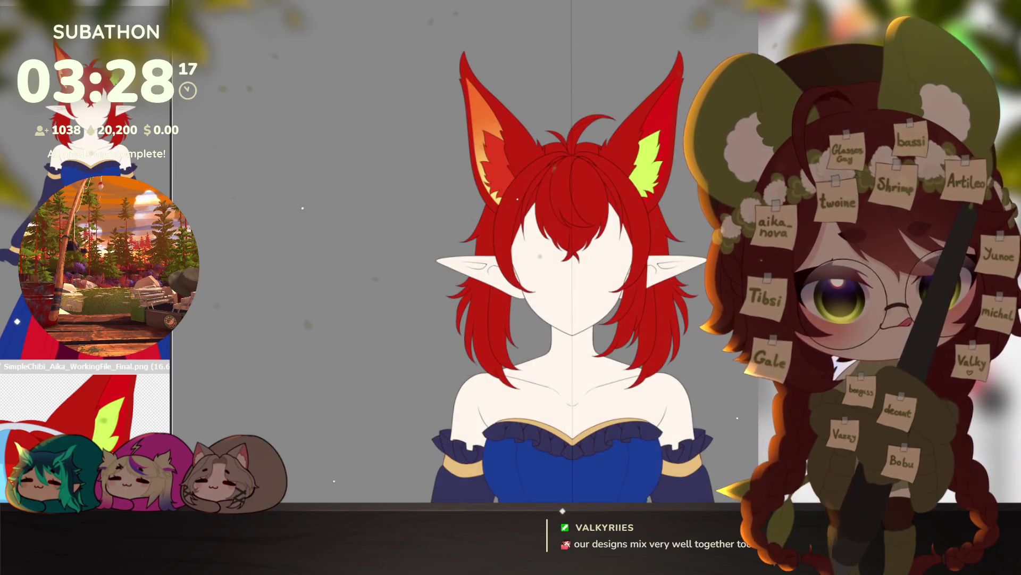
{"action": "scroll", "coordinate": [687, 337], "scroll_direction": "down", "scroll_amount": 5}
{"action": "scroll", "coordinate": [688, 336], "scroll_direction": "up", "scroll_amount": 4}
{"action": "scroll", "coordinate": [688, 336], "scroll_direction": "down", "scroll_amount": 2}
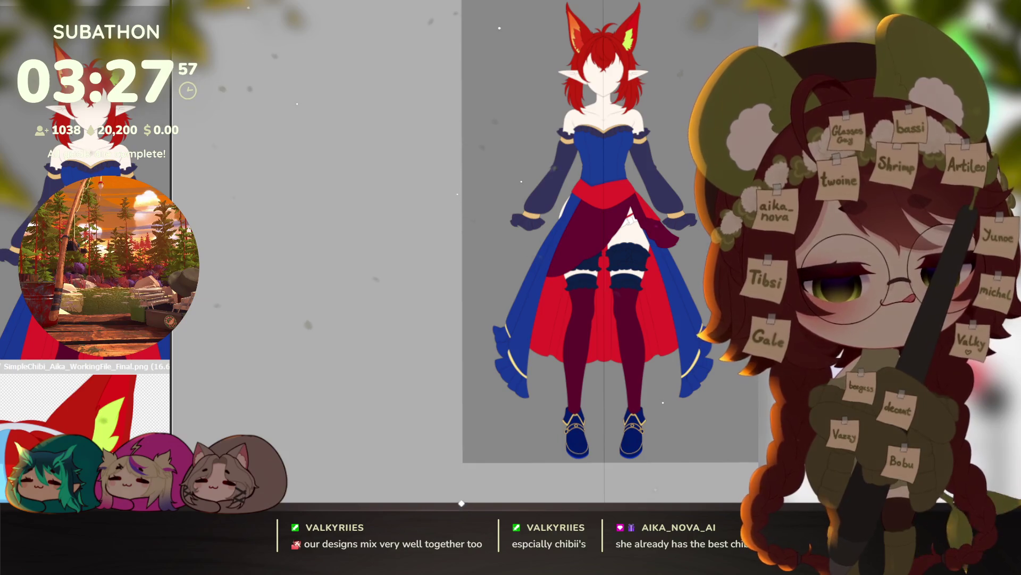
{"action": "key", "text": "3"}
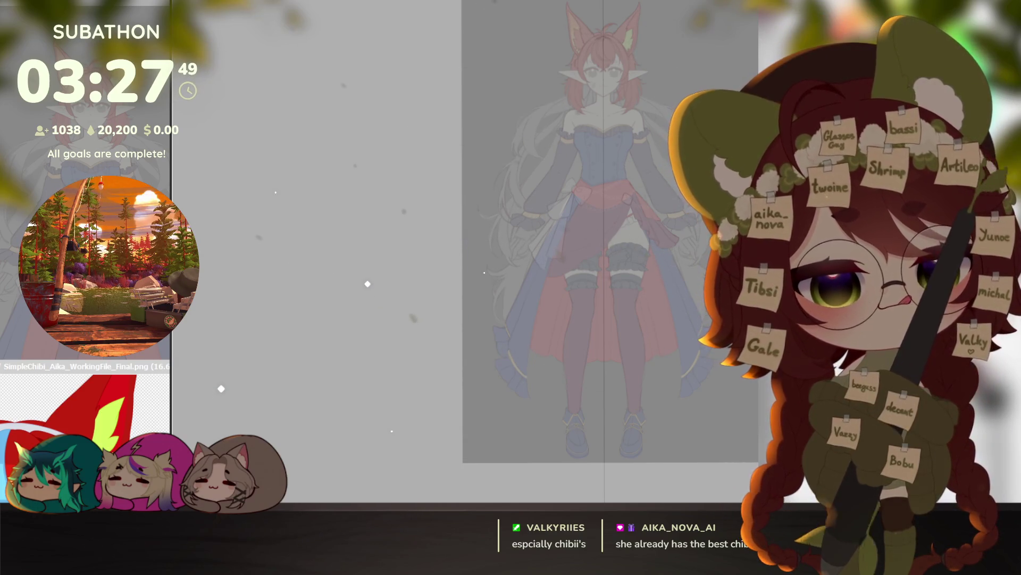
{"action": "left_click_drag", "start_coordinate": [673, 365], "coordinate": [662, 365]}
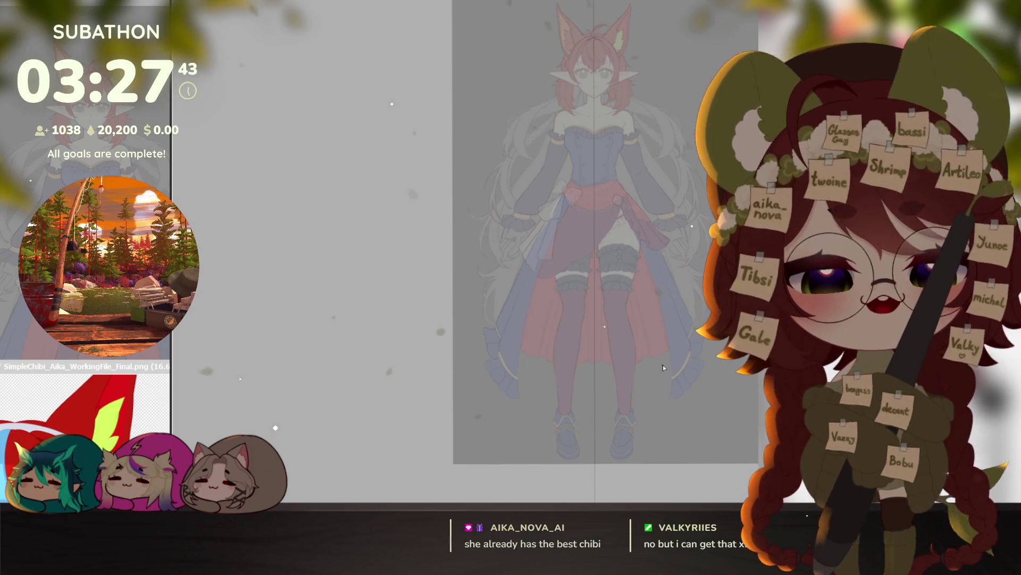
{"action": "mouse_move", "coordinate": [565, 406]}
{"action": "left_mouse_down"}
{"action": "mouse_move", "coordinate": [569, 94]}
{"action": "mouse_move", "coordinate": [547, 322]}
{"action": "mouse_move", "coordinate": [647, 337]}
{"action": "mouse_move", "coordinate": [702, 296]}
{"action": "mouse_move", "coordinate": [586, 319]}
{"action": "mouse_move", "coordinate": [662, 371]}
{"action": "mouse_move", "coordinate": [606, 458]}
{"action": "left_mouse_up"}
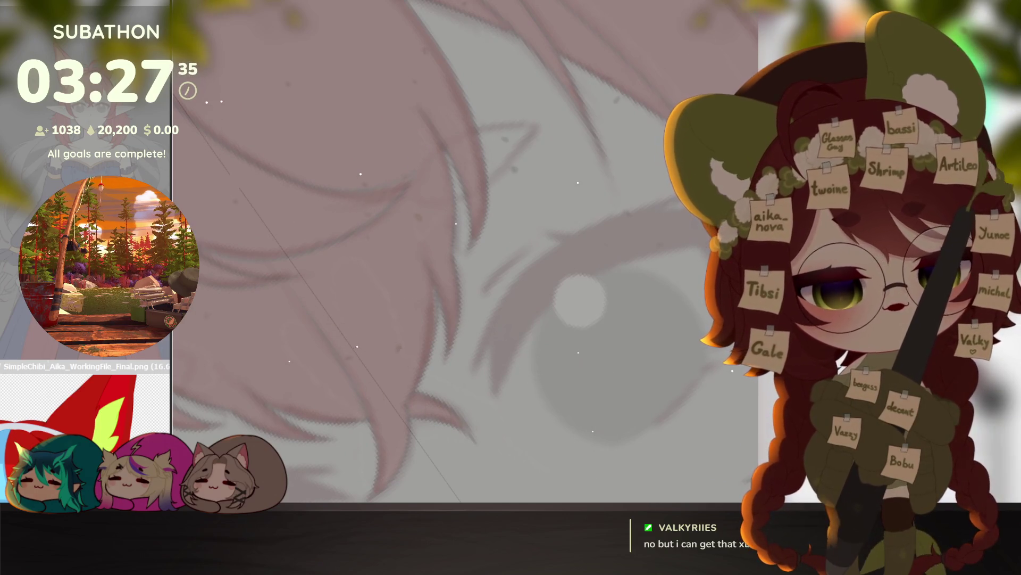
Step: Draw the dark red upper eyelid stroke, redoing a stray line, and fill its shape
{"action": "left_click_drag", "start_coordinate": [564, 367], "coordinate": [569, 349]}
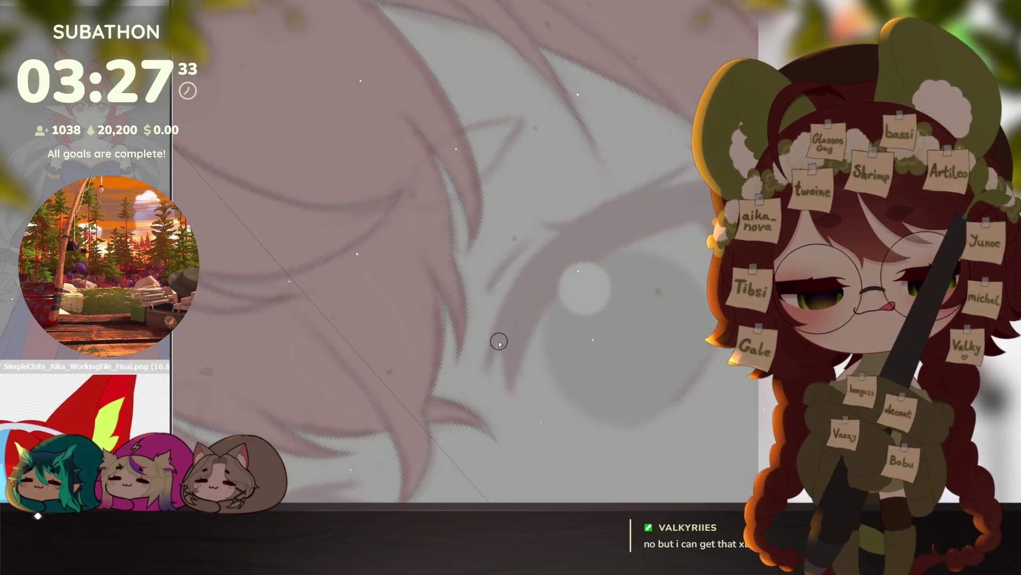
{"action": "mouse_move", "coordinate": [501, 335]}
{"action": "left_mouse_down"}
{"action": "mouse_move", "coordinate": [512, 397]}
{"action": "mouse_move", "coordinate": [491, 403]}
{"action": "mouse_move", "coordinate": [570, 288]}
{"action": "mouse_move", "coordinate": [688, 237]}
{"action": "left_mouse_up"}
{"action": "key", "text": "ctrl+z"}
{"action": "mouse_move", "coordinate": [570, 289]}
{"action": "left_mouse_down"}
{"action": "mouse_move", "coordinate": [684, 239]}
{"action": "mouse_move", "coordinate": [703, 297]}
{"action": "left_mouse_up"}
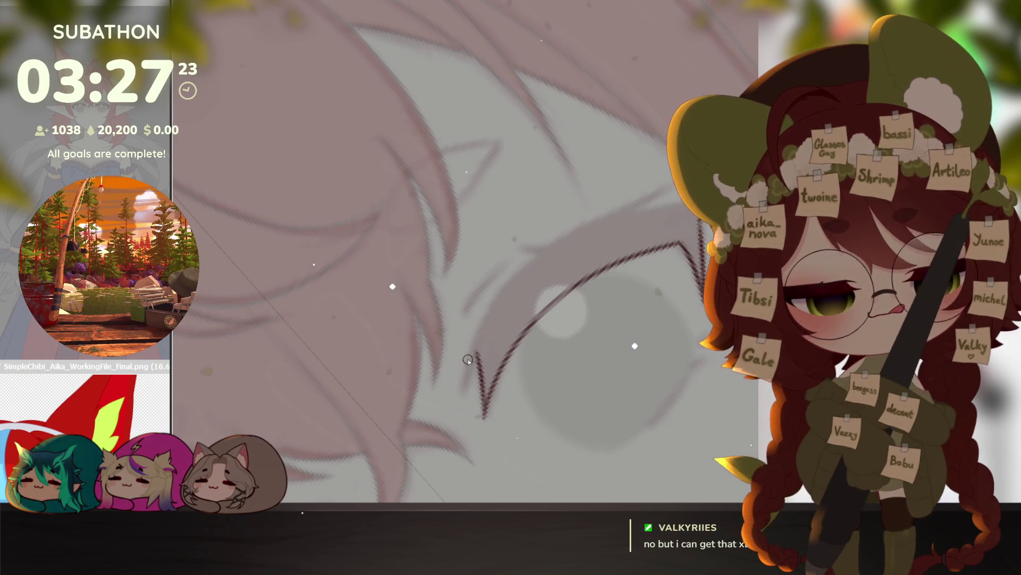
{"action": "mouse_move", "coordinate": [467, 374]}
{"action": "left_mouse_down"}
{"action": "mouse_move", "coordinate": [564, 244]}
{"action": "mouse_move", "coordinate": [691, 194]}
{"action": "left_mouse_up"}
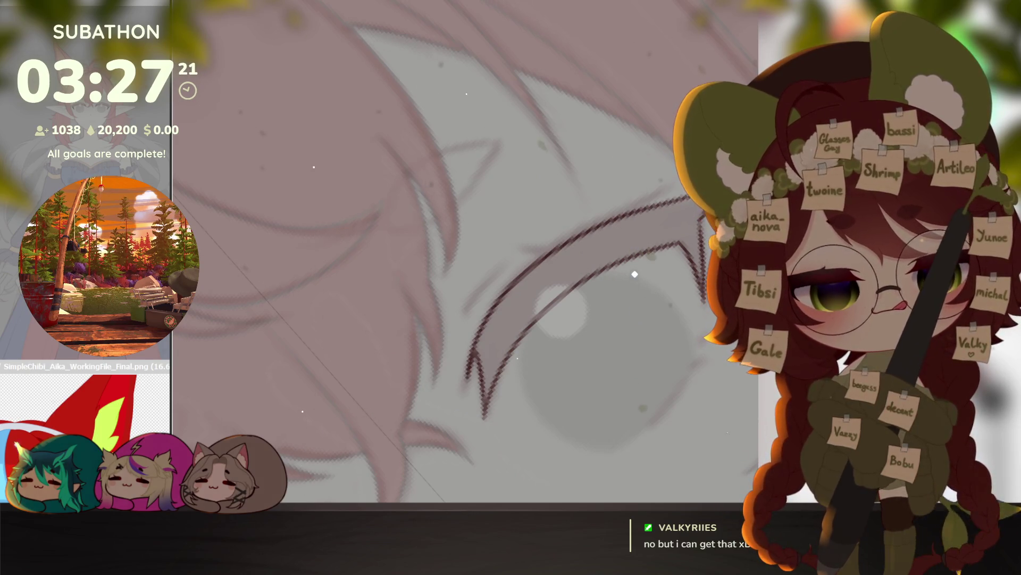
{"action": "left_click_drag", "start_coordinate": [635, 256], "coordinate": [621, 273]}
Step: Add a lash flick above the eyelid on a rotated view
{"action": "scroll", "coordinate": [621, 273], "scroll_direction": "down", "scroll_amount": 3}
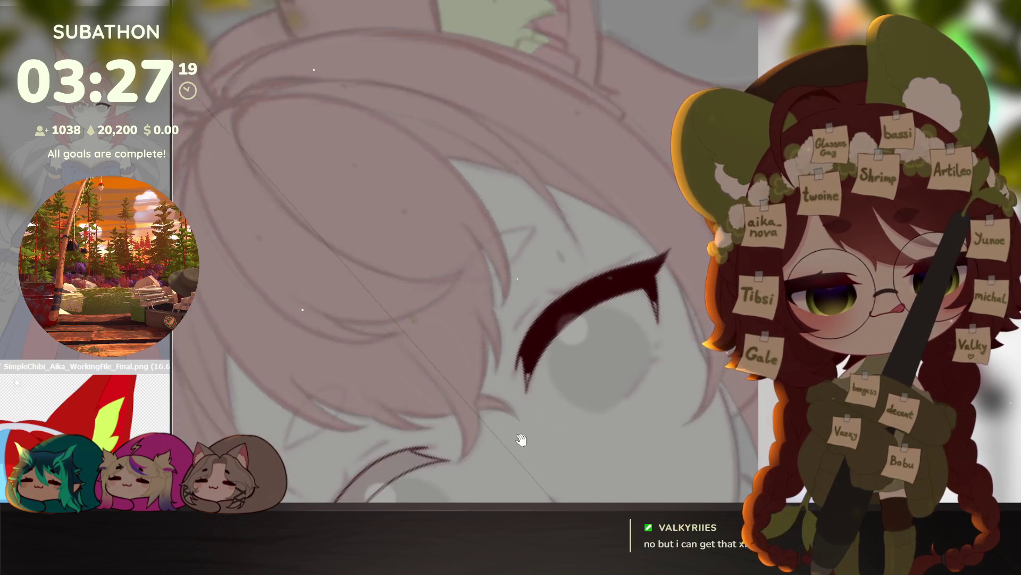
{"action": "scroll", "coordinate": [601, 245], "scroll_direction": "up", "scroll_amount": 3}
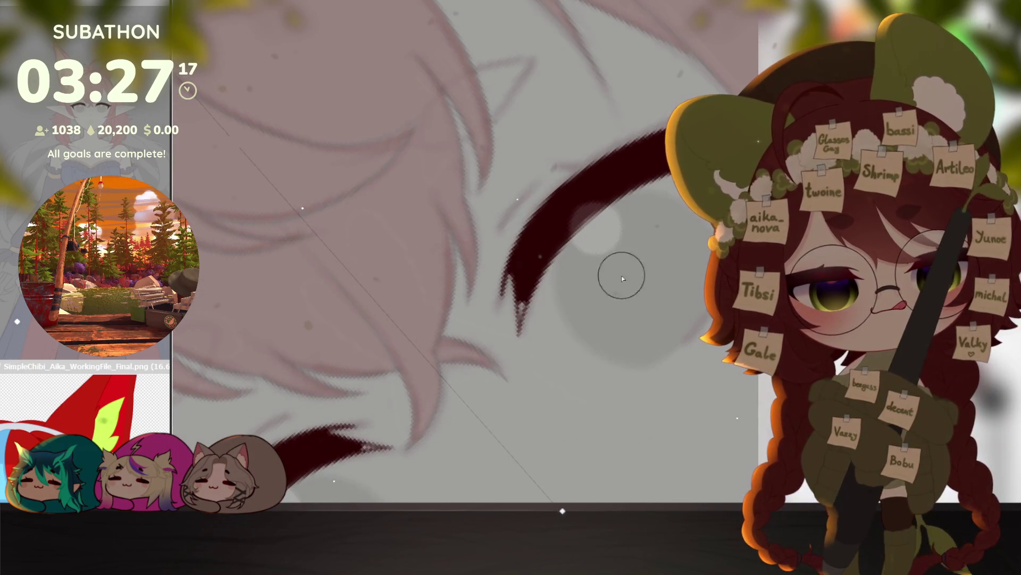
{"action": "mouse_move", "coordinate": [515, 338]}
{"action": "left_mouse_down"}
{"action": "mouse_move", "coordinate": [663, 366]}
{"action": "mouse_move", "coordinate": [649, 348]}
{"action": "left_mouse_up"}
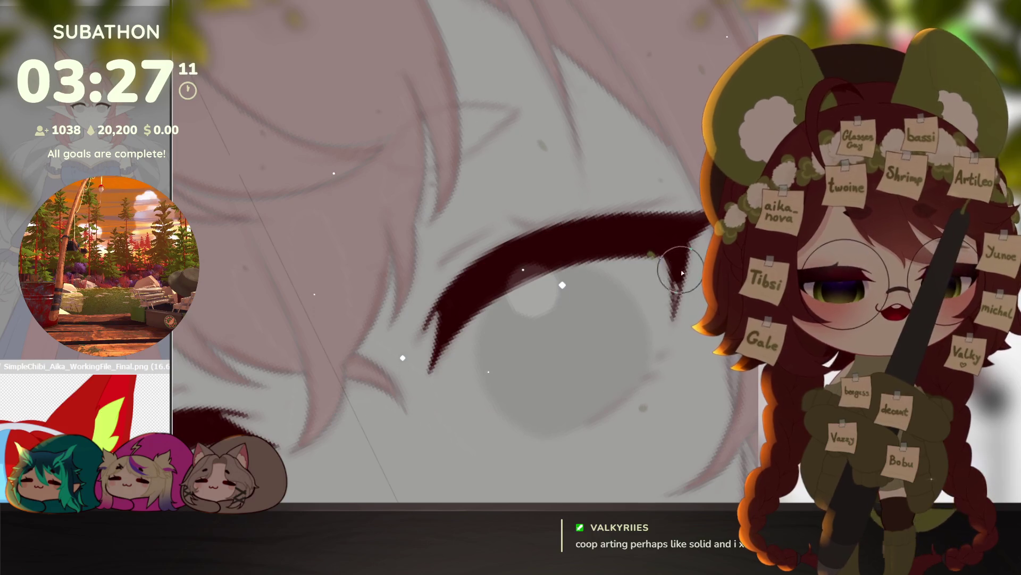
{"action": "left_click_drag", "start_coordinate": [657, 244], "coordinate": [612, 266]}
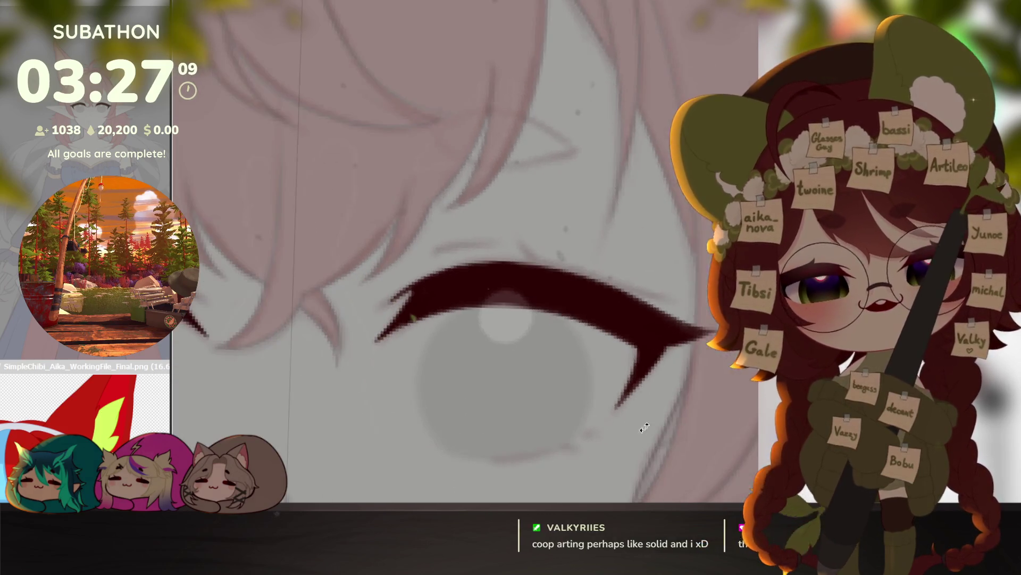
{"action": "left_click_drag", "start_coordinate": [535, 264], "coordinate": [511, 234]}
{"action": "left_click_drag", "start_coordinate": [550, 270], "coordinate": [645, 298]}
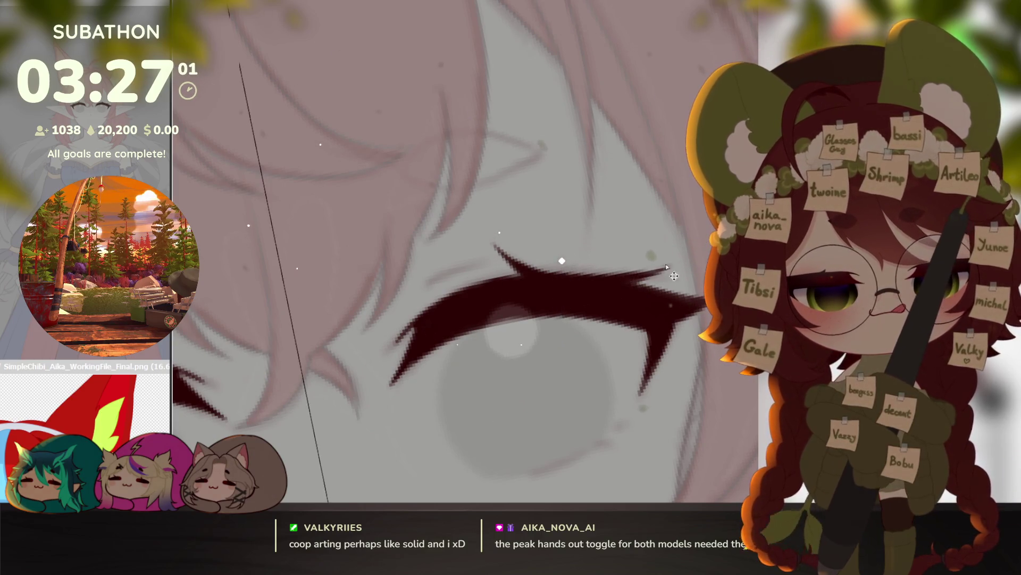
Step: Zoom out to frame the whole face, then zoom back in on both eyes and brows
{"action": "left_click", "coordinate": [673, 312], "text": "alt"}
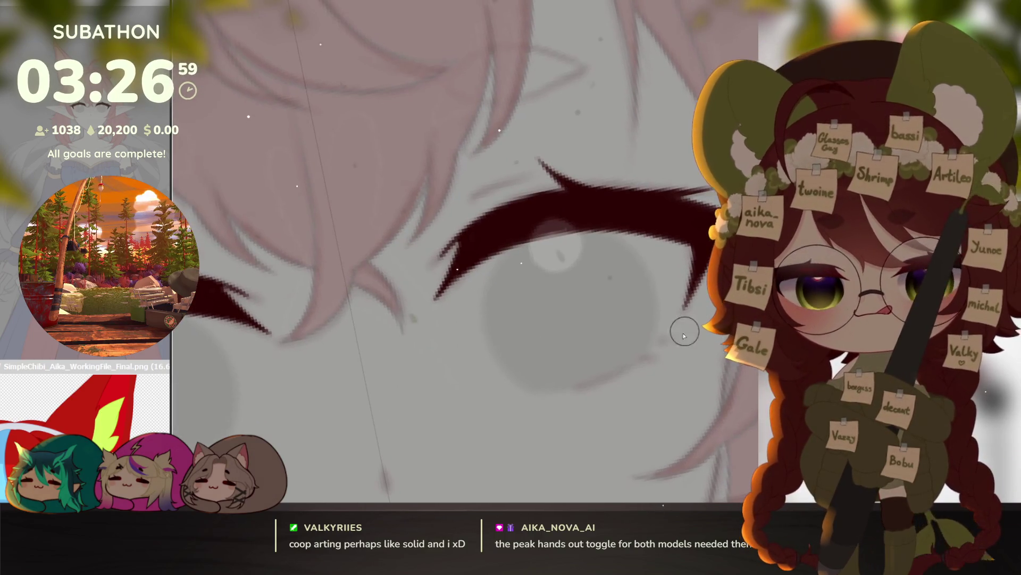
{"action": "left_click", "coordinate": [642, 398], "text": "alt"}
{"action": "left_click_drag", "start_coordinate": [645, 399], "coordinate": [673, 340]}
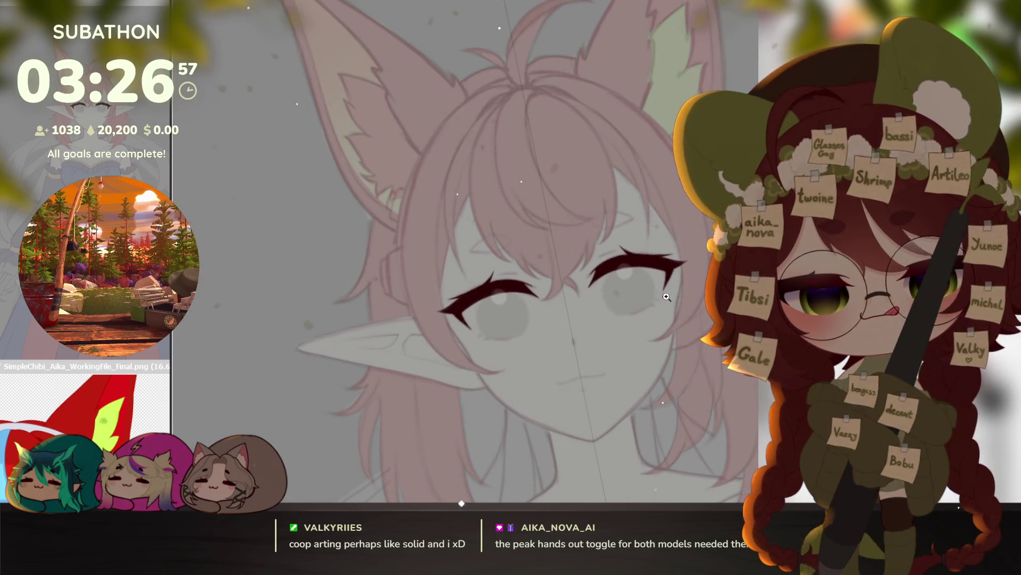
{"action": "left_click", "coordinate": [667, 296]}
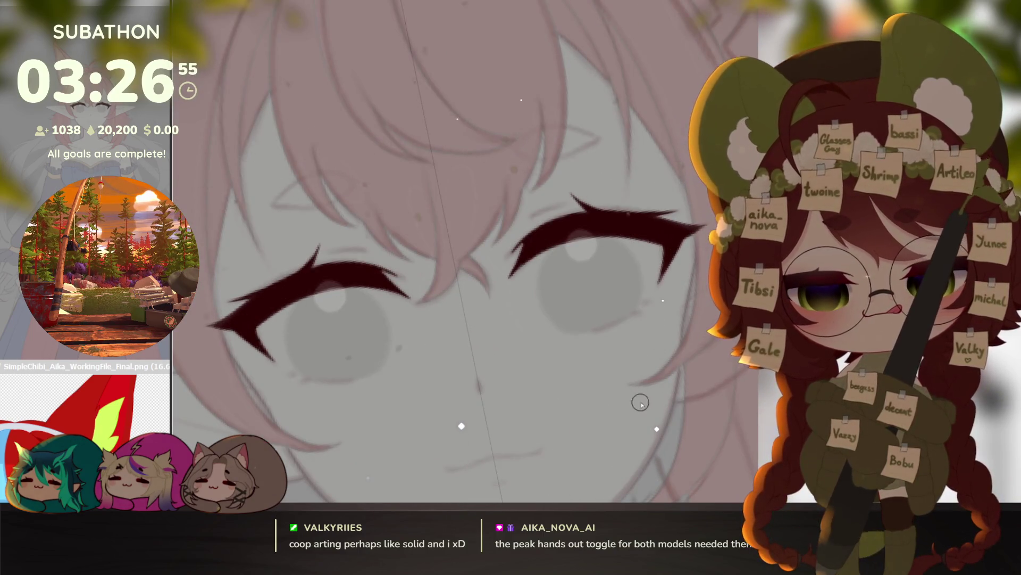
{"action": "left_click_drag", "start_coordinate": [638, 403], "coordinate": [645, 379]}
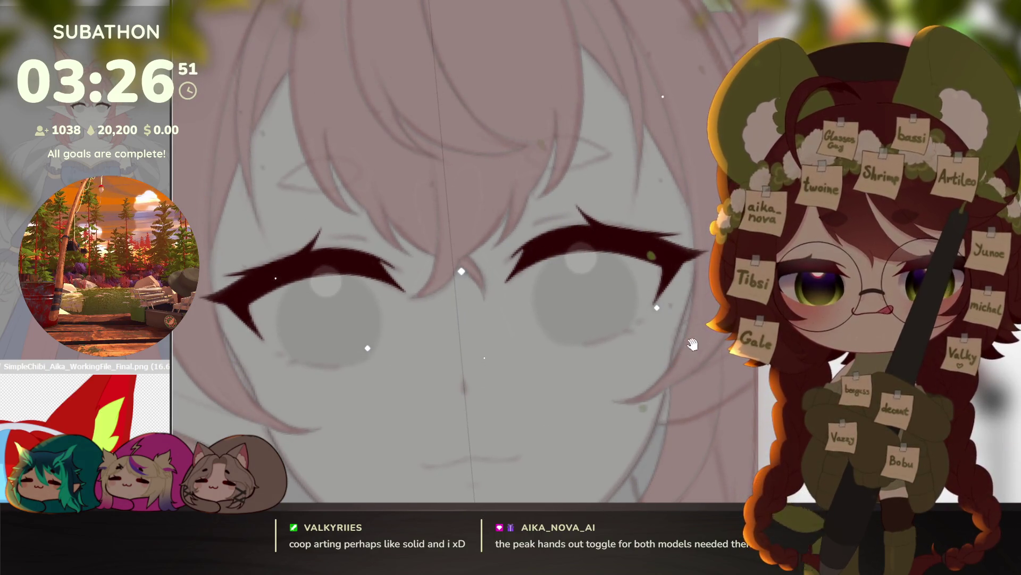
{"action": "left_click", "coordinate": [648, 330]}
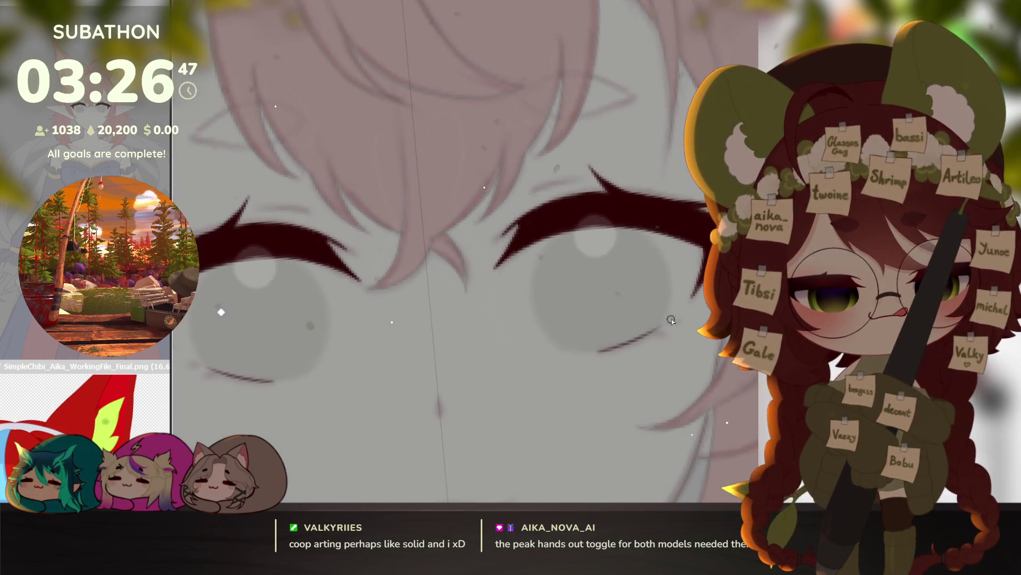
Step: Draw a thin lower eyelid line under the right eye
{"action": "left_click_drag", "start_coordinate": [597, 353], "coordinate": [668, 330]}
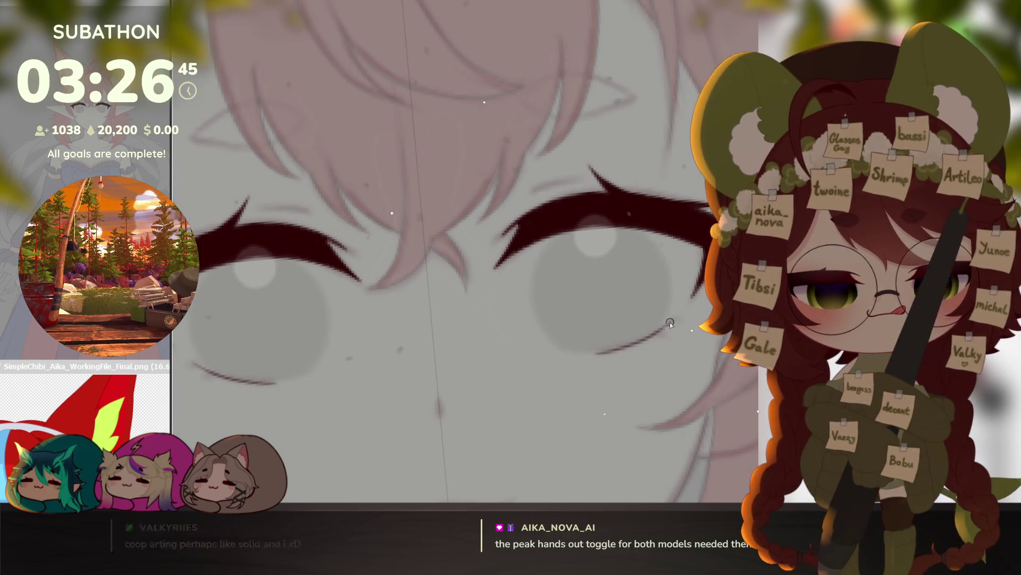
{"action": "key", "text": "ctrl+z"}
{"action": "key", "text": "ctrl+z"}
{"action": "key", "text": "ctrl+y"}
{"action": "key", "text": "ctrl+y"}
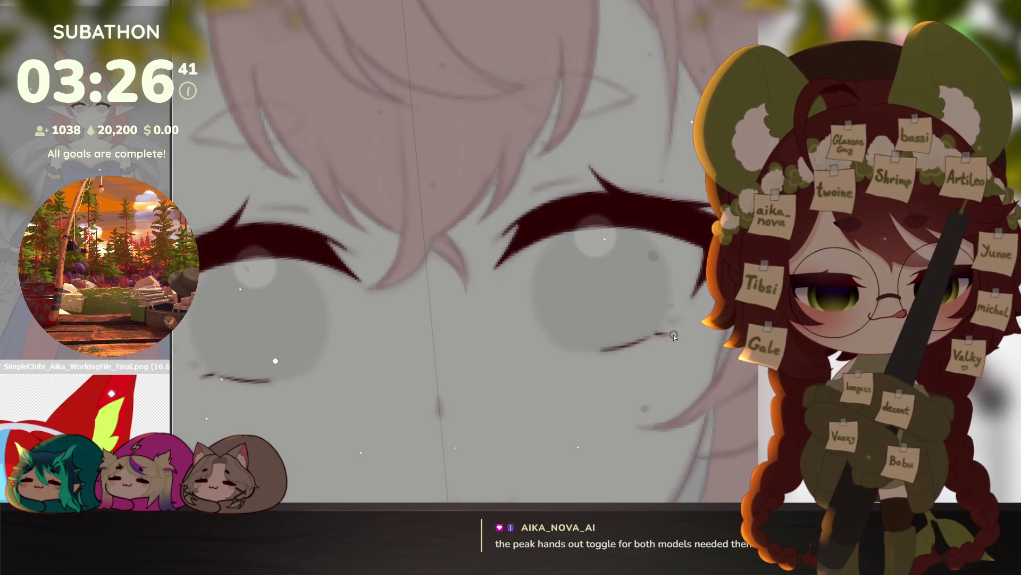
{"action": "scroll", "coordinate": [683, 359], "scroll_direction": "down", "scroll_amount": 5}
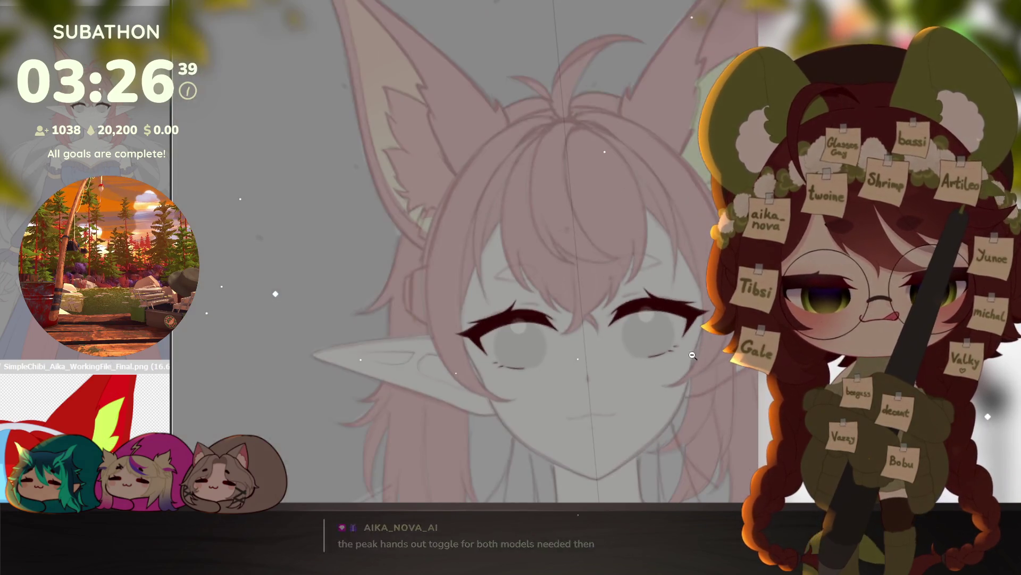
{"action": "scroll", "coordinate": [684, 359], "scroll_direction": "up", "scroll_amount": 4}
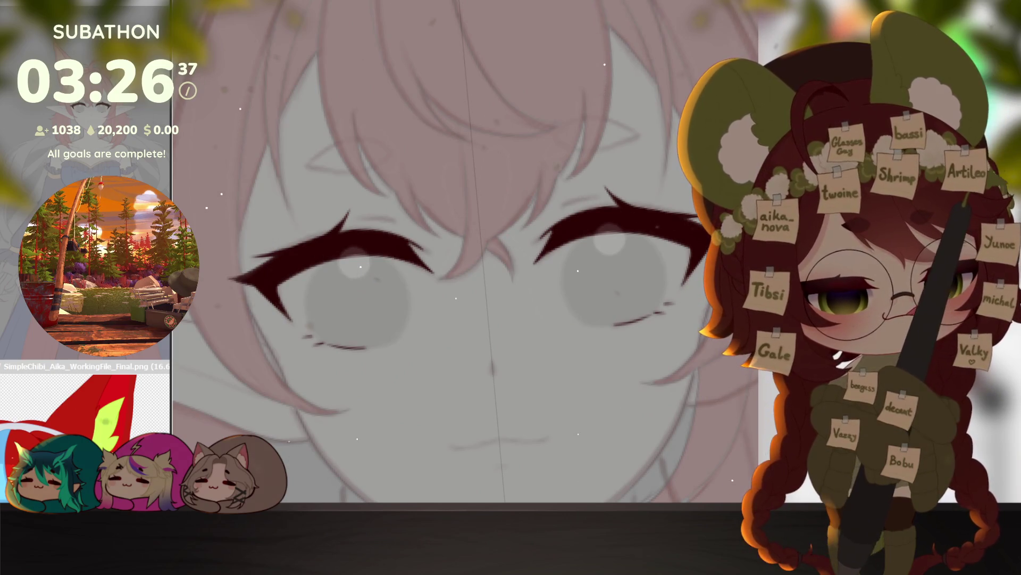
{"action": "scroll", "coordinate": [648, 303], "scroll_direction": "up", "scroll_amount": 2}
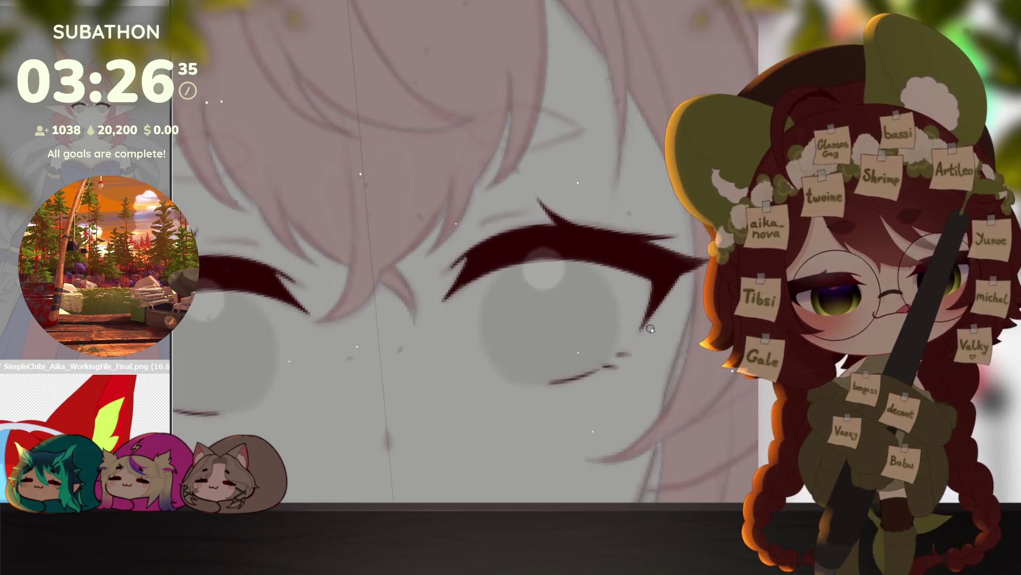
Step: Outline both eyes in red and fill the outlines with red
{"action": "left_click_drag", "start_coordinate": [614, 361], "coordinate": [546, 383]}
{"action": "mouse_move", "coordinate": [176, 413]}
{"action": "left_mouse_down"}
{"action": "mouse_move", "coordinate": [276, 372]}
{"action": "mouse_move", "coordinate": [282, 295]}
{"action": "left_mouse_up"}
{"action": "left_click_drag", "start_coordinate": [460, 314], "coordinate": [639, 328]}
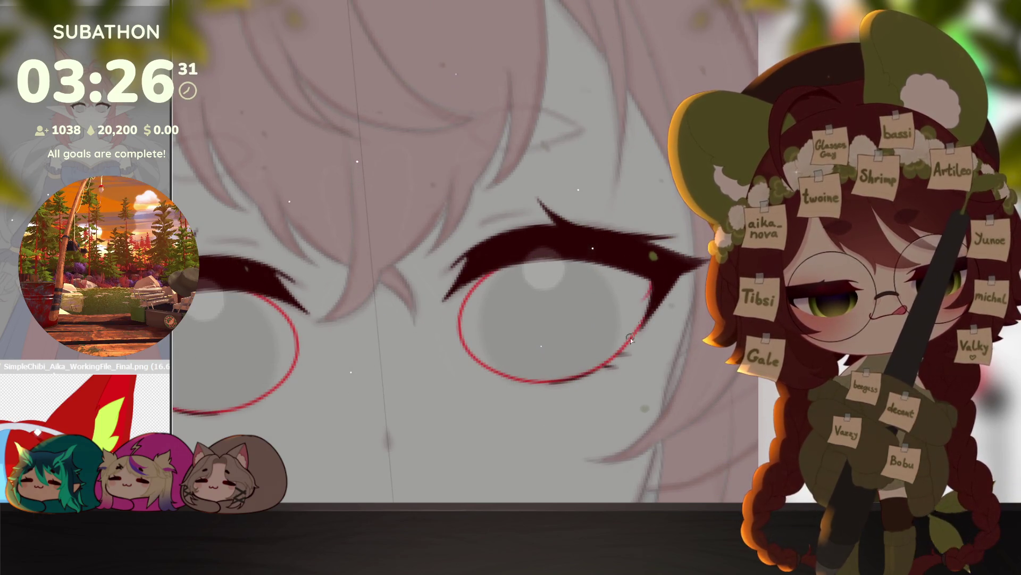
{"action": "left_click", "coordinate": [541, 308]}
{"action": "left_click", "coordinate": [239, 351]}
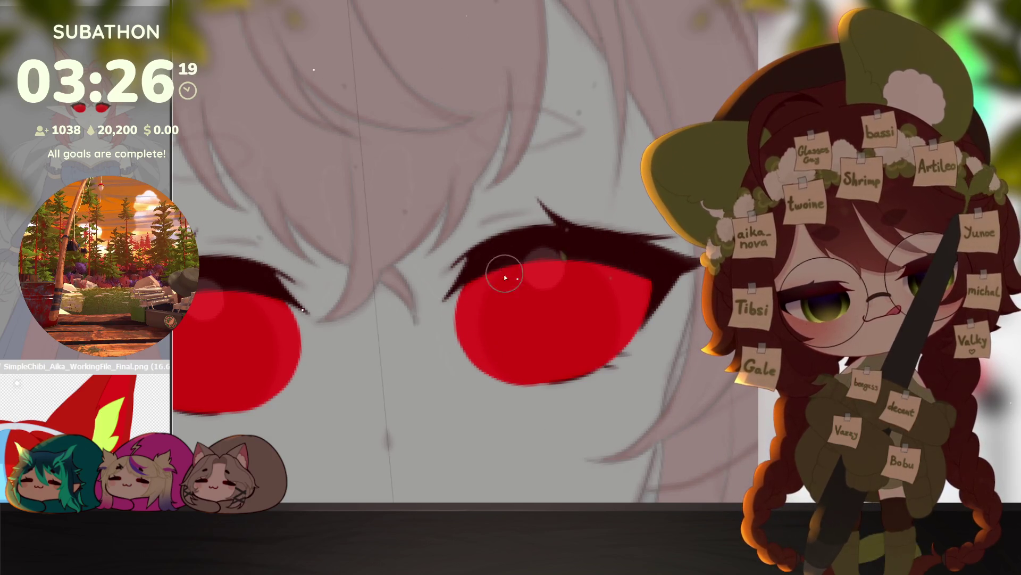
Step: Check the red eye fills up close, then undo them
{"action": "left_click_drag", "start_coordinate": [658, 384], "coordinate": [673, 373]}
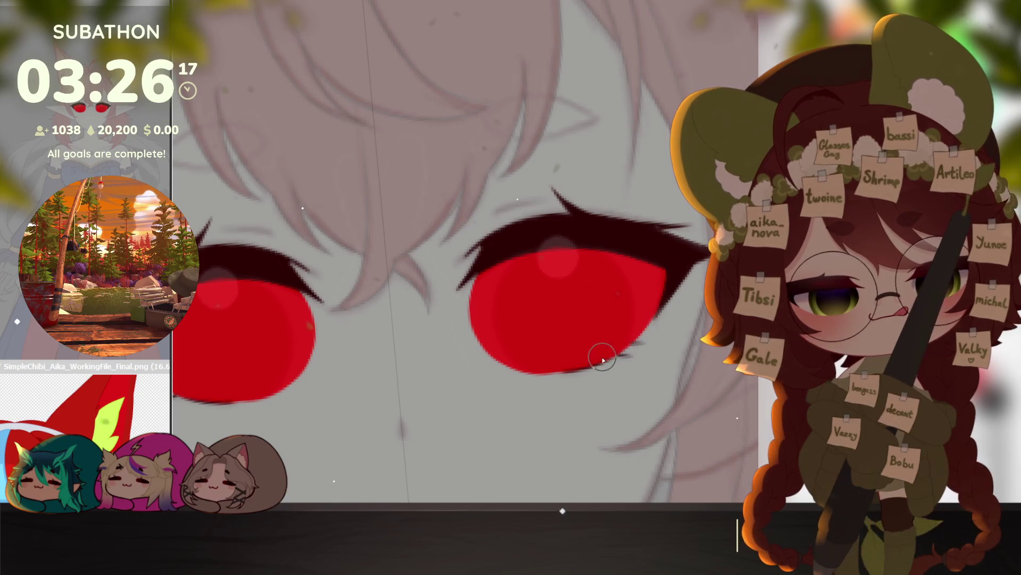
{"action": "left_click_drag", "start_coordinate": [673, 281], "coordinate": [438, 377]}
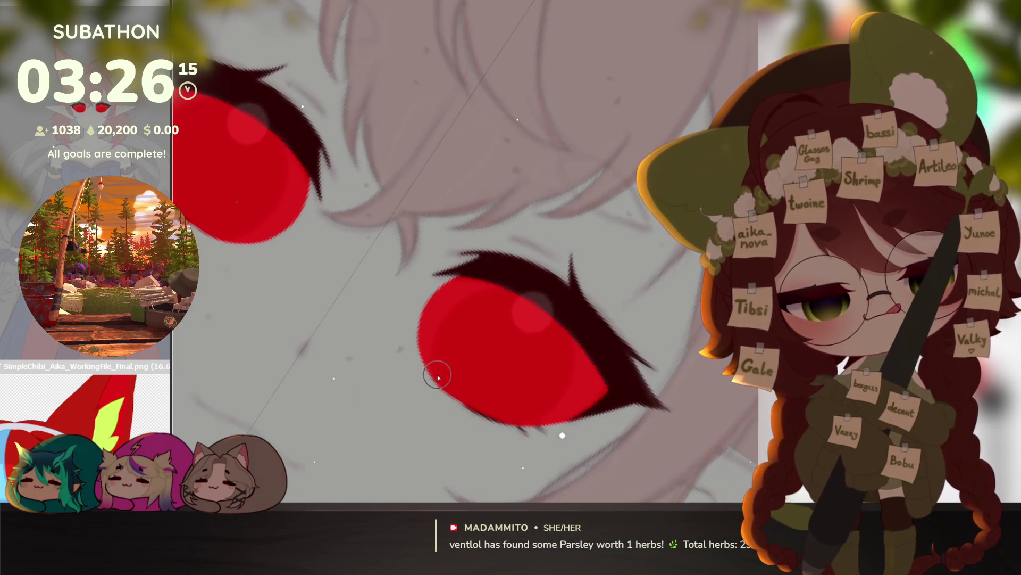
{"action": "left_click_drag", "start_coordinate": [531, 410], "coordinate": [679, 342]}
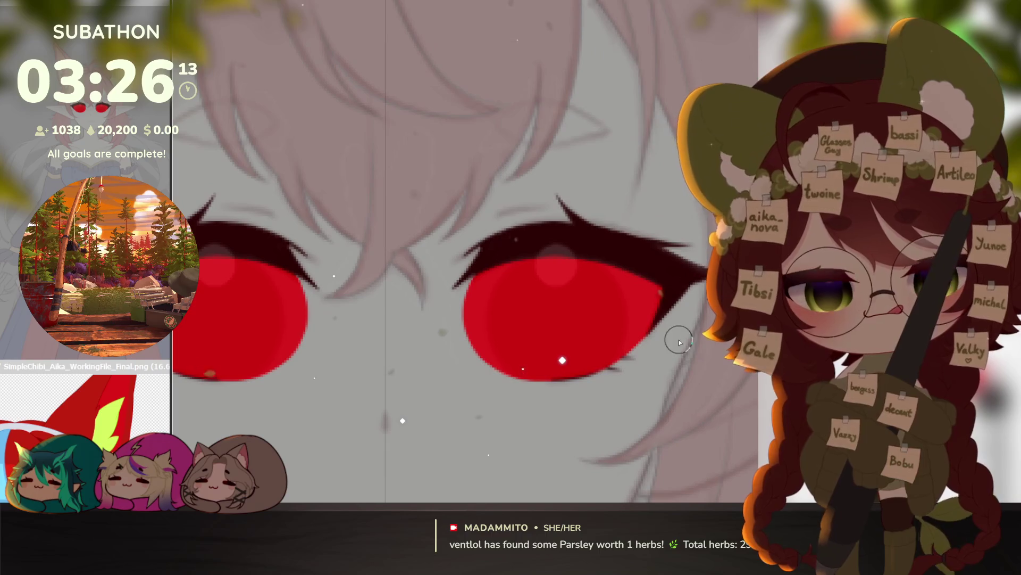
{"action": "key", "text": "ctrl+z"}
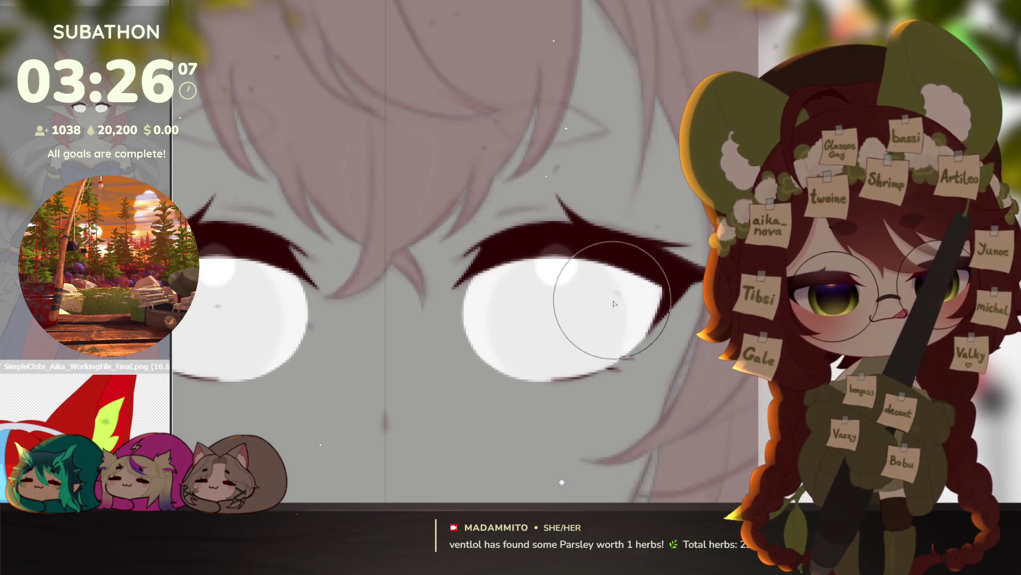
Step: Paint round red irises into both eyes with symmetry, rounding out the right iris
{"action": "left_click_drag", "start_coordinate": [562, 317], "coordinate": [561, 318]}
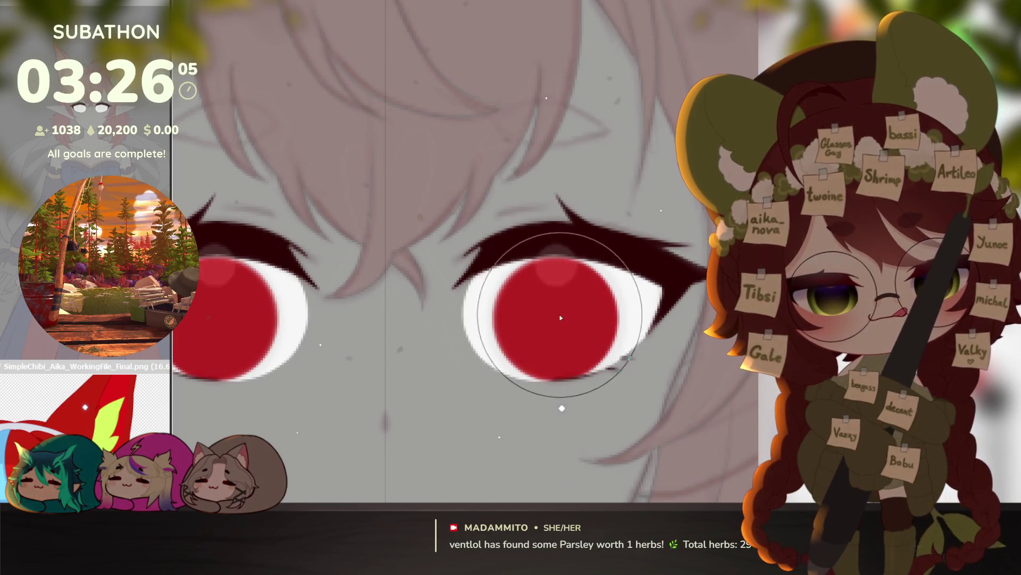
{"action": "key", "text": "ctrl+z"}
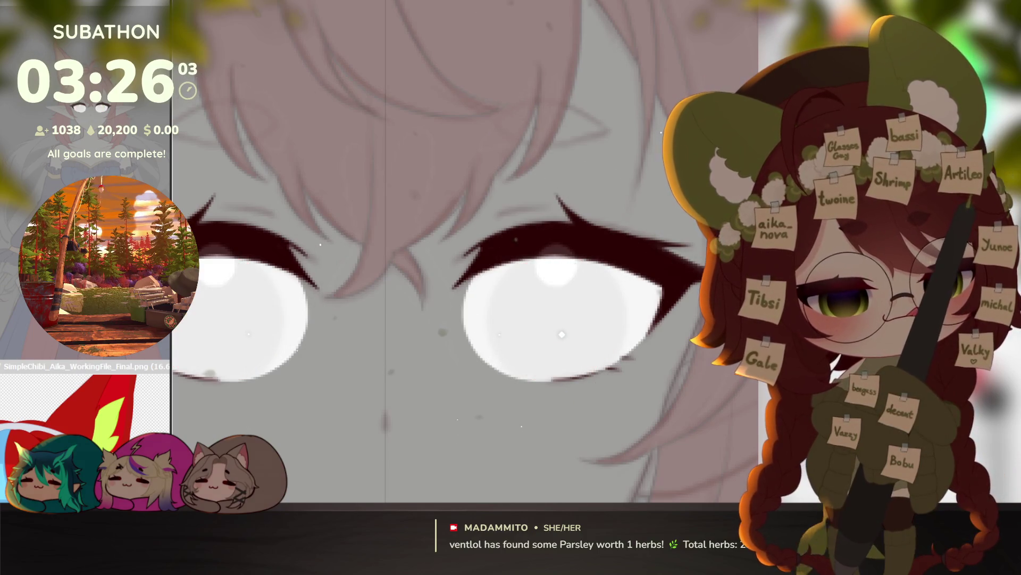
{"action": "key", "text": "ctrl+z"}
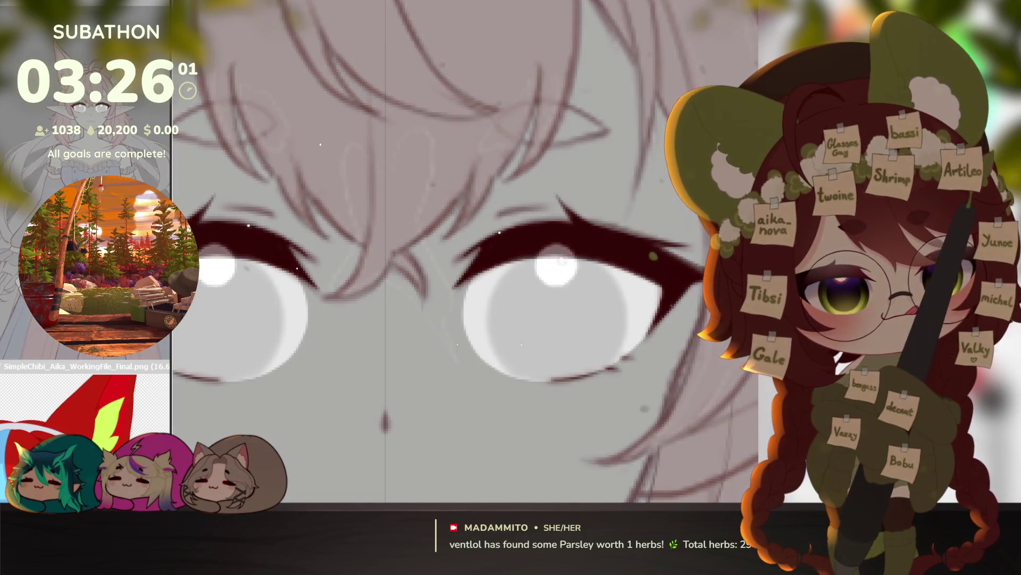
{"action": "key", "text": "ctrl+y"}
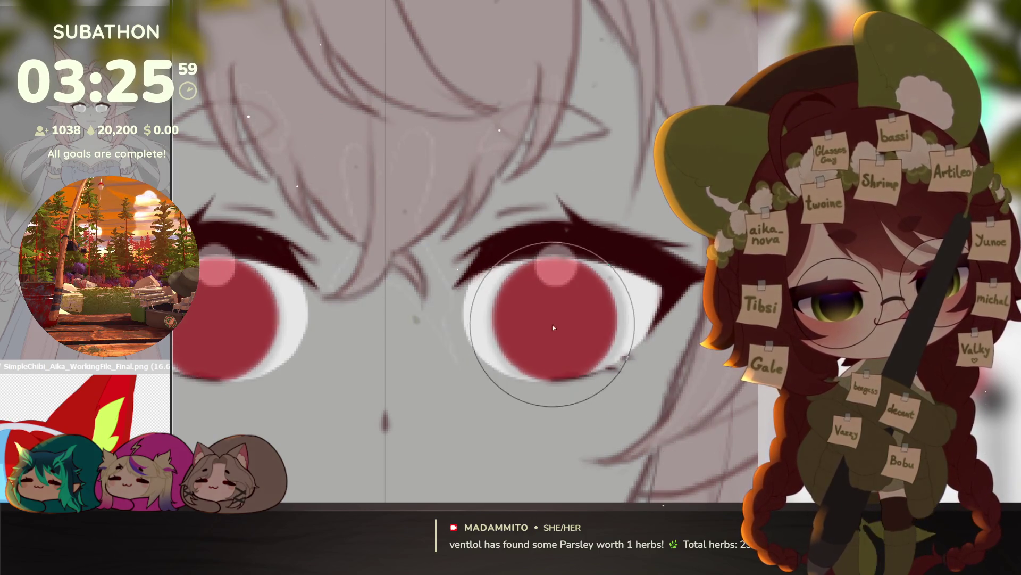
{"action": "mouse_move", "coordinate": [547, 319]}
{"action": "left_mouse_down"}
{"action": "mouse_move", "coordinate": [555, 310]}
{"action": "mouse_move", "coordinate": [562, 324]}
{"action": "left_mouse_up"}
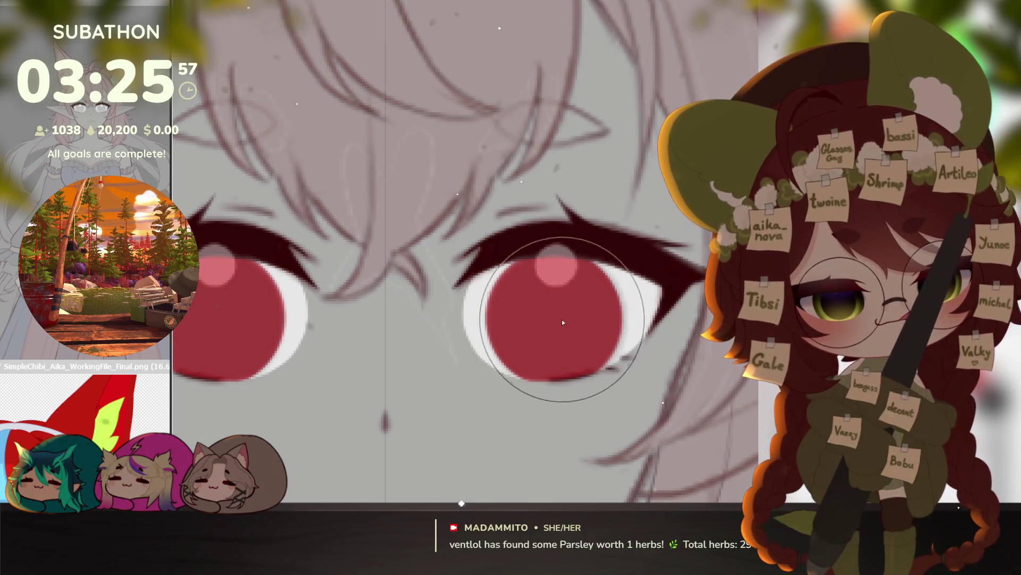
Step: Fill out the other iris's left edge, zoom out to the whole face, and bring the chibi reference forward
{"action": "left_click_drag", "start_coordinate": [658, 437], "coordinate": [673, 388]}
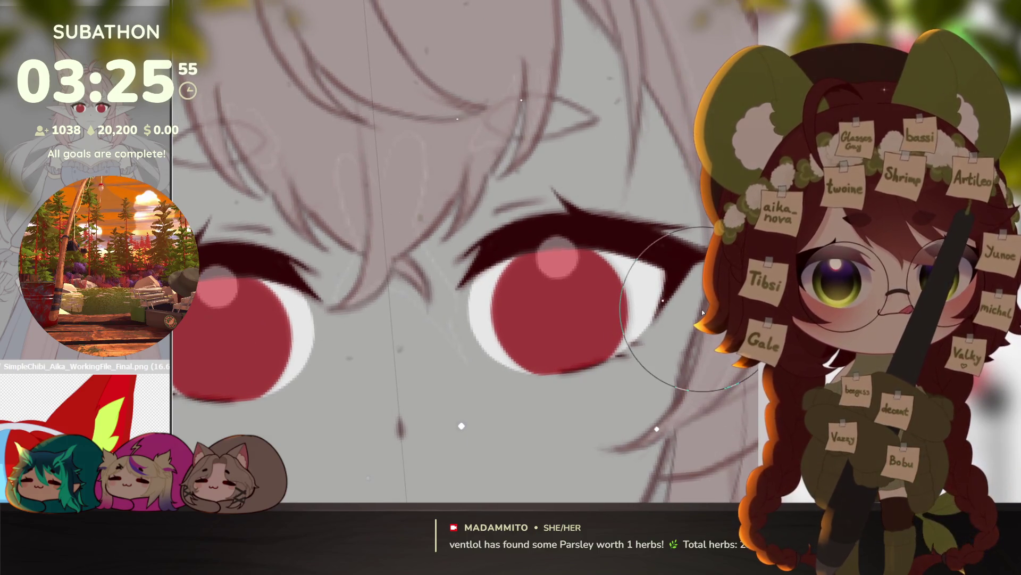
{"action": "scroll", "coordinate": [692, 327], "scroll_direction": "left", "scroll_amount": 5}
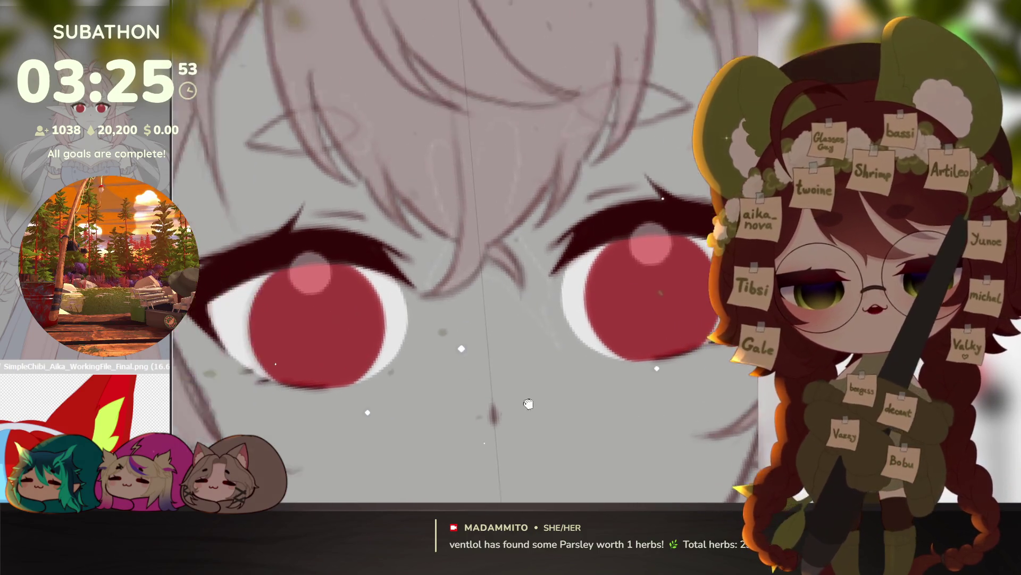
{"action": "left_click_drag", "start_coordinate": [404, 329], "coordinate": [407, 323]}
{"action": "scroll", "coordinate": [599, 412], "scroll_direction": "down", "scroll_amount": 5}
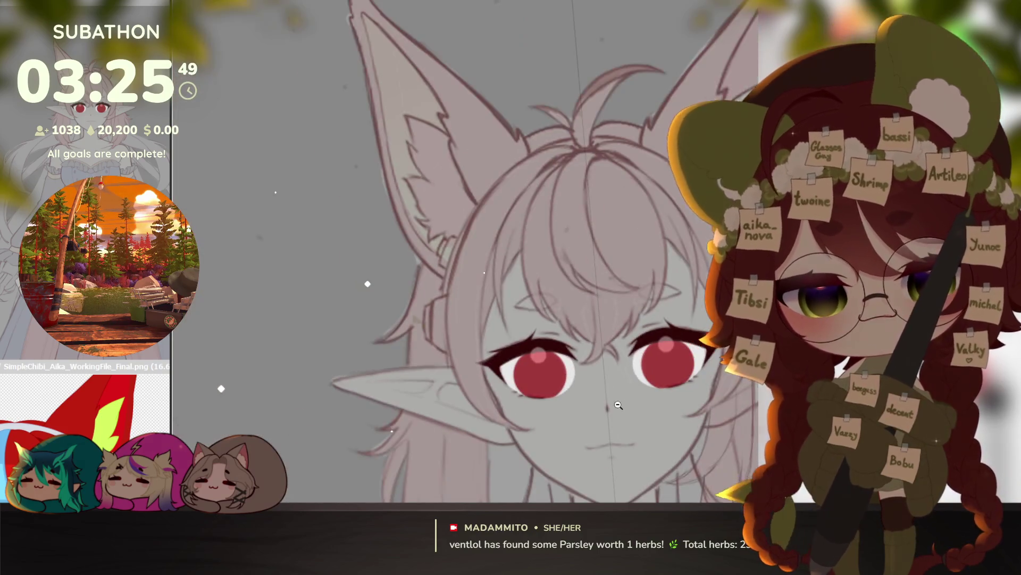
{"action": "left_click_drag", "start_coordinate": [692, 452], "coordinate": [669, 396]}
{"action": "scroll", "coordinate": [675, 405], "scroll_direction": "up", "scroll_amount": 3}
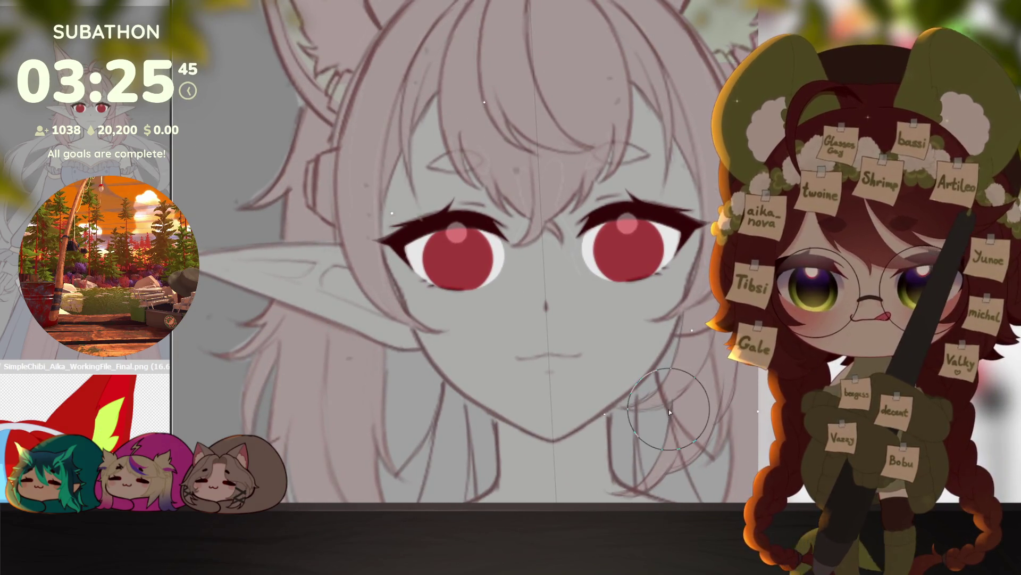
{"action": "left_click", "coordinate": [103, 425]}
{"action": "scroll", "coordinate": [104, 425], "scroll_direction": "up", "scroll_amount": 2}
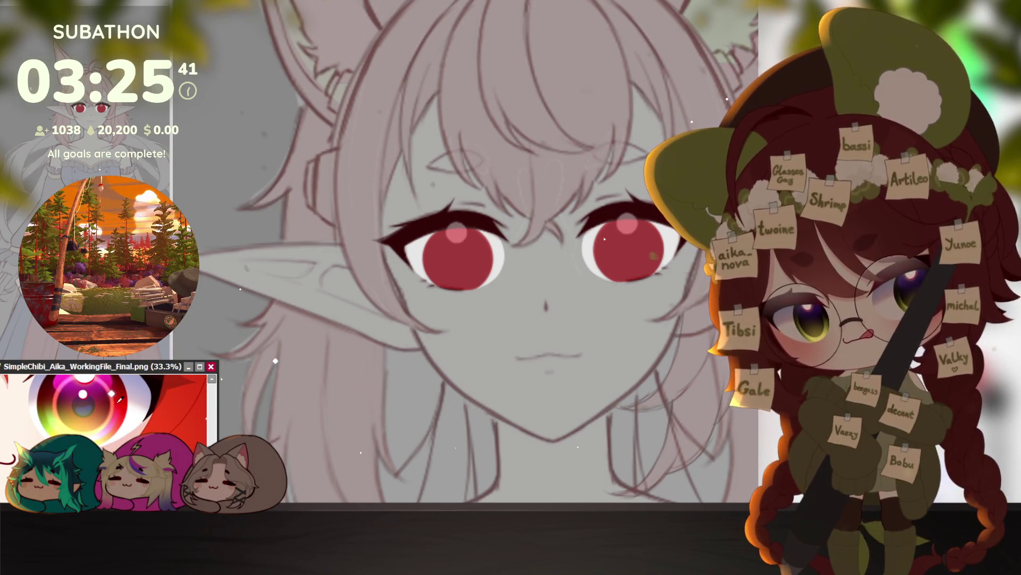
Step: Remove the iris highlights, reset the view upright, and switch to the chibi reference file
{"action": "left_click", "coordinate": [345, 449]}
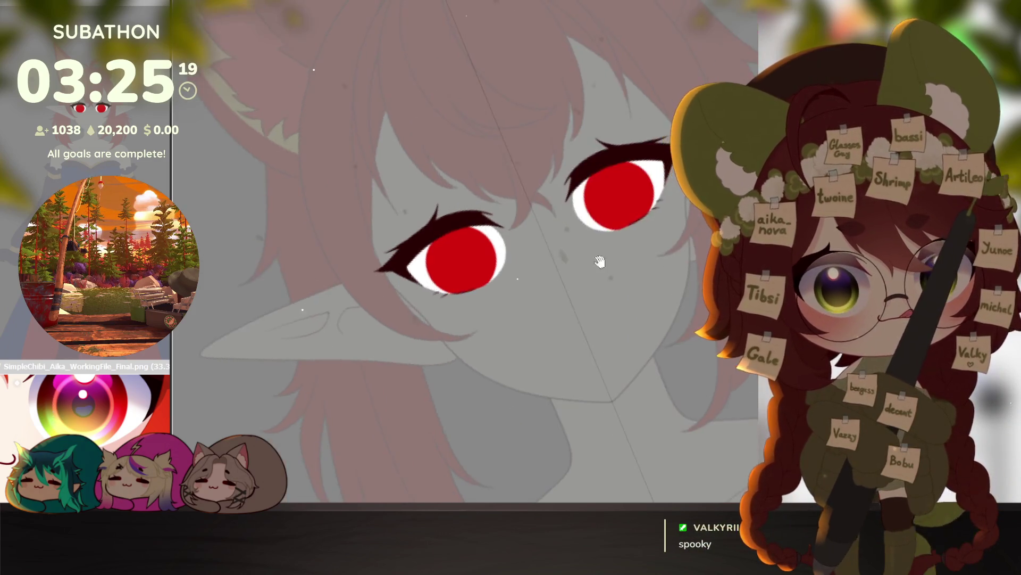
{"action": "scroll", "coordinate": [635, 220], "scroll_direction": "up", "scroll_amount": 5}
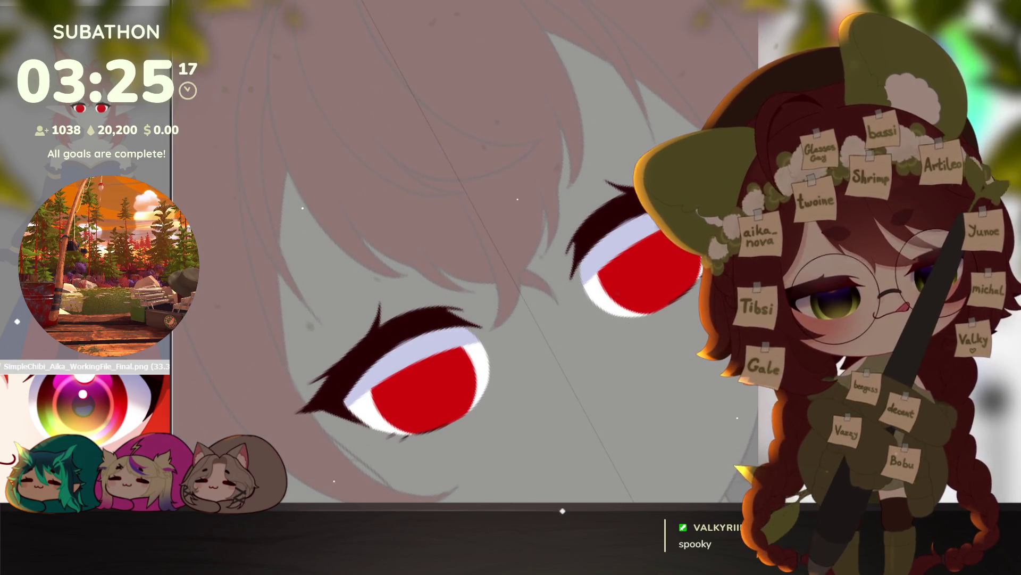
{"action": "key", "text": "ctrl+z"}
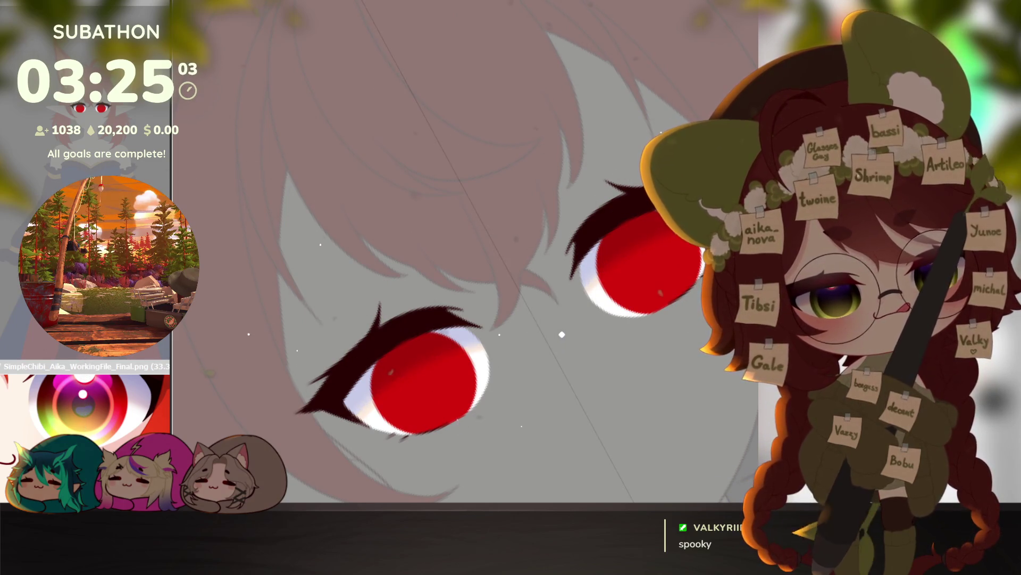
{"action": "key", "text": "ctrl+0"}
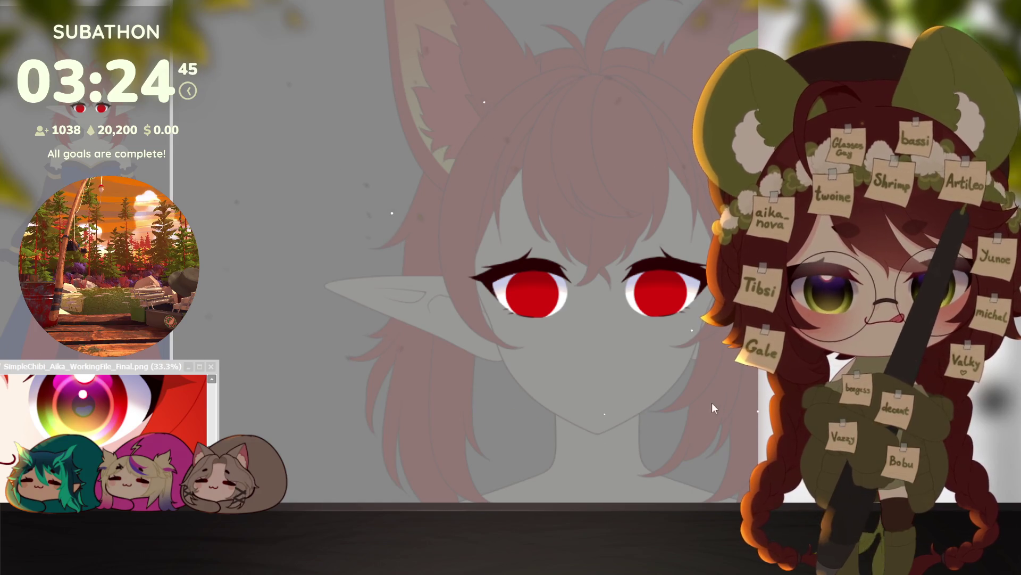
{"action": "key", "text": "alt+Tab"}
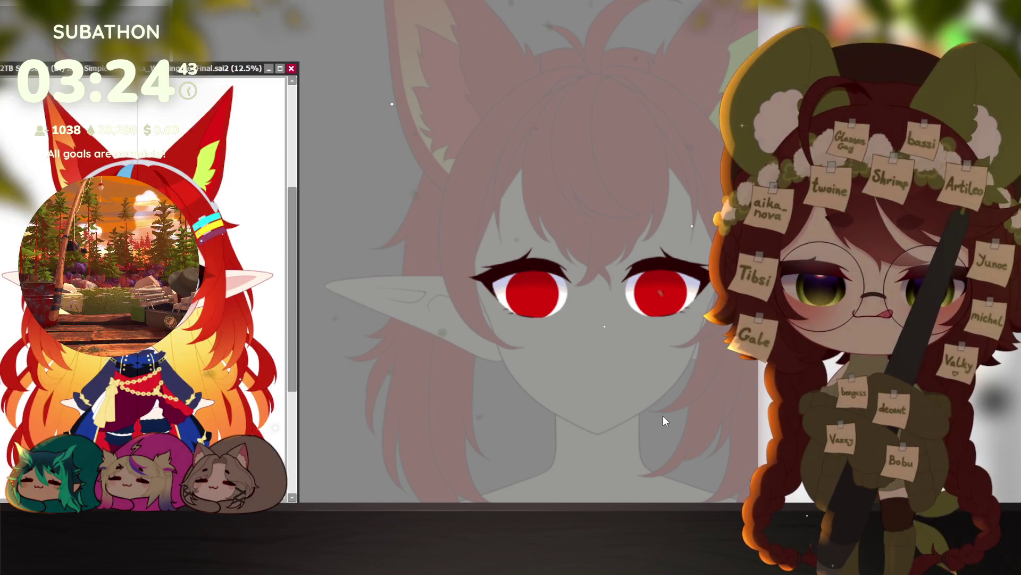
Step: Shrink the reference window, zoom in on the eye, and brush magenta into the iris's lower left
{"action": "left_click_drag", "start_coordinate": [299, 62], "coordinate": [216, 350]}
{"action": "scroll", "coordinate": [109, 383], "scroll_direction": "up", "scroll_amount": 4}
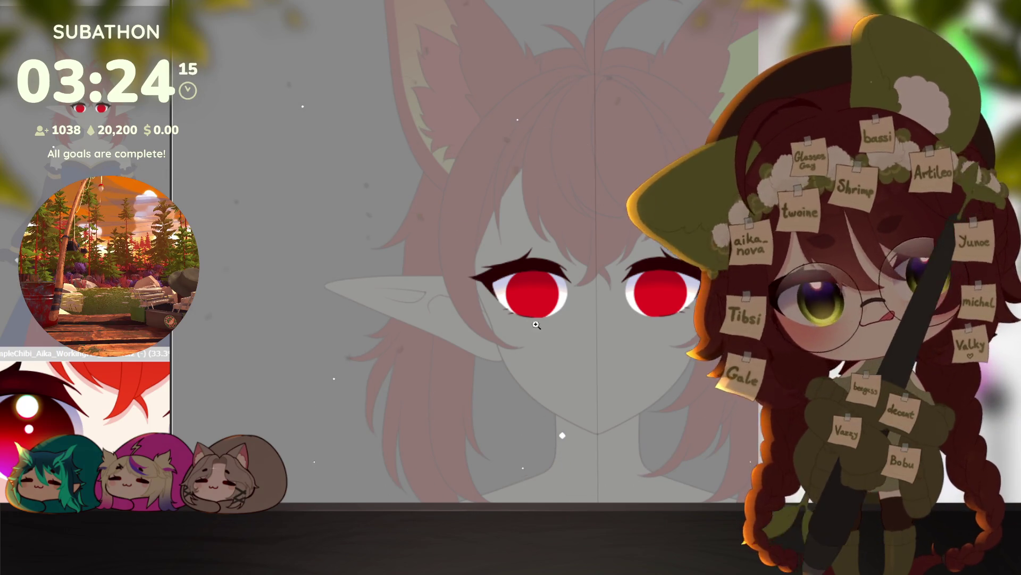
{"action": "scroll", "coordinate": [723, 323], "scroll_direction": "up", "scroll_amount": 3}
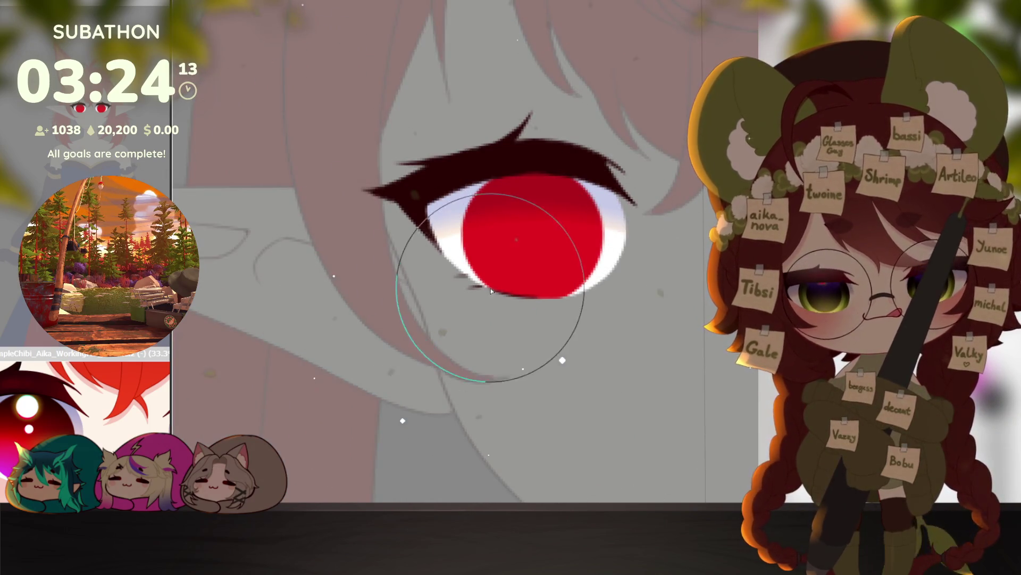
{"action": "left_click_drag", "start_coordinate": [491, 294], "coordinate": [461, 311]}
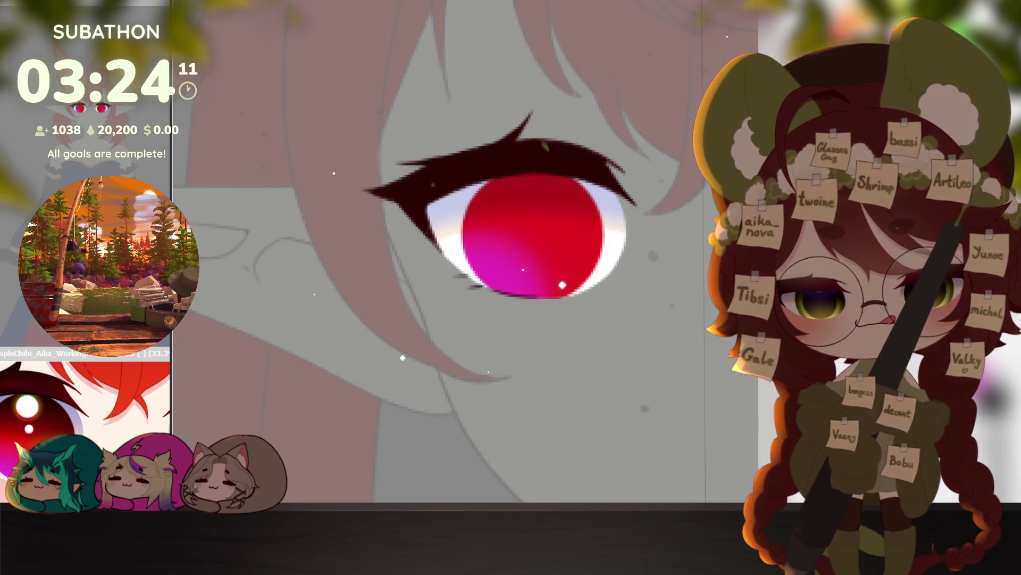
Step: Airbrush yellow-green and magenta into the lower iris using a colour sampled from the reference eye
{"action": "mouse_move", "coordinate": [570, 251]}
{"action": "left_mouse_down"}
{"action": "mouse_move", "coordinate": [603, 300]}
{"action": "mouse_move", "coordinate": [611, 281]}
{"action": "mouse_move", "coordinate": [607, 290]}
{"action": "left_mouse_up"}
{"action": "left_click_drag", "start_coordinate": [604, 339], "coordinate": [591, 366]}
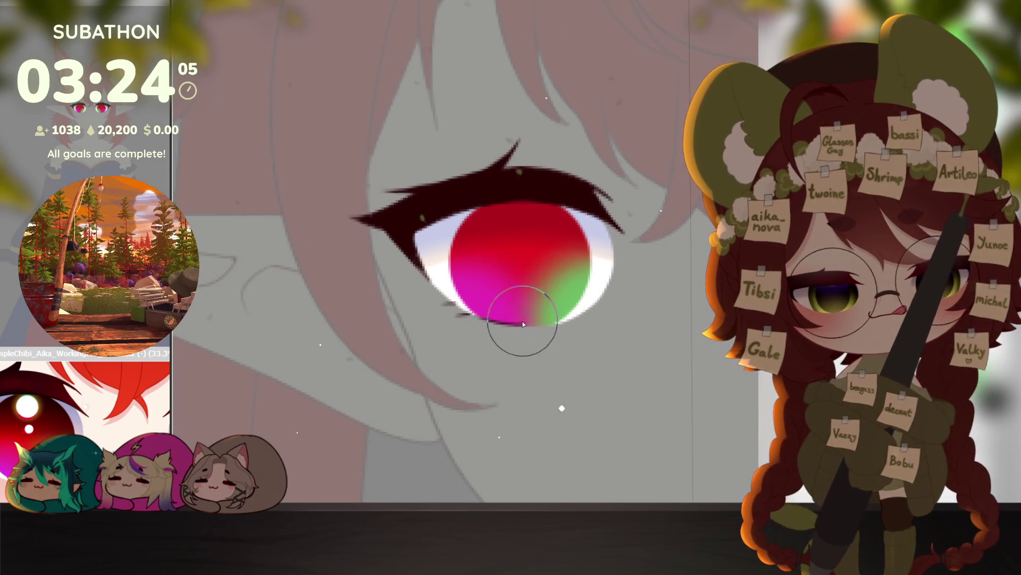
{"action": "left_click_drag", "start_coordinate": [513, 286], "coordinate": [531, 322]}
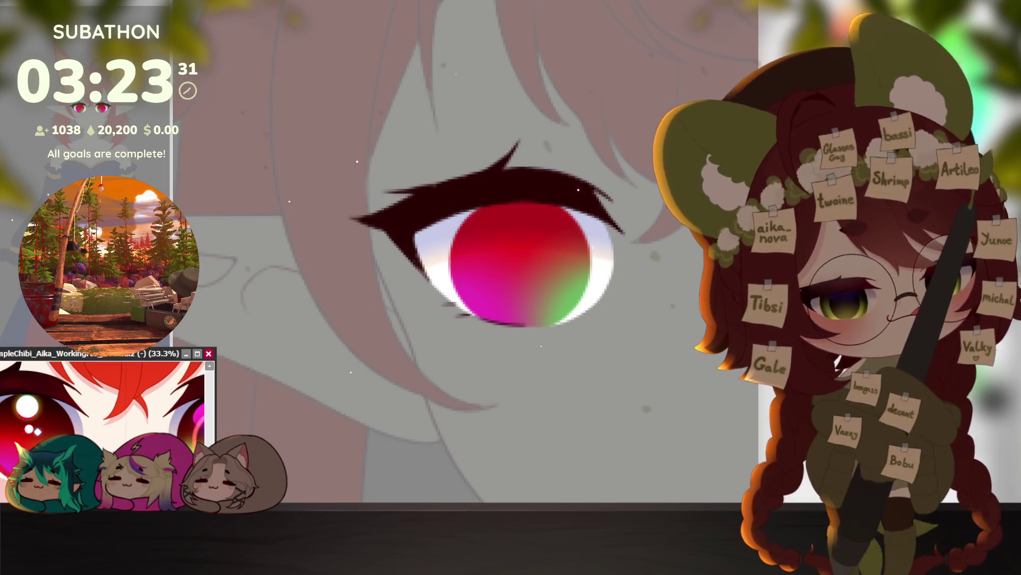
{"action": "left_click", "coordinate": [38, 381]}
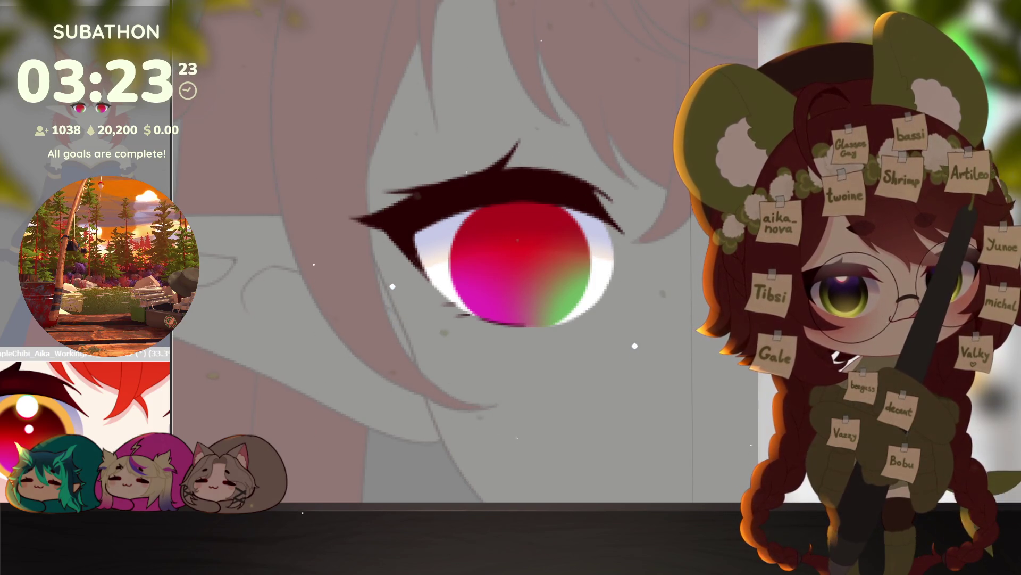
{"action": "mouse_move", "coordinate": [569, 258]}
{"action": "left_mouse_down"}
{"action": "mouse_move", "coordinate": [551, 251]}
{"action": "mouse_move", "coordinate": [503, 272]}
{"action": "mouse_move", "coordinate": [498, 223]}
{"action": "mouse_move", "coordinate": [561, 283]}
{"action": "left_mouse_up"}
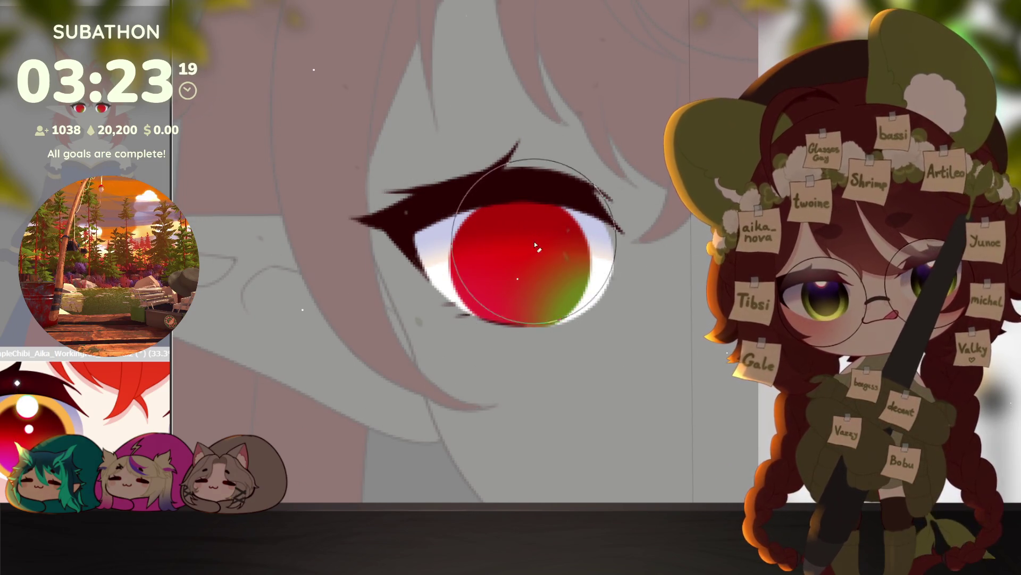
{"action": "left_click_drag", "start_coordinate": [534, 241], "coordinate": [519, 264]}
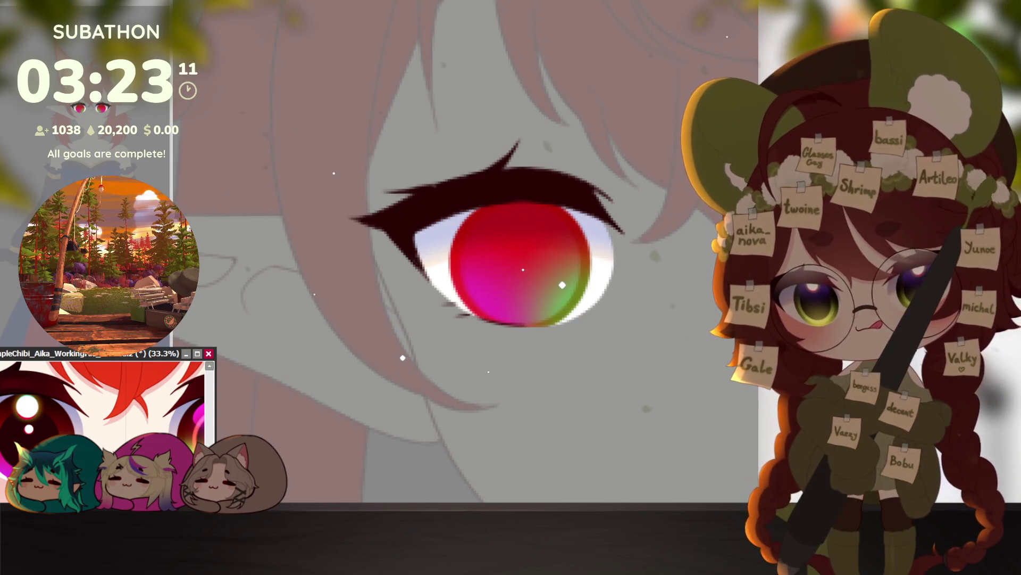
Step: Paint a large, hard-edged dark round pupil at the iris centre
{"action": "left_click", "coordinate": [686, 455]}
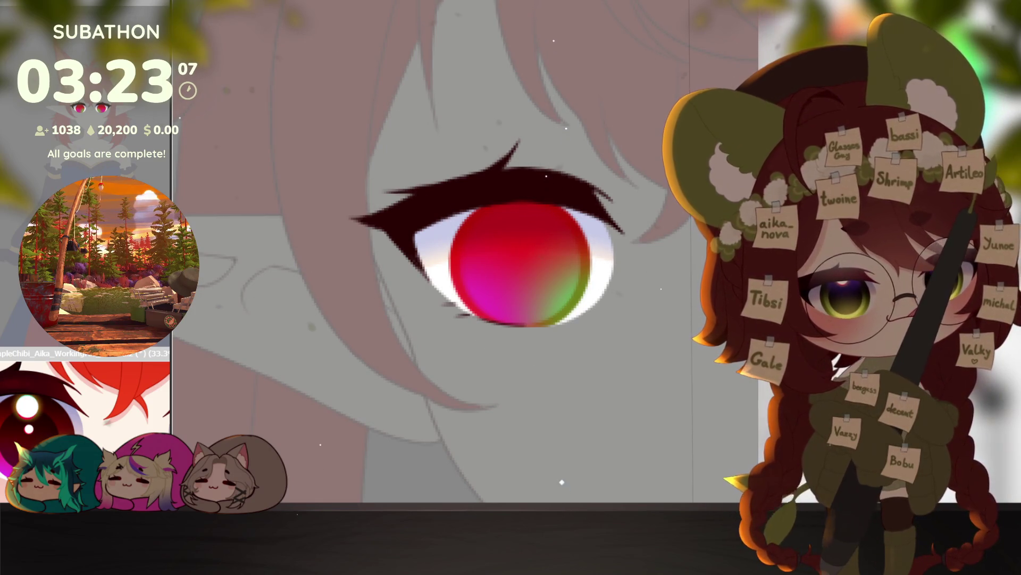
{"action": "left_click", "coordinate": [520, 266]}
{"action": "left_click", "coordinate": [521, 264]}
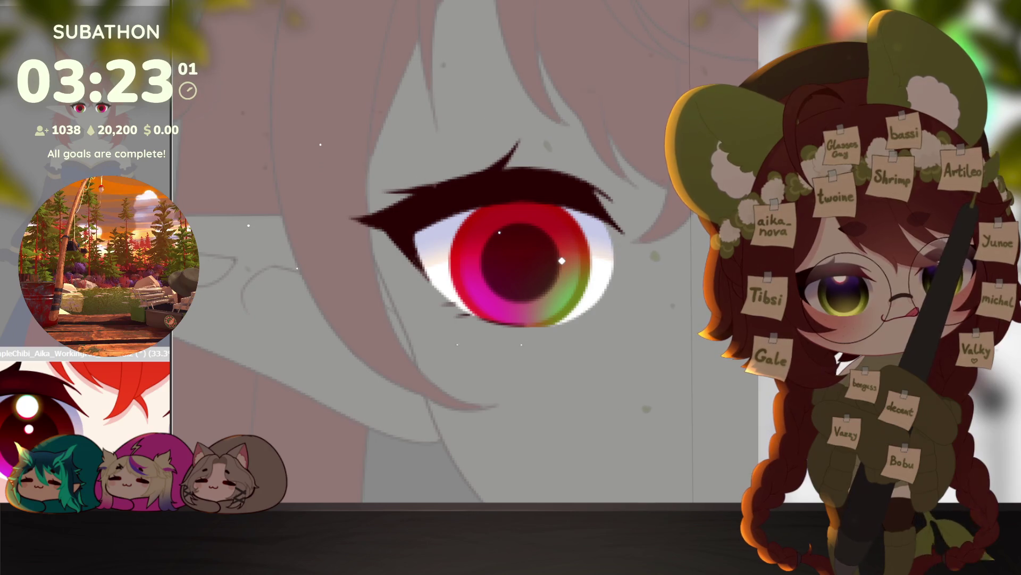
Step: Darken the pupil and blend it into the lightened orange-yellow lower iris
{"action": "left_click", "coordinate": [522, 263]}
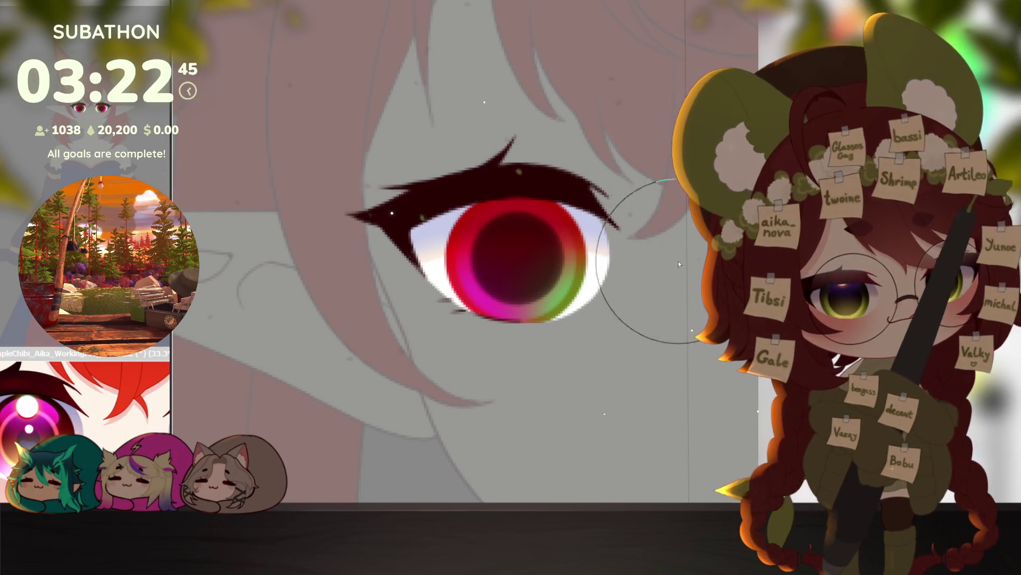
{"action": "mouse_move", "coordinate": [490, 319]}
{"action": "left_mouse_down"}
{"action": "mouse_move", "coordinate": [524, 319]}
{"action": "mouse_move", "coordinate": [510, 341]}
{"action": "mouse_move", "coordinate": [536, 336]}
{"action": "mouse_move", "coordinate": [495, 362]}
{"action": "left_mouse_up"}
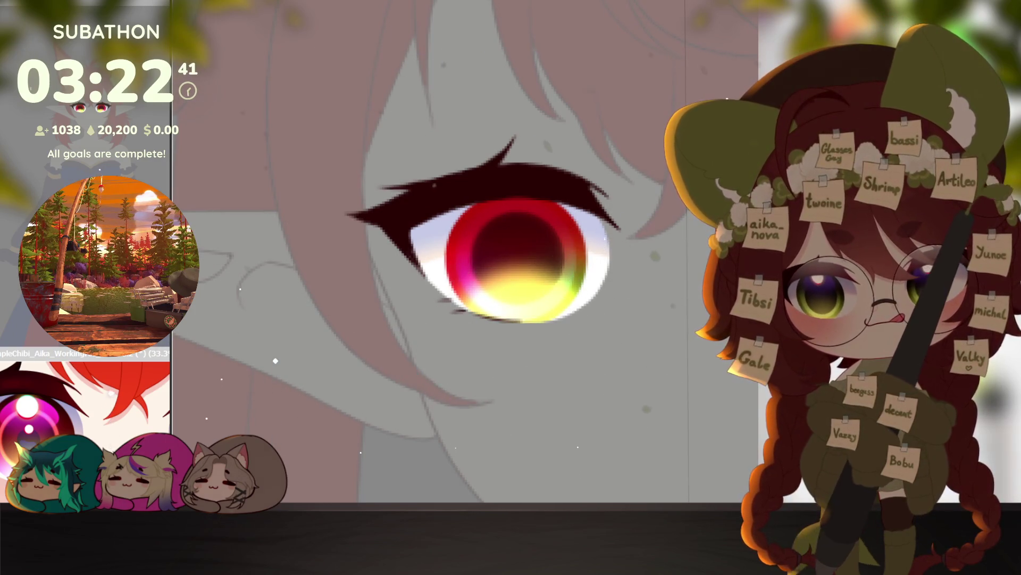
{"action": "mouse_move", "coordinate": [468, 311]}
{"action": "left_mouse_down"}
{"action": "mouse_move", "coordinate": [572, 280]}
{"action": "mouse_move", "coordinate": [571, 300]}
{"action": "mouse_move", "coordinate": [535, 282]}
{"action": "left_mouse_up"}
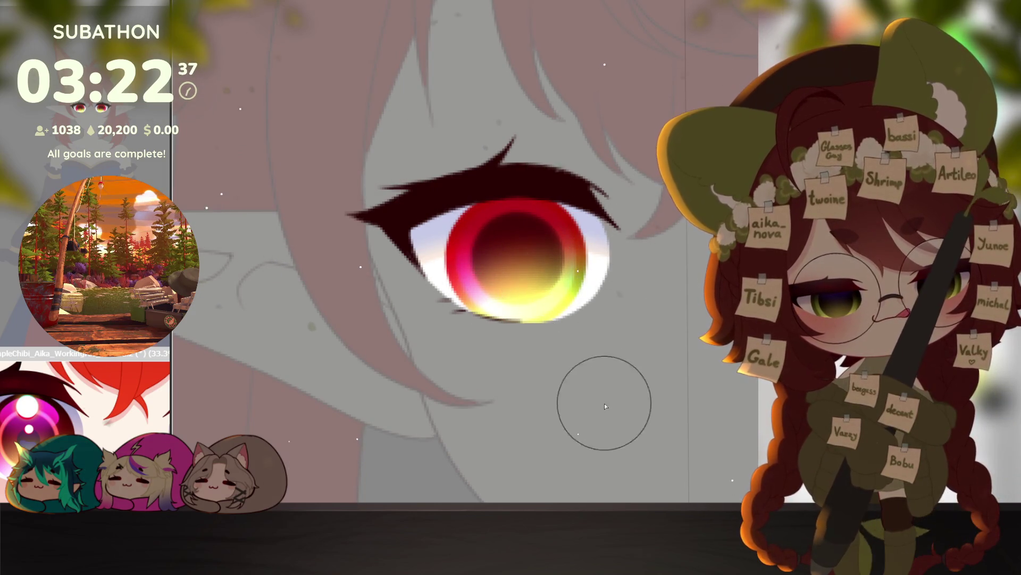
{"action": "scroll", "coordinate": [605, 403], "scroll_direction": "down", "scroll_amount": 3}
{"action": "scroll", "coordinate": [627, 420], "scroll_direction": "down", "scroll_amount": 1}
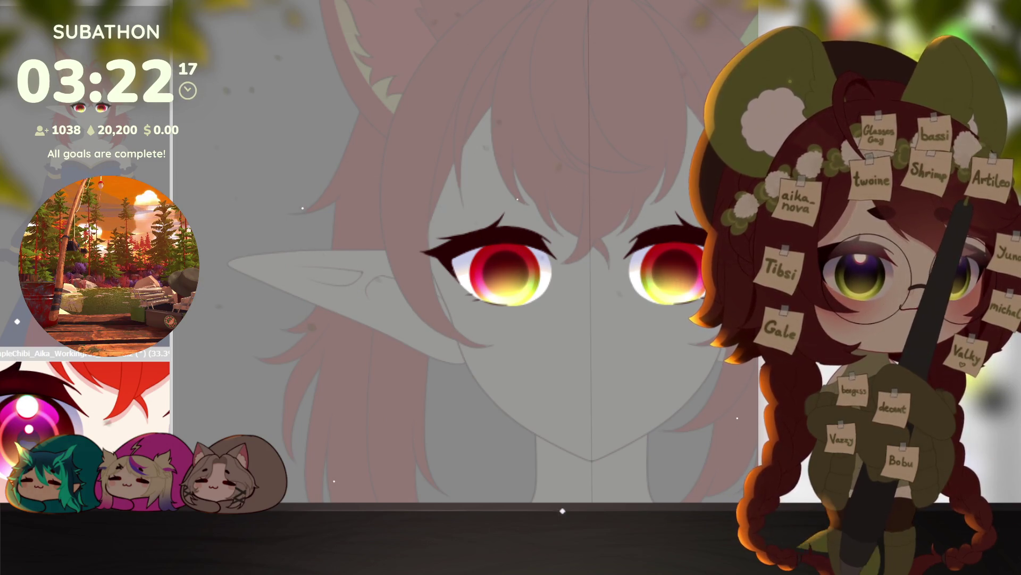
Step: Tilt the view and paint magenta-purple across the top of the iris
{"action": "scroll", "coordinate": [525, 410], "scroll_direction": "up", "scroll_amount": 3}
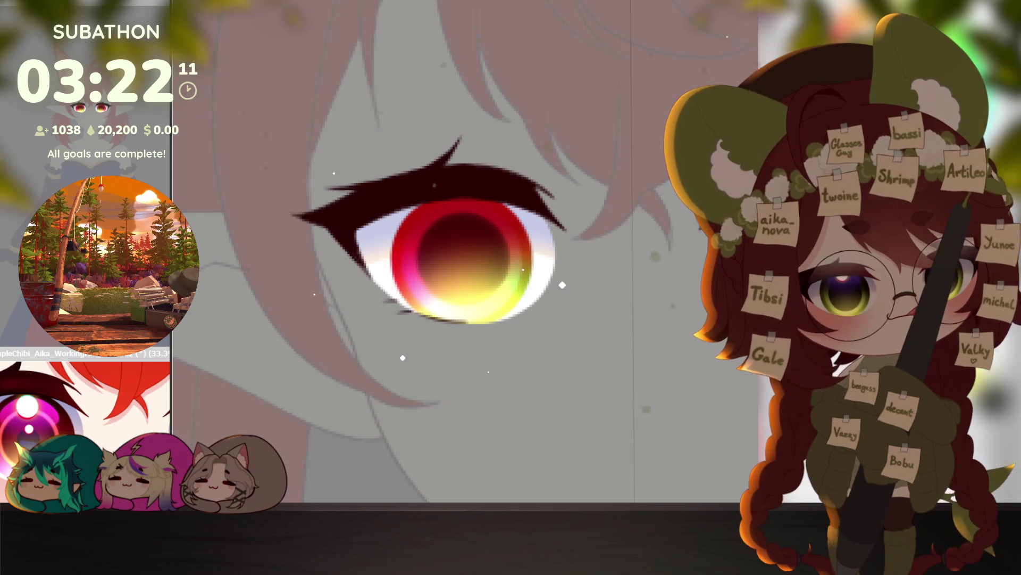
{"action": "left_click_drag", "start_coordinate": [681, 340], "coordinate": [654, 229]}
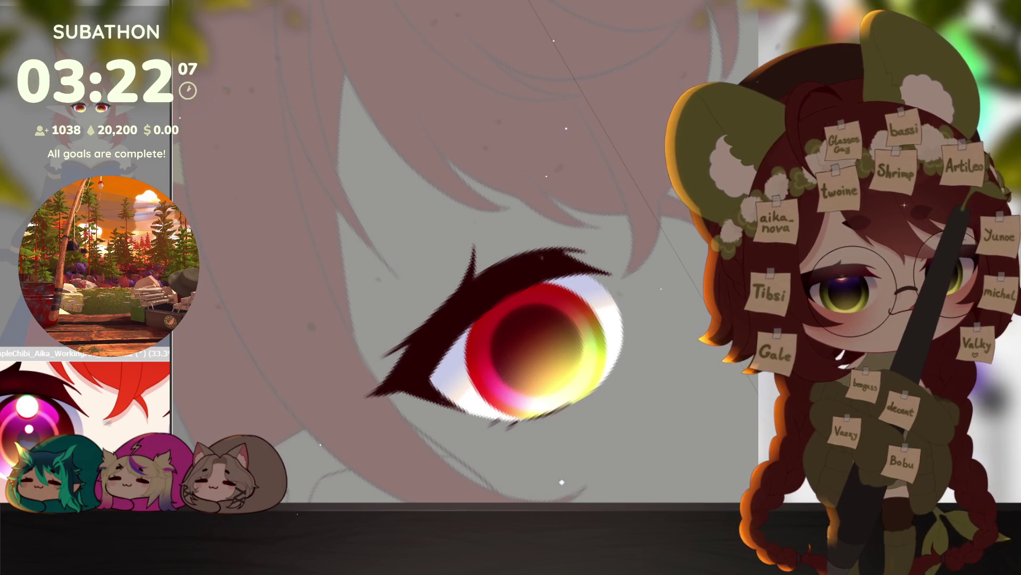
{"action": "mouse_move", "coordinate": [479, 330]}
{"action": "left_mouse_down"}
{"action": "mouse_move", "coordinate": [427, 354]}
{"action": "mouse_move", "coordinate": [415, 301]}
{"action": "mouse_move", "coordinate": [410, 404]}
{"action": "left_mouse_up"}
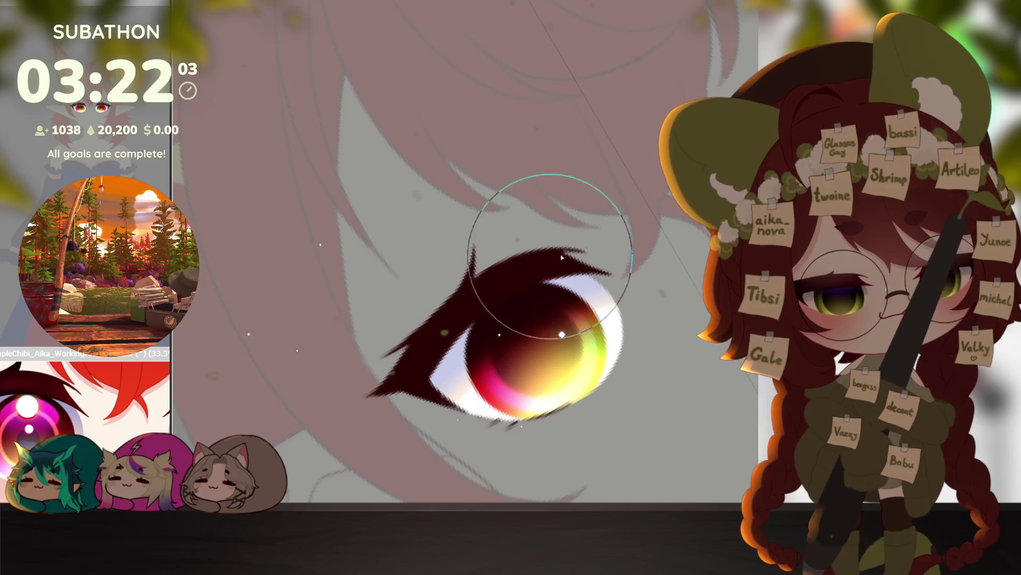
{"action": "scroll", "coordinate": [632, 356], "scroll_direction": "down", "scroll_amount": 5}
{"action": "scroll", "coordinate": [632, 356], "scroll_direction": "up", "scroll_amount": 5}
{"action": "scroll", "coordinate": [632, 356], "scroll_direction": "up", "scroll_amount": 1}
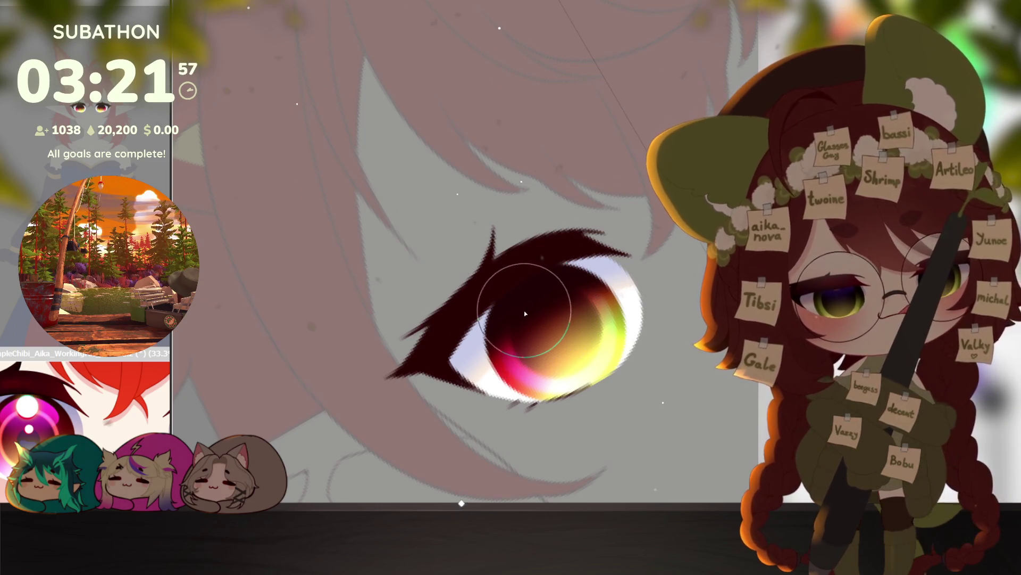
Step: Compare the irises with and without the purple tint, keep it, and reset the view upright
{"action": "key", "text": "ctrl+z"}
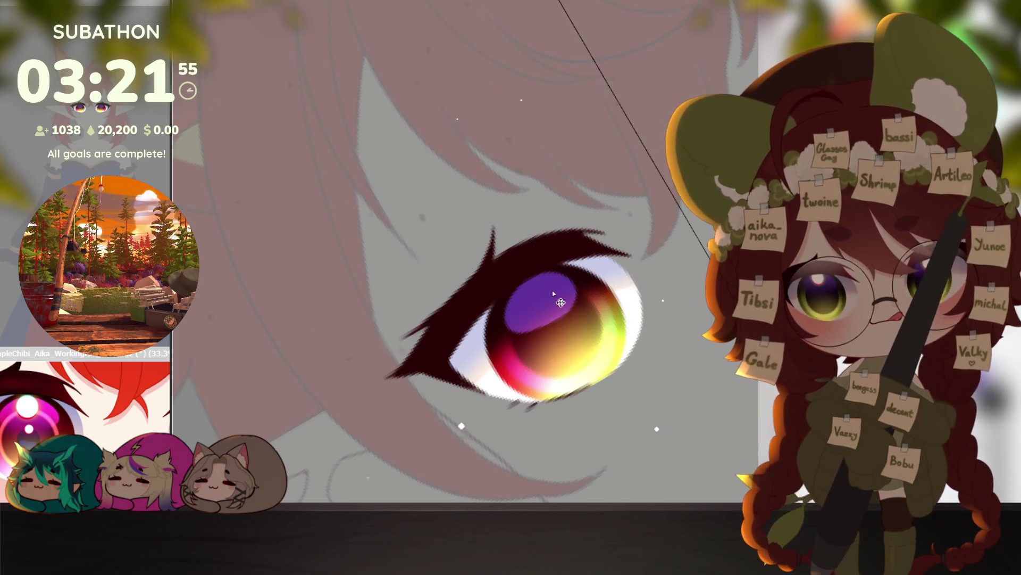
{"action": "key", "text": "ctrl+y"}
{"action": "key", "text": "ctrl+z"}
{"action": "key", "text": "ctrl+y"}
{"action": "key", "text": "ctrl+z"}
{"action": "key", "text": "ctrl+y"}
{"action": "key", "text": "ctrl+y"}
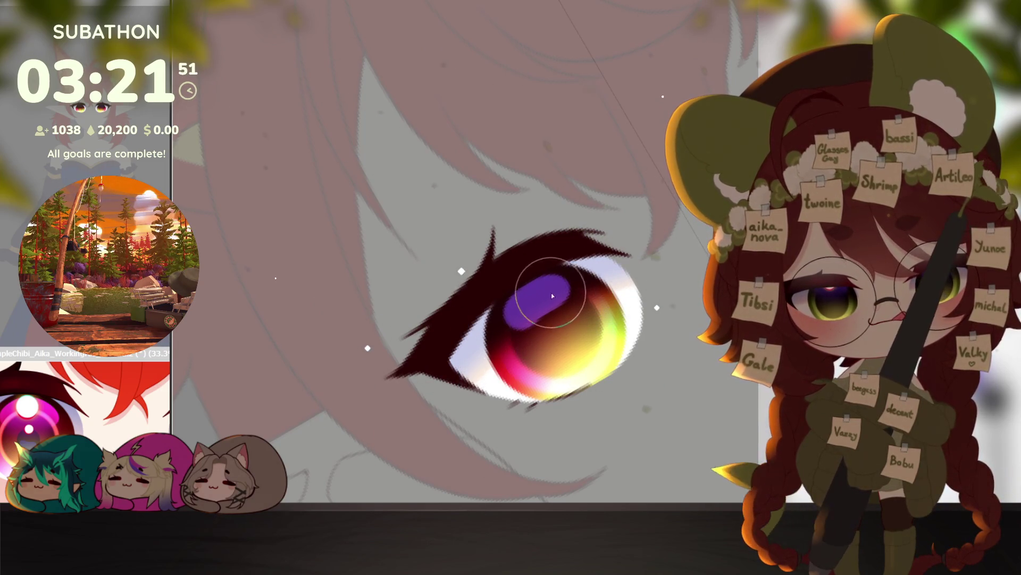
{"action": "key", "text": "ctrl+z"}
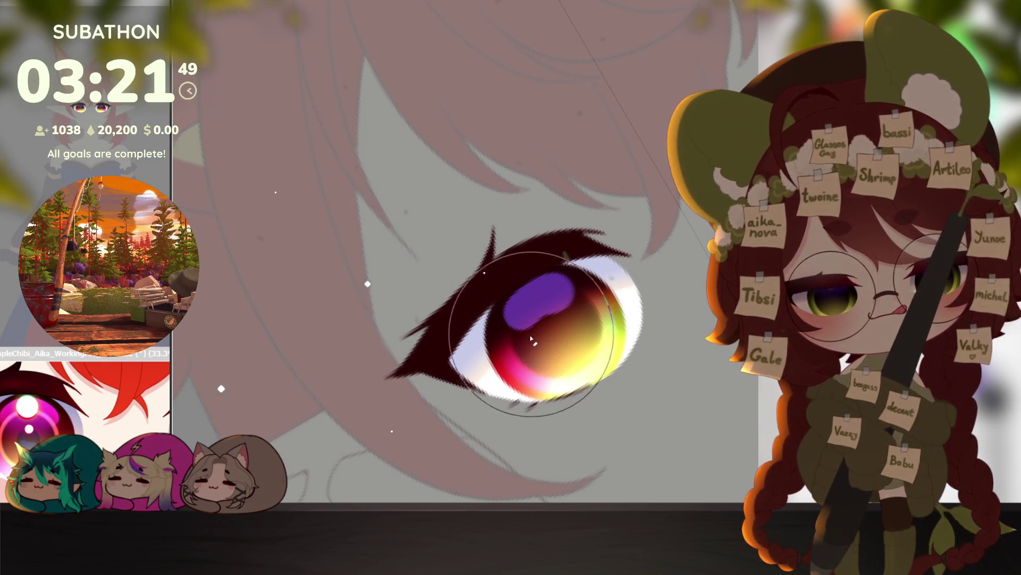
{"action": "key", "text": "ctrl+y"}
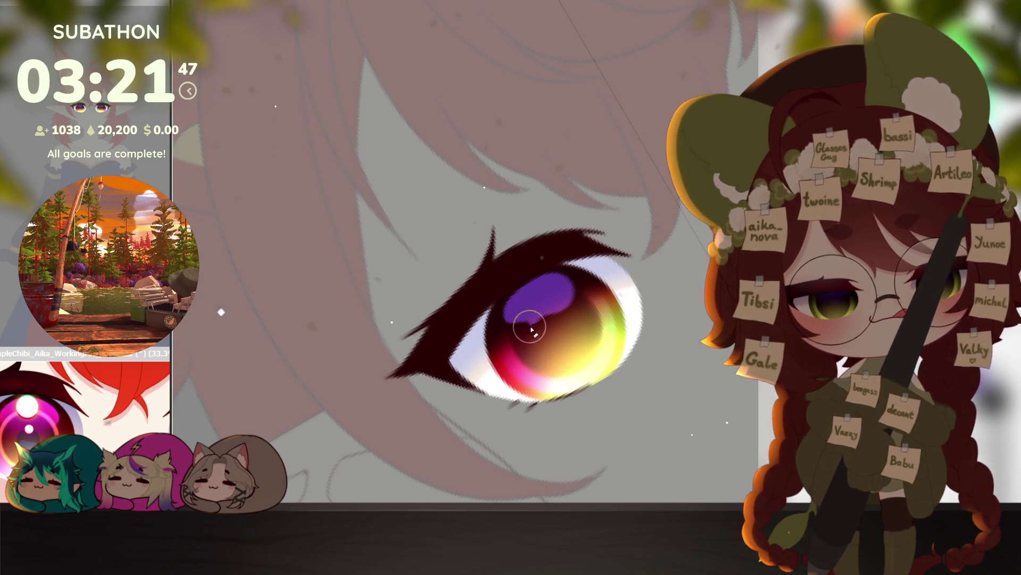
{"action": "key", "text": "ctrl+0"}
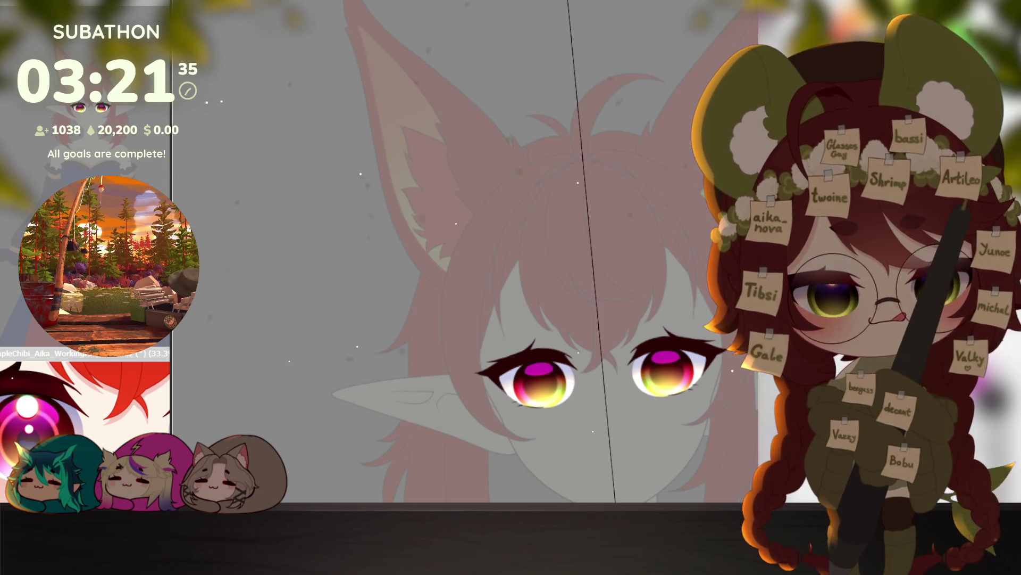
{"action": "left_click_drag", "start_coordinate": [710, 322], "coordinate": [677, 407]}
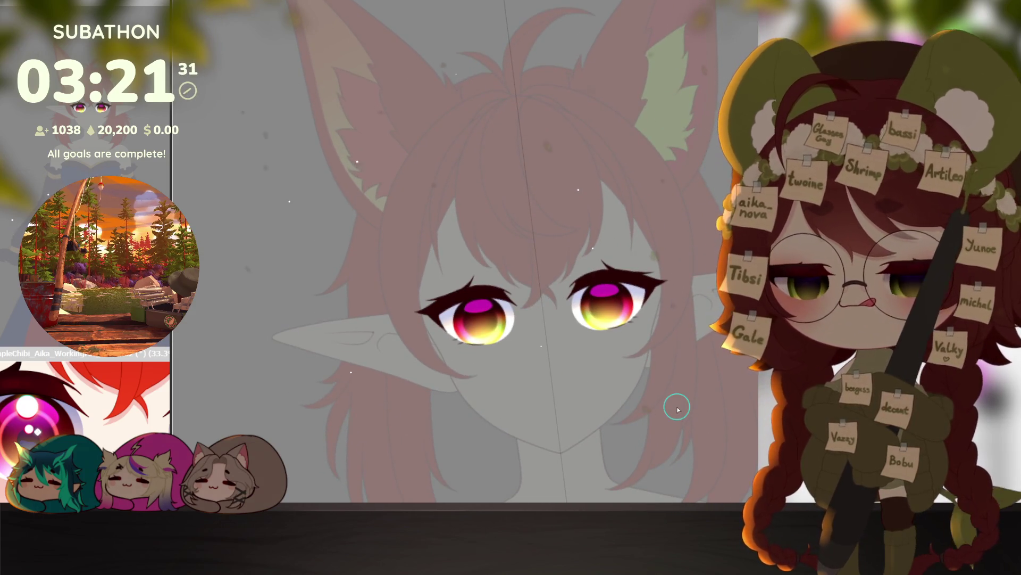
{"action": "left_click", "coordinate": [490, 333]}
{"action": "left_click", "coordinate": [490, 333]}
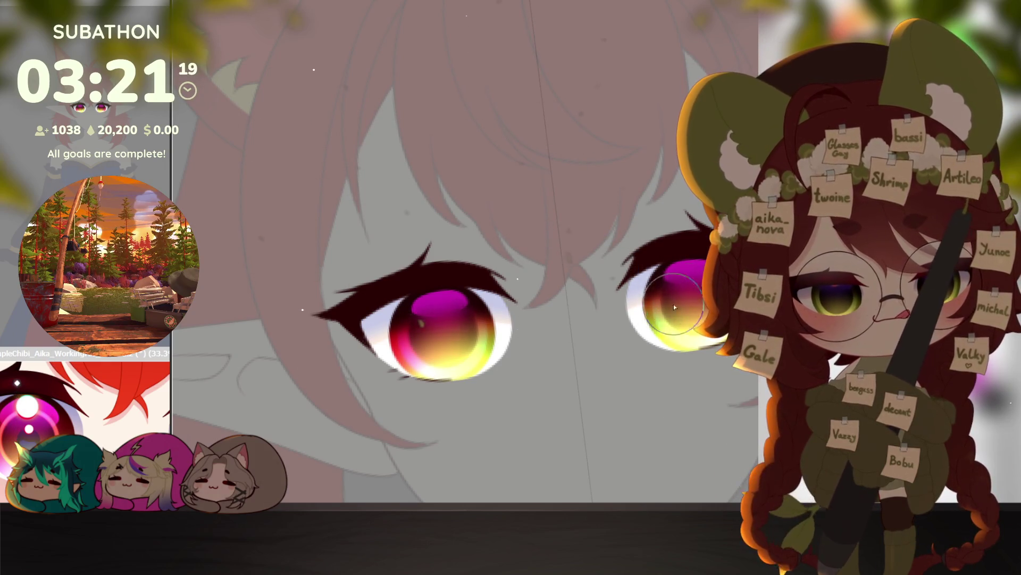
{"action": "left_click_drag", "start_coordinate": [593, 405], "coordinate": [575, 392]}
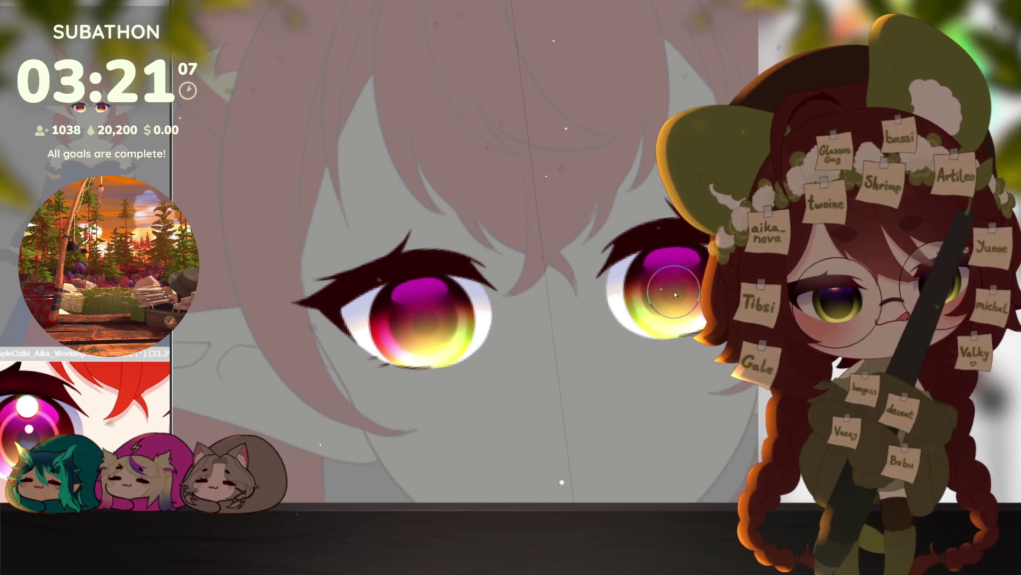
{"action": "key", "text": "o"}
{"action": "key", "text": "b"}
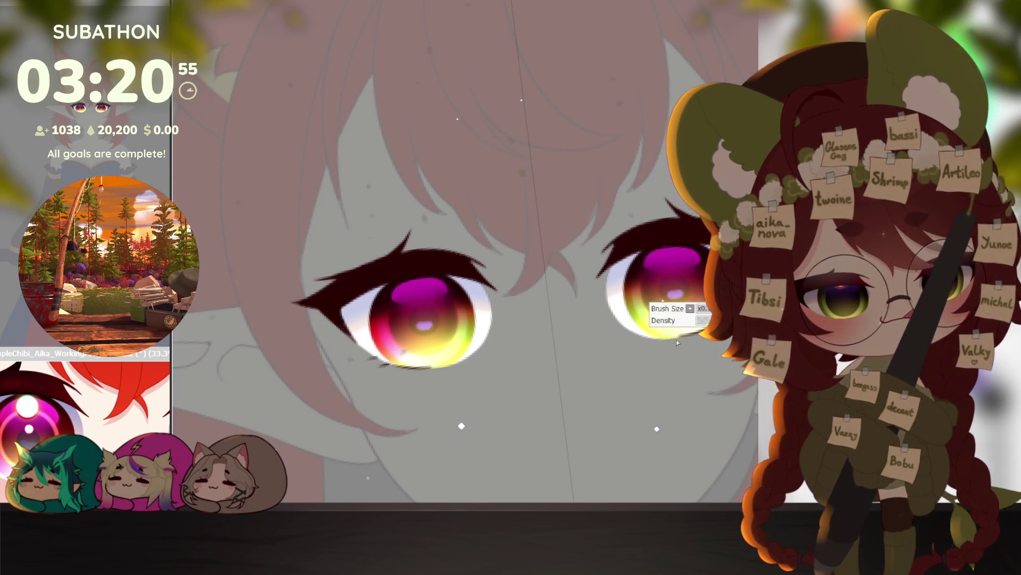
{"action": "key", "text": "ctrl+0"}
{"action": "scroll", "coordinate": [706, 417], "scroll_direction": "down", "scroll_amount": 2}
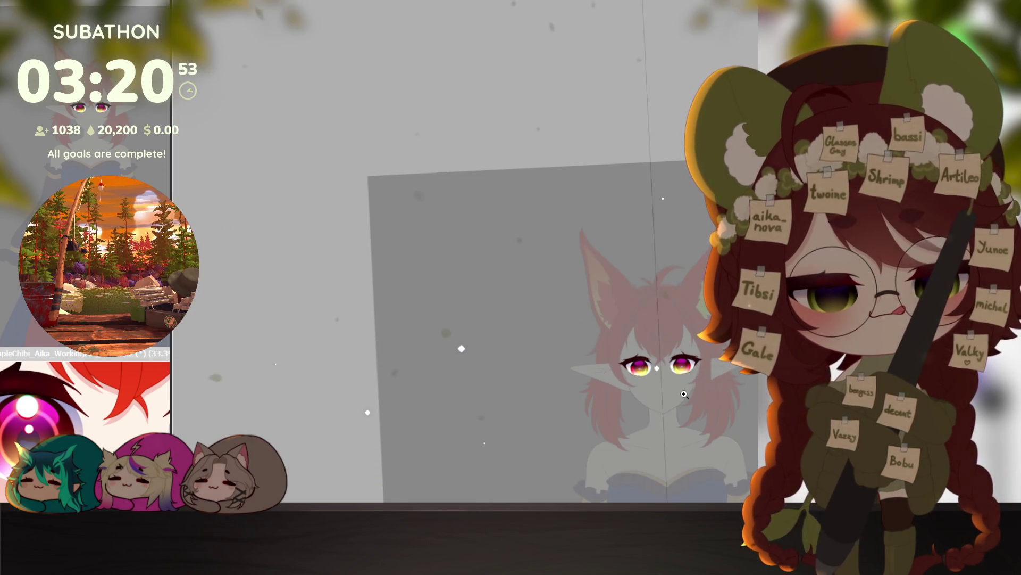
Step: Transform the eye colouring up about 3 px and commit, then zoom in on the eyes
{"action": "scroll", "coordinate": [706, 417], "scroll_direction": "up", "scroll_amount": 3}
{"action": "left_click_drag", "start_coordinate": [656, 405], "coordinate": [656, 346]}
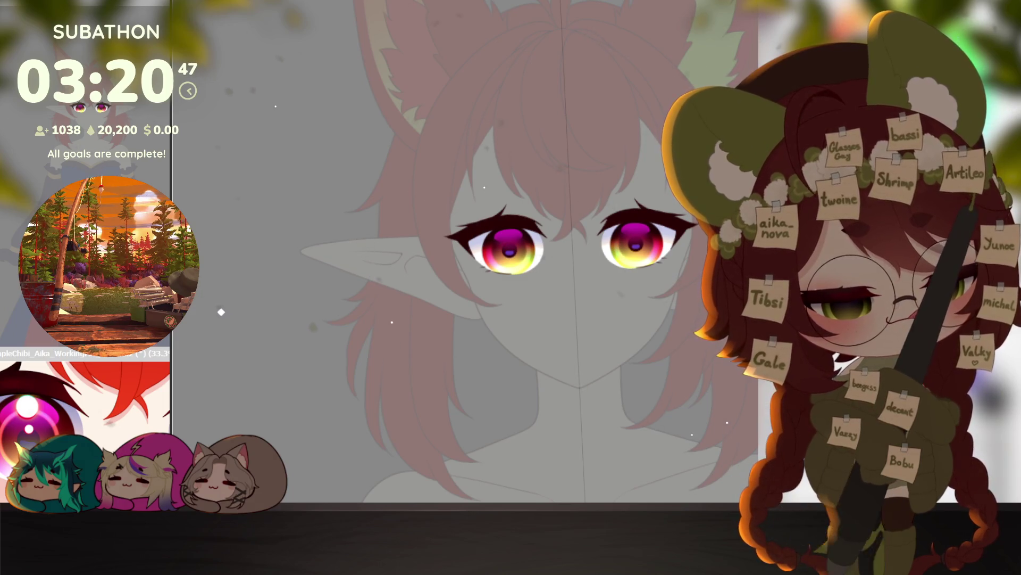
{"action": "scroll", "coordinate": [632, 192], "scroll_direction": "up", "scroll_amount": 3}
{"action": "key", "text": "ctrl+t"}
{"action": "key", "text": "Up"}
{"action": "key", "text": "Up"}
{"action": "key", "text": "Up"}
{"action": "key", "text": "Return"}
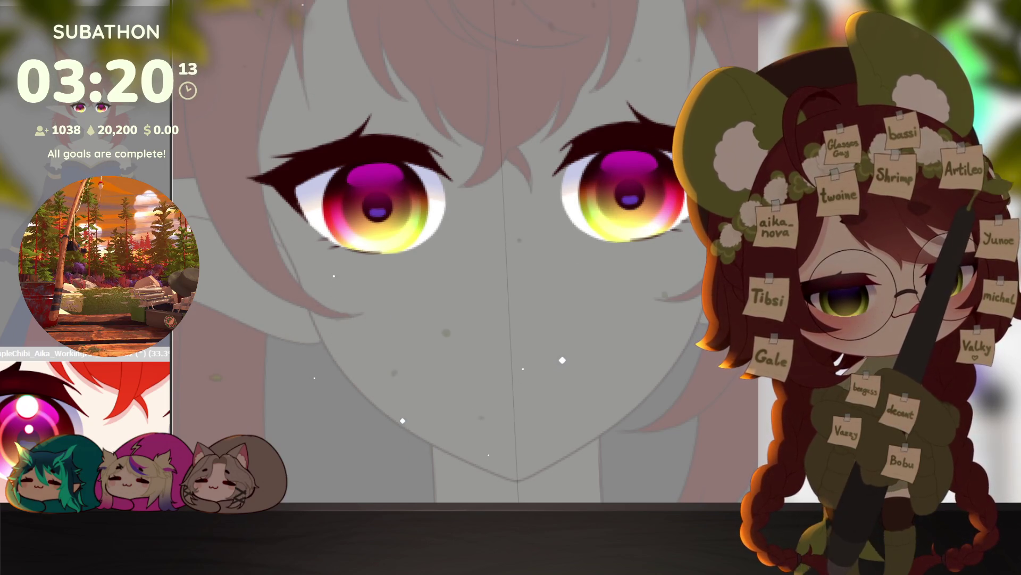
{"action": "left_click", "coordinate": [634, 267]}
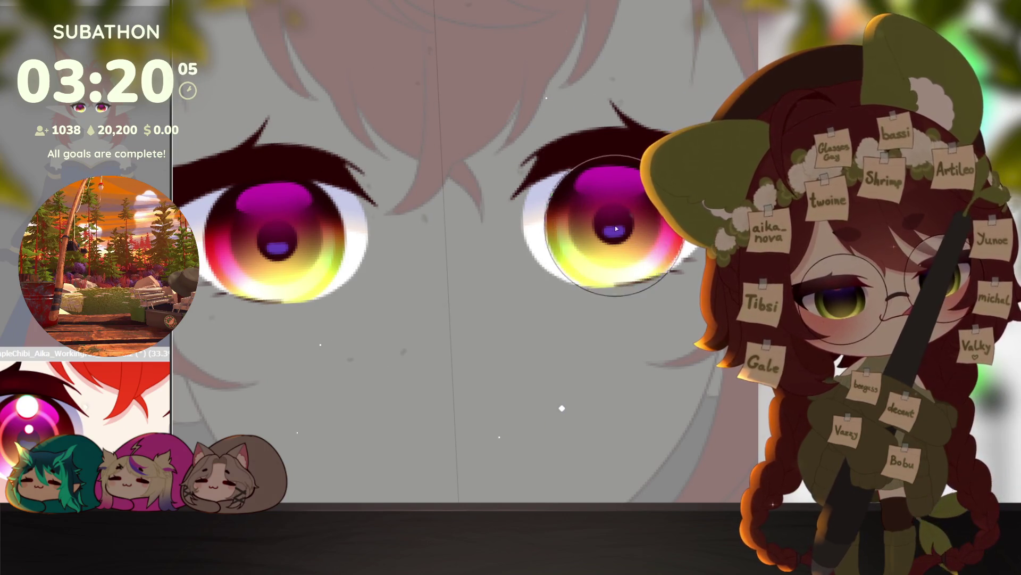
Step: Paint a green-yellow ring around both pupils, tone it down with orange, and sample iris colour
{"action": "left_click", "coordinate": [619, 228]}
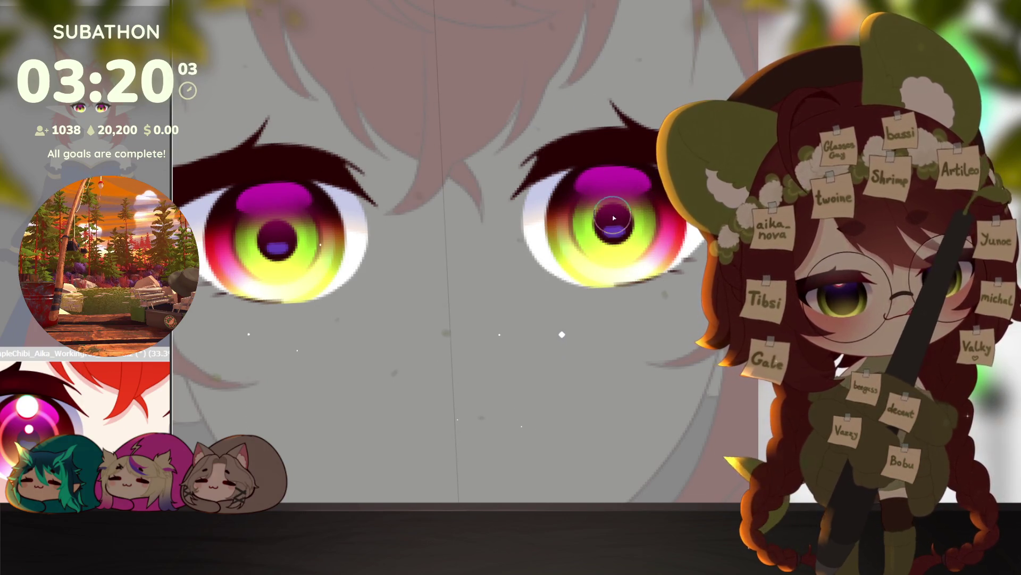
{"action": "left_click", "coordinate": [614, 220]}
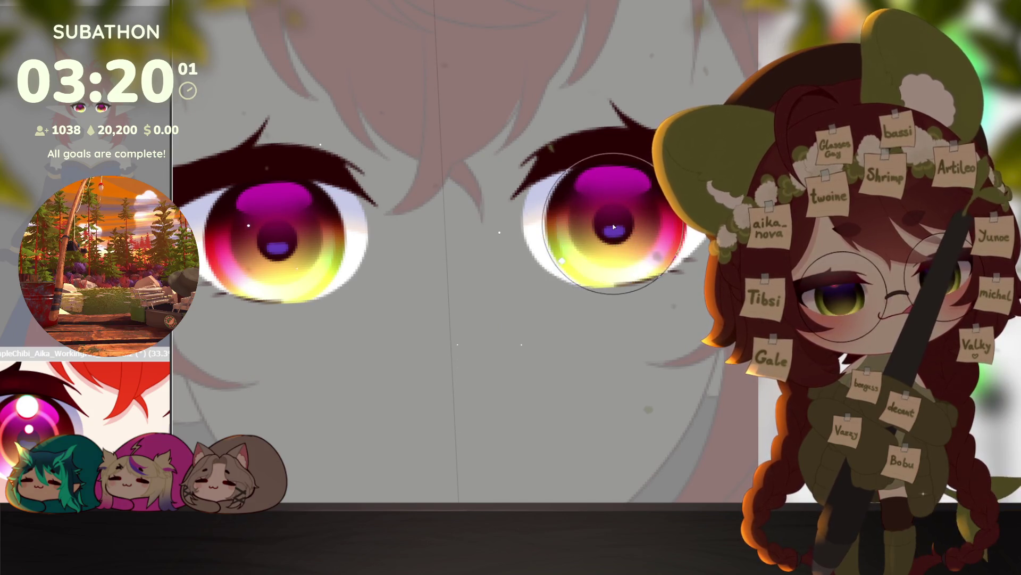
{"action": "key", "text": "ctrl+z"}
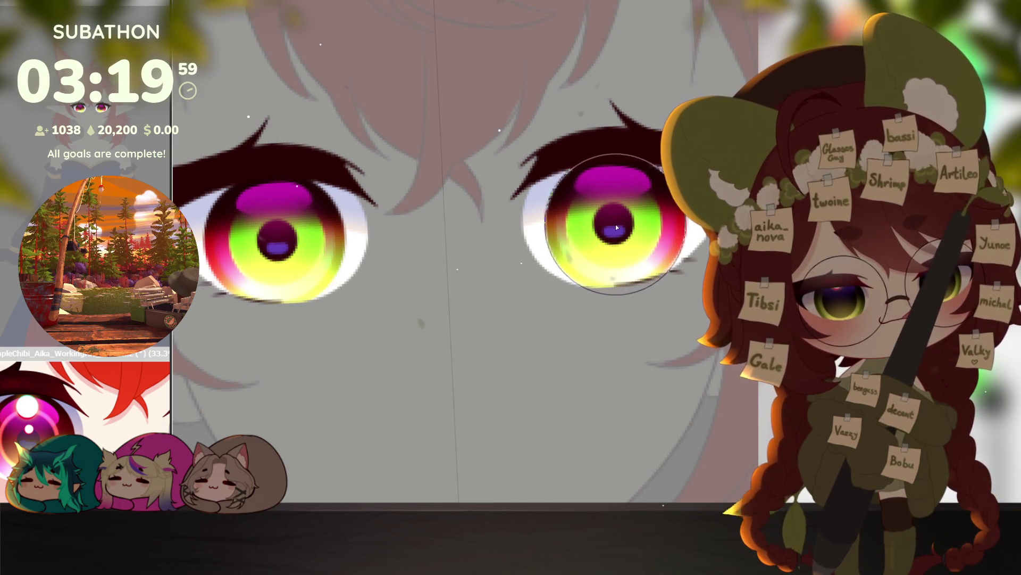
{"action": "key", "text": "bracketleft"}
{"action": "key", "text": "bracketleft"}
{"action": "key", "text": "bracketleft"}
{"action": "key", "text": "bracketright"}
{"action": "key", "text": "bracketright"}
{"action": "key", "text": "bracketright"}
{"action": "left_click", "coordinate": [615, 226]}
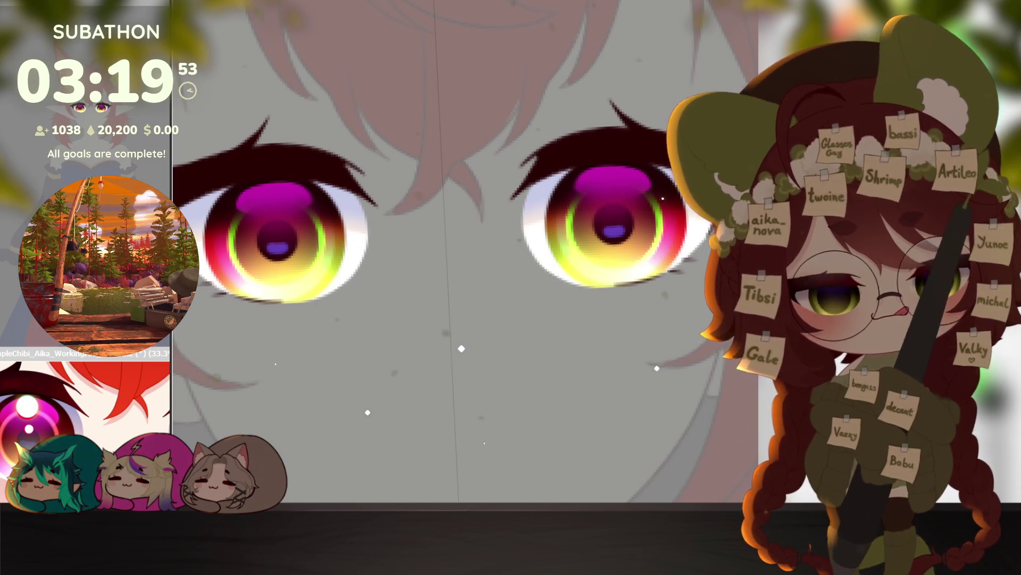
{"action": "left_click", "coordinate": [625, 270], "text": "alt"}
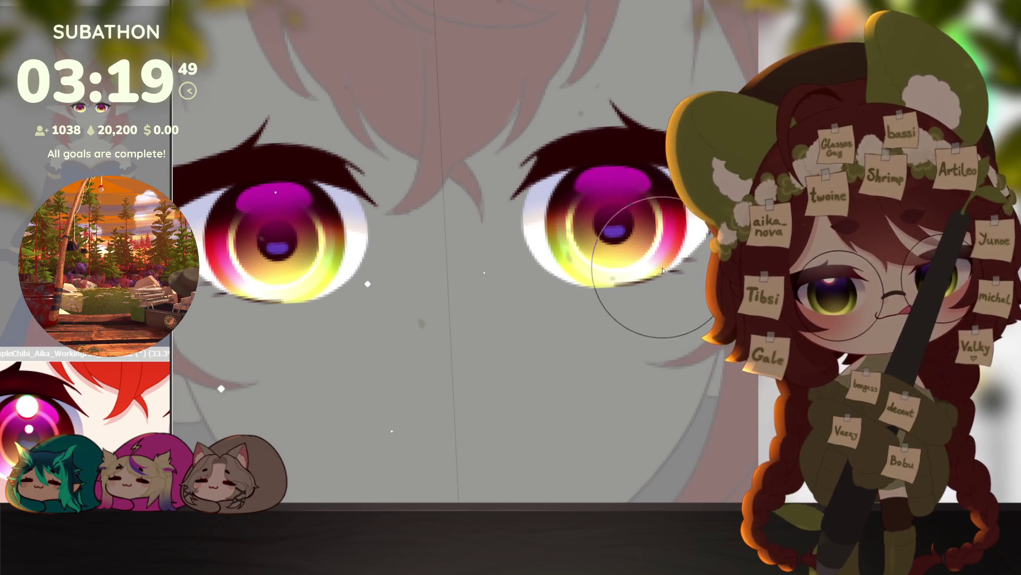
{"action": "scroll", "coordinate": [662, 270], "scroll_direction": "down", "scroll_amount": 5}
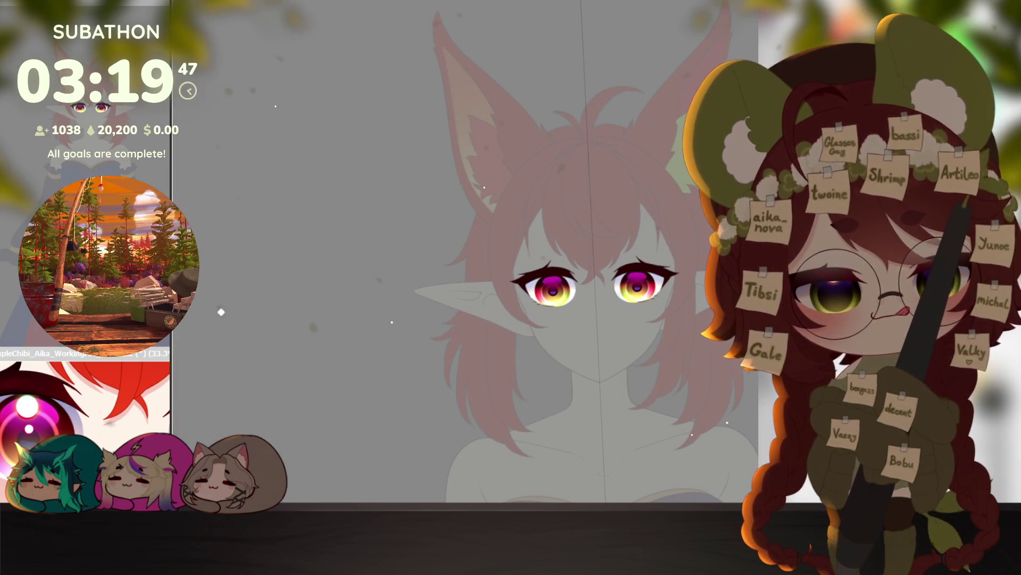
{"action": "scroll", "coordinate": [675, 316], "scroll_direction": "down", "scroll_amount": 5}
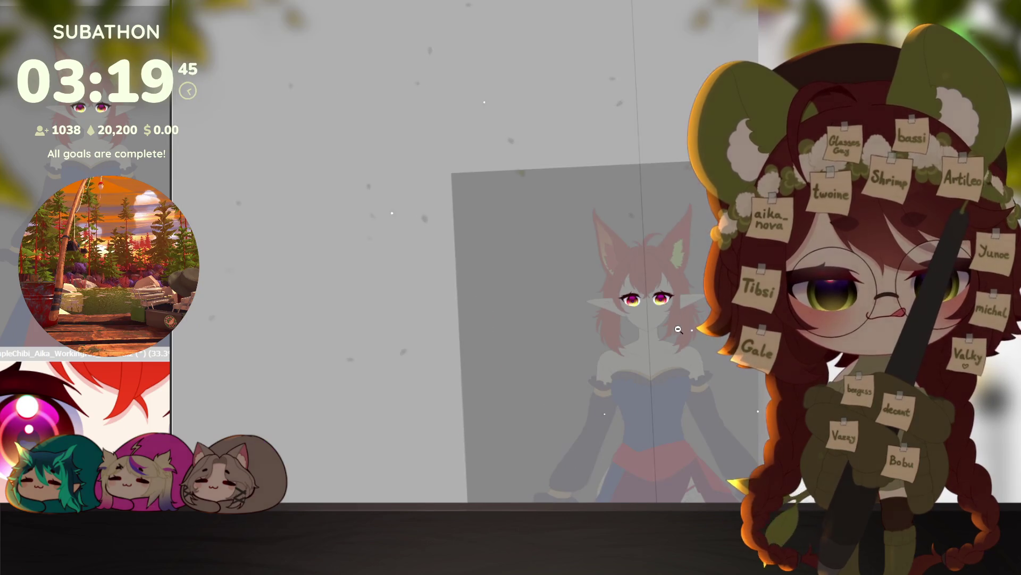
{"action": "scroll", "coordinate": [663, 301], "scroll_direction": "up", "scroll_amount": 8}
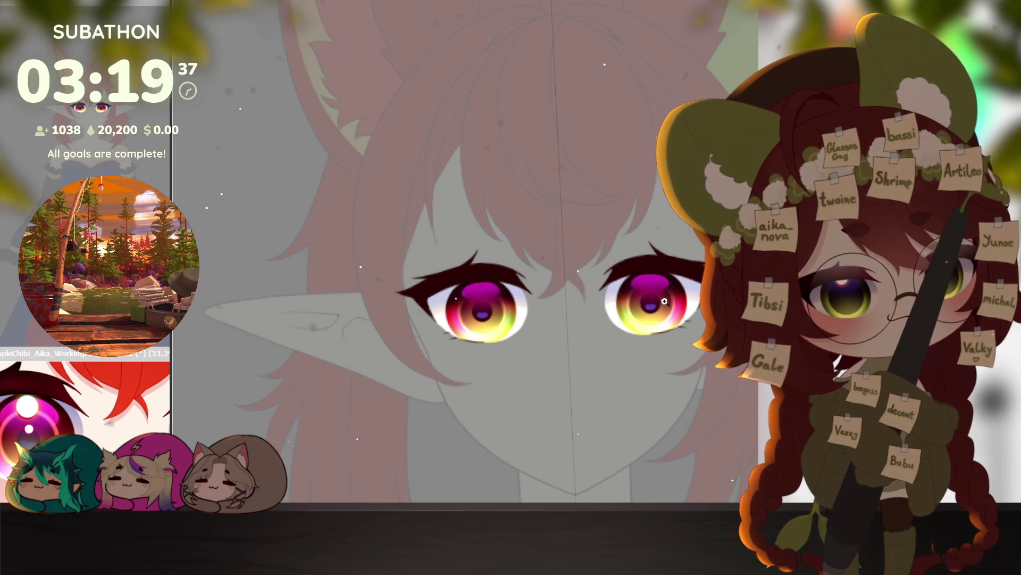
Step: Repaint the white highlight dots after one undo, then zoom out to view the whole character
{"action": "scroll", "coordinate": [669, 296], "scroll_direction": "up", "scroll_amount": 2}
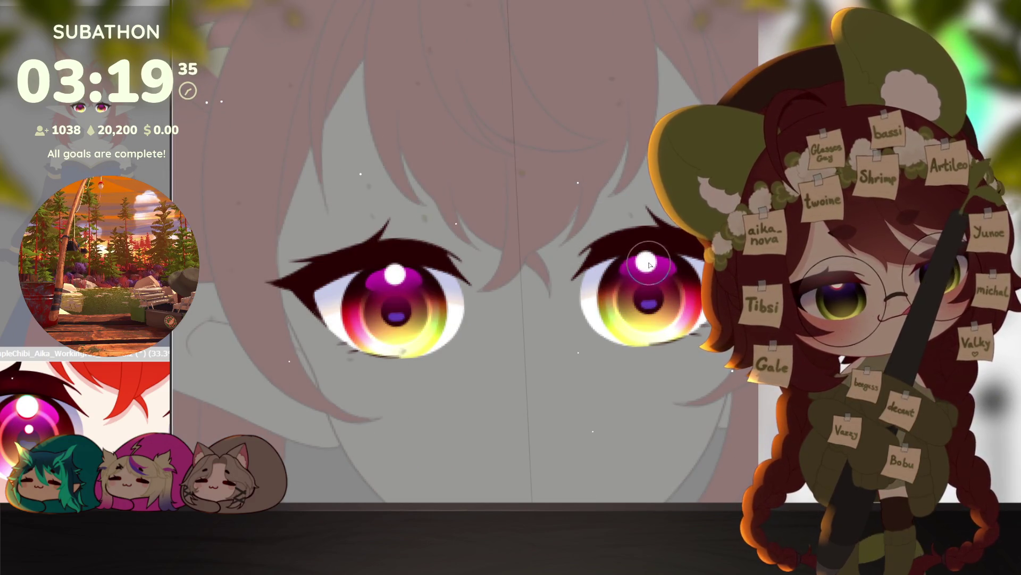
{"action": "key", "text": "ctrl+z"}
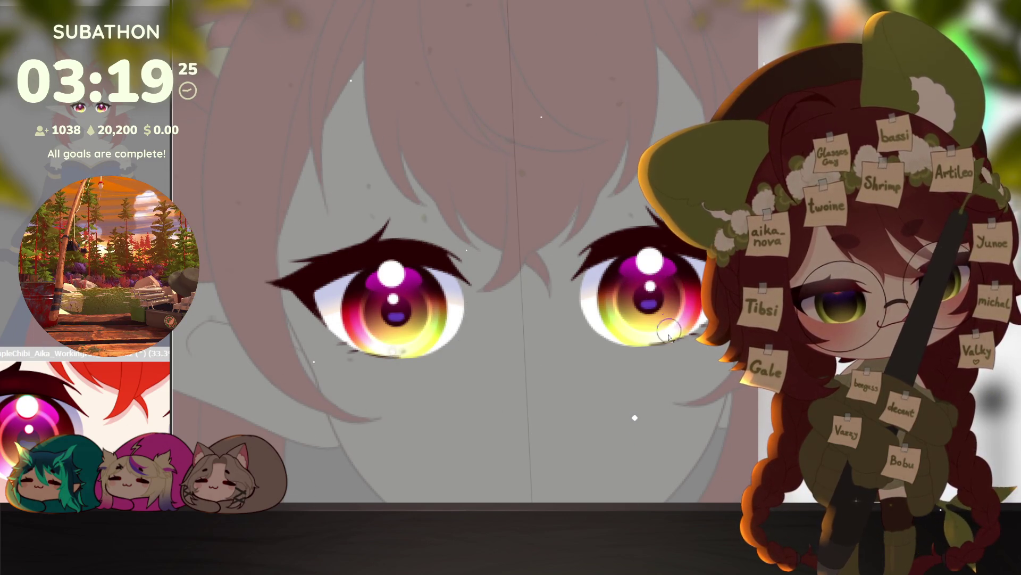
{"action": "scroll", "coordinate": [669, 330], "scroll_direction": "down", "scroll_amount": 5}
{"action": "mouse_move", "coordinate": [674, 452]}
{"action": "left_mouse_down"}
{"action": "mouse_move", "coordinate": [674, 369]}
{"action": "mouse_move", "coordinate": [653, 367]}
{"action": "left_mouse_up"}
{"action": "scroll", "coordinate": [655, 367], "scroll_direction": "up", "scroll_amount": 5}
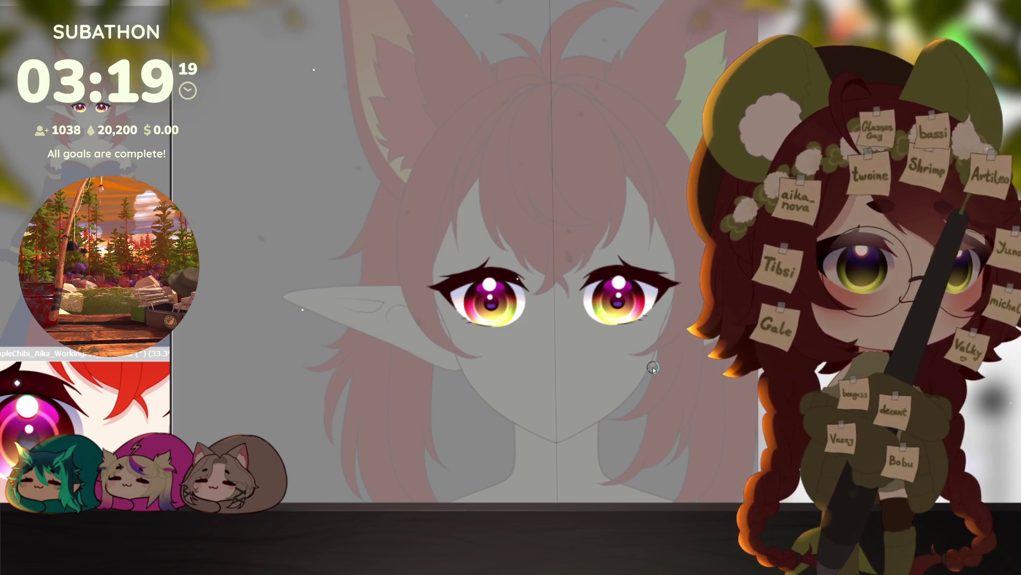
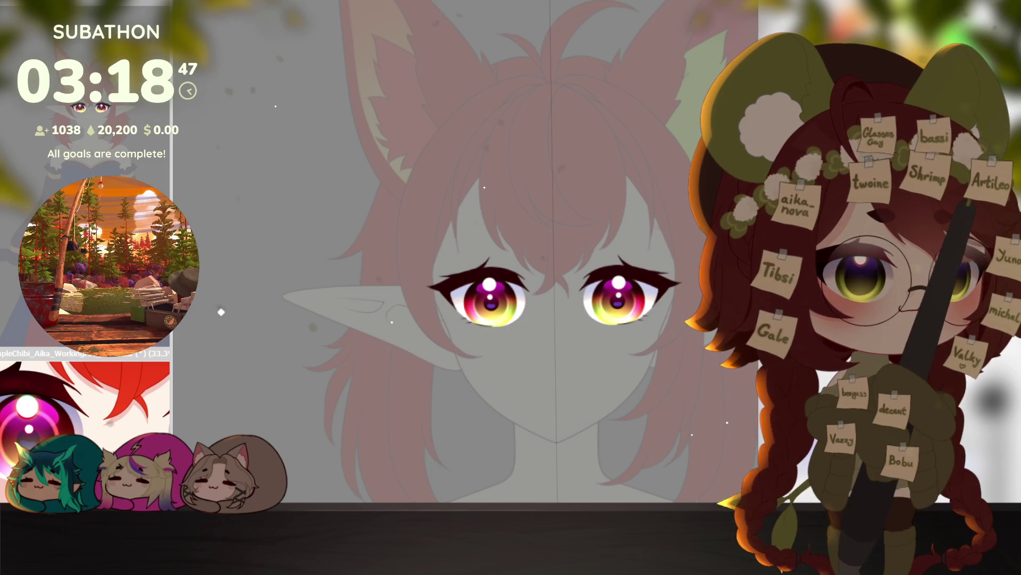
Step: Undo the red eye highlights back to white and nudge them down one pixel
{"action": "left_click_drag", "start_coordinate": [608, 402], "coordinate": [608, 340]}
{"action": "scroll", "coordinate": [609, 340], "scroll_direction": "up", "scroll_amount": 2}
{"action": "left_click_drag", "start_coordinate": [628, 340], "coordinate": [630, 377]}
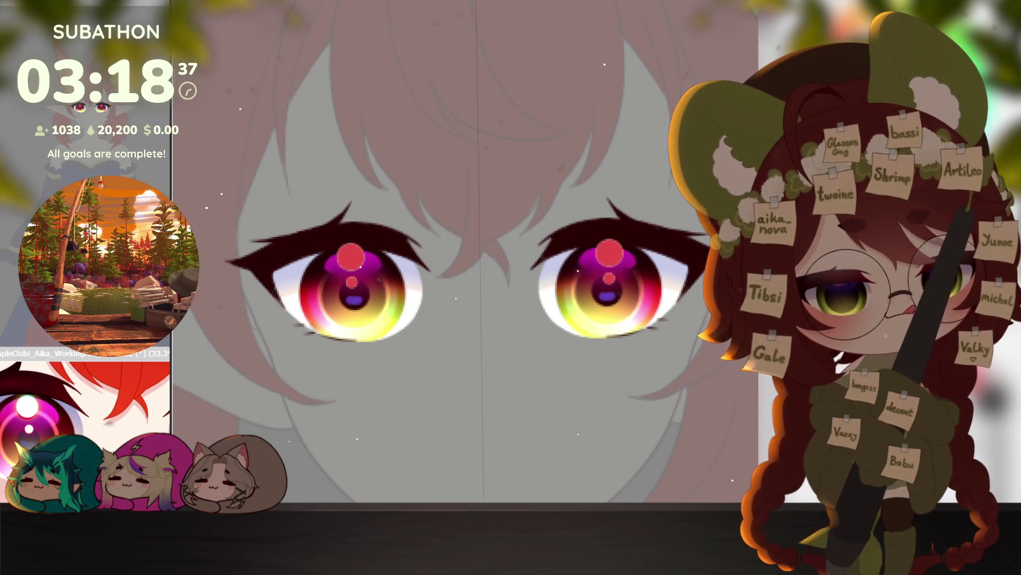
{"action": "key", "text": "ctrl+z"}
{"action": "key", "text": "ctrl+t"}
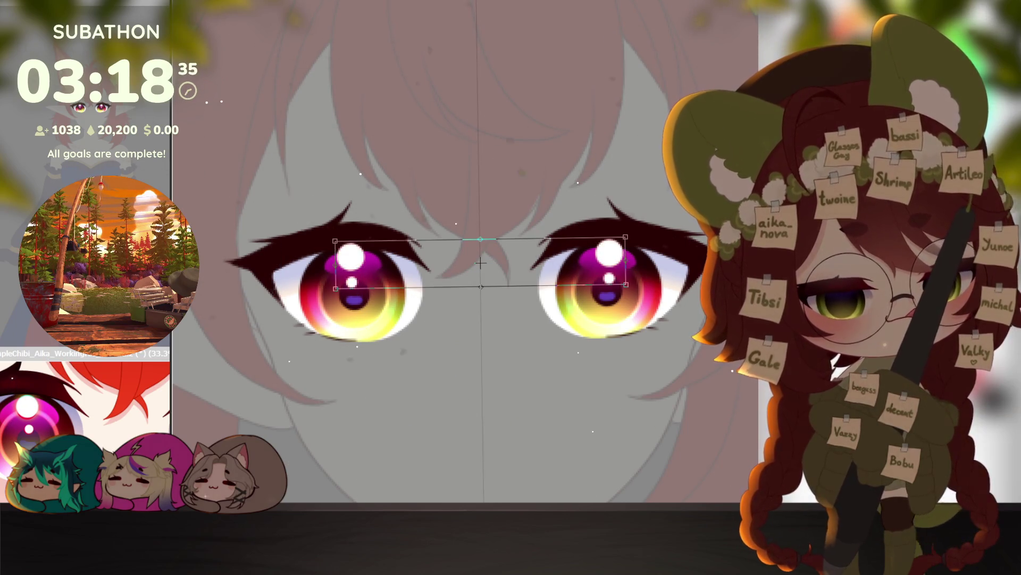
{"action": "left_click", "coordinate": [637, 389]}
{"action": "key", "text": "Down"}
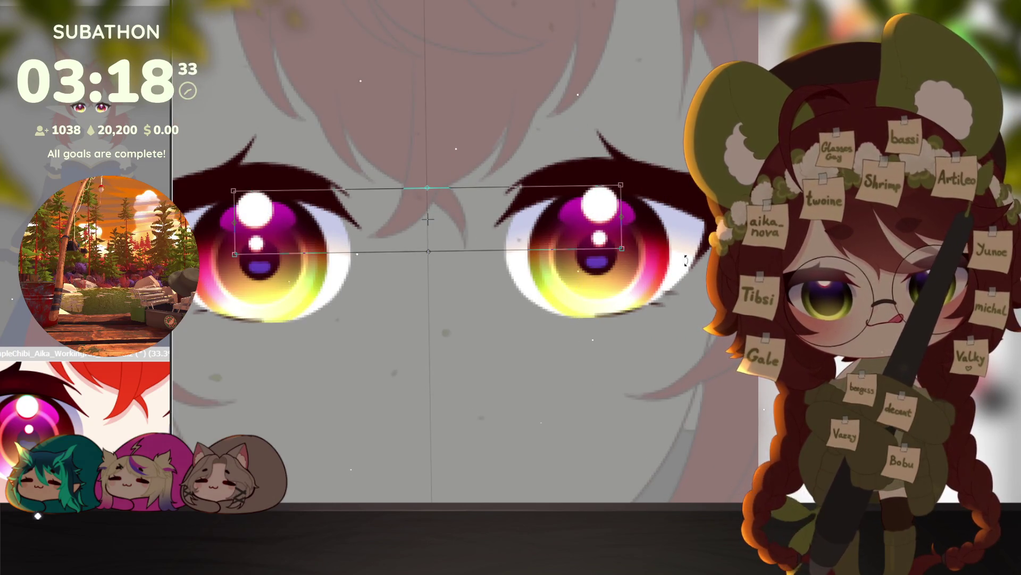
{"action": "key", "text": "Return"}
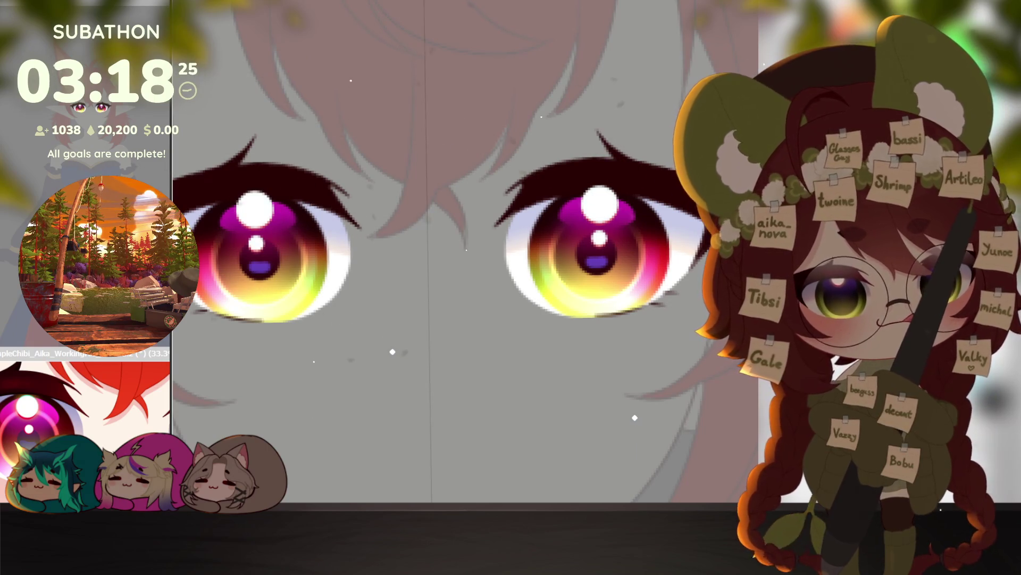
{"action": "key", "text": "ctrl+t"}
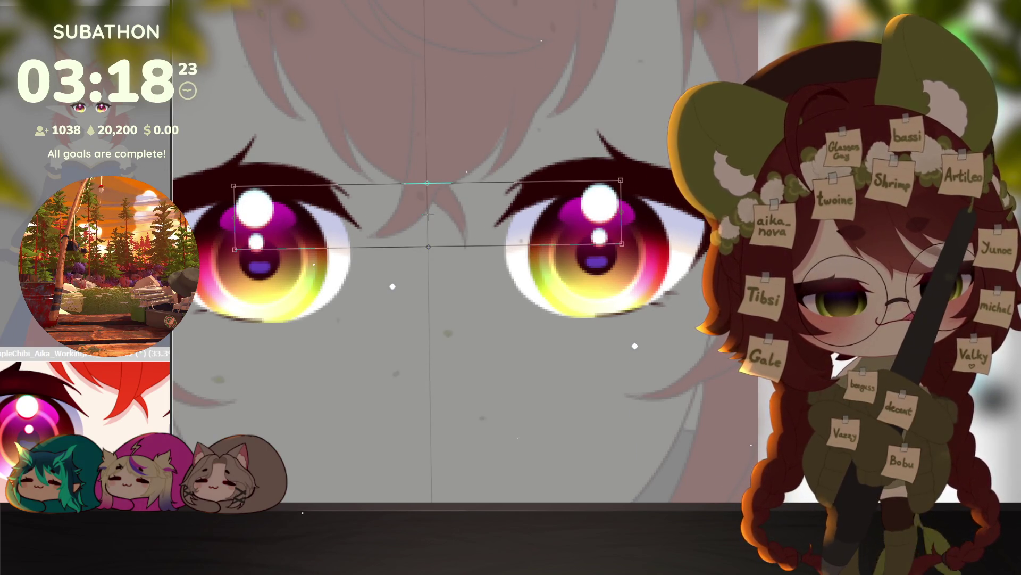
{"action": "key", "text": "Return"}
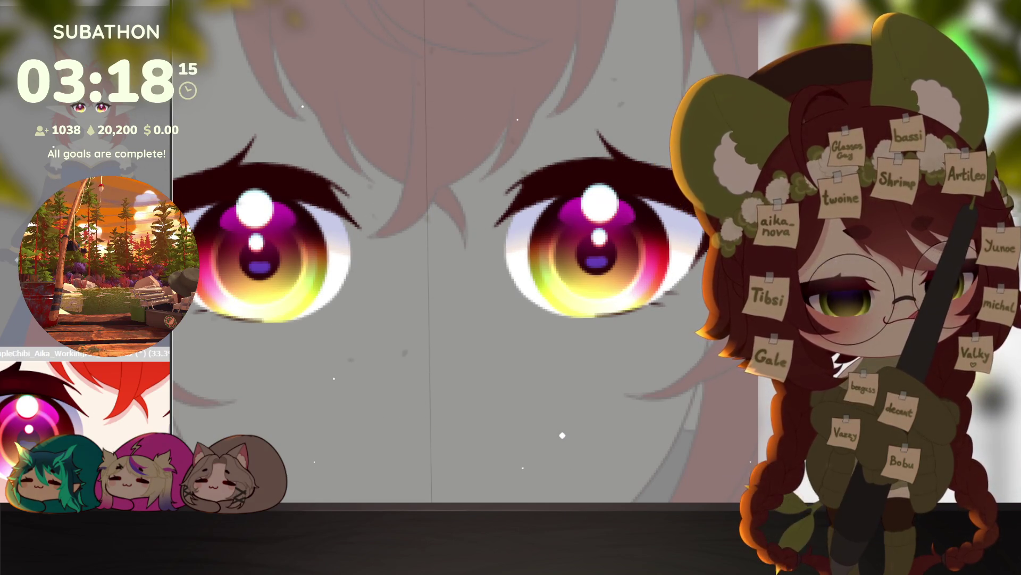
Step: With a much smaller brush, brighten the highlights in both eyes symmetrically
{"action": "key", "text": "bracketleft"}
{"action": "key", "text": "bracketleft"}
{"action": "key", "text": "bracketleft"}
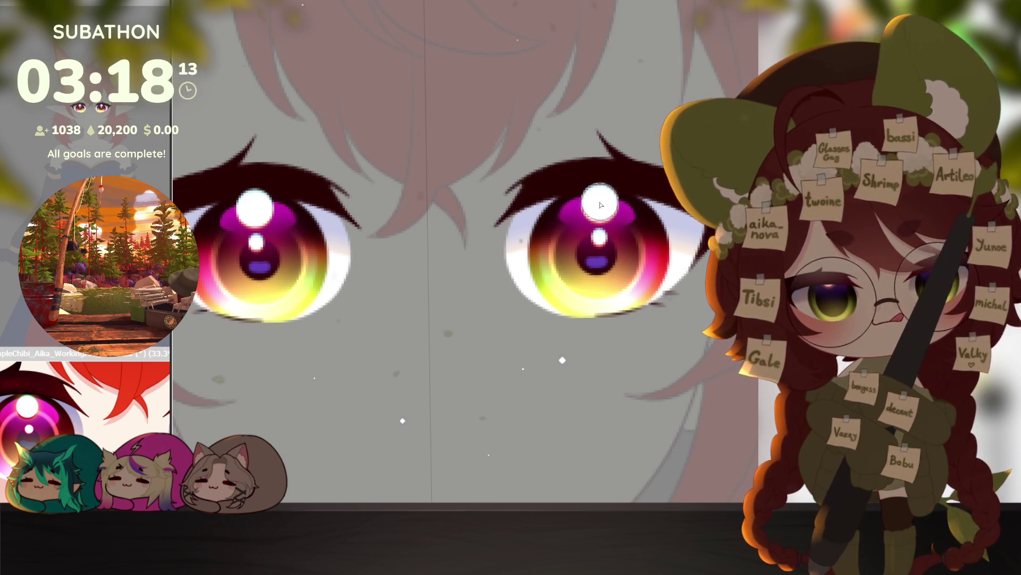
{"action": "left_click_drag", "start_coordinate": [599, 203], "coordinate": [603, 241]}
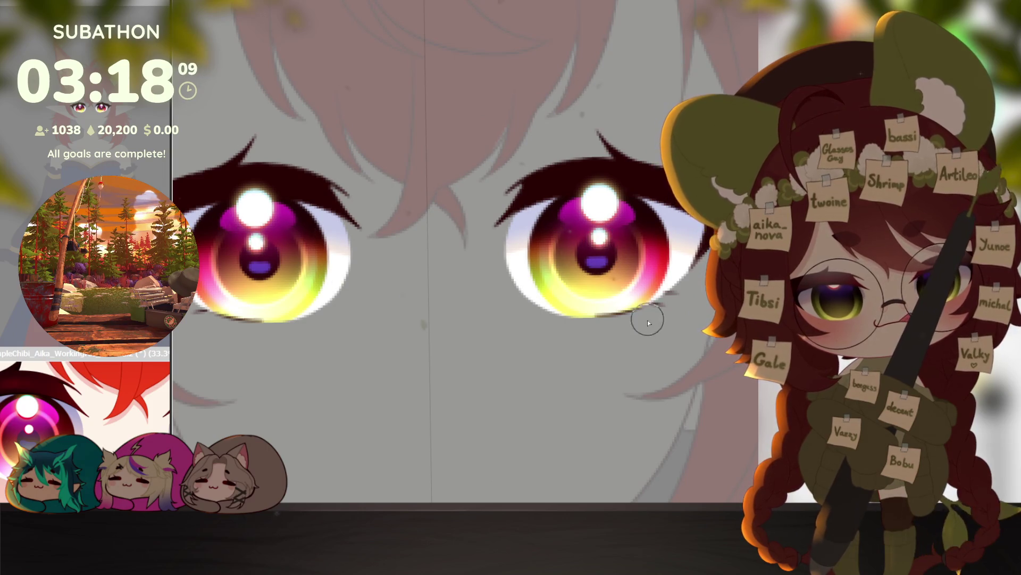
{"action": "scroll", "coordinate": [647, 317], "scroll_direction": "down", "scroll_amount": 5}
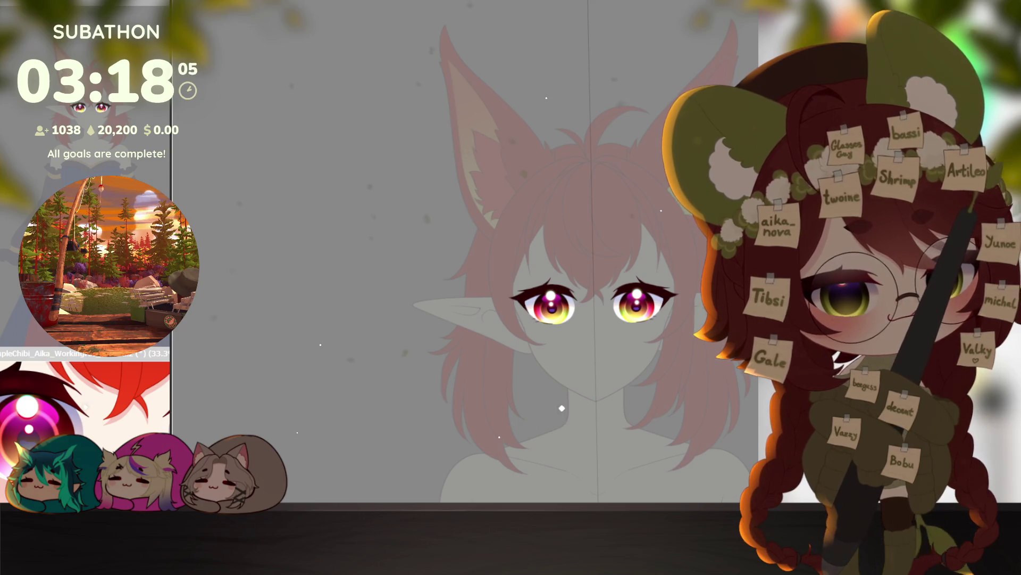
Step: Shrink the brush four size steps for fine eye detail
{"action": "scroll", "coordinate": [645, 306], "scroll_direction": "up", "scroll_amount": 3}
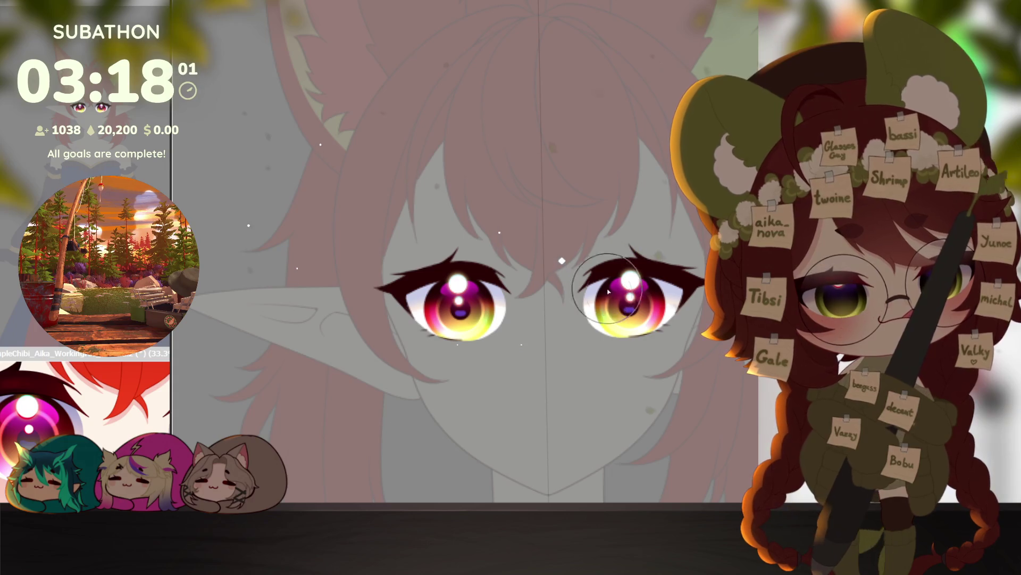
{"action": "key", "text": "bracketleft"}
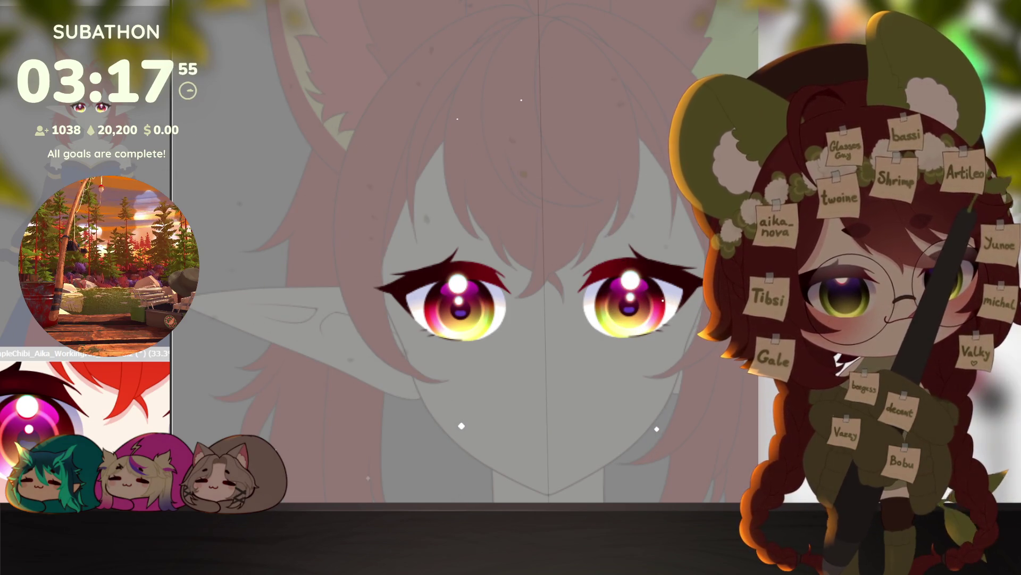
{"action": "key", "text": "bracketleft"}
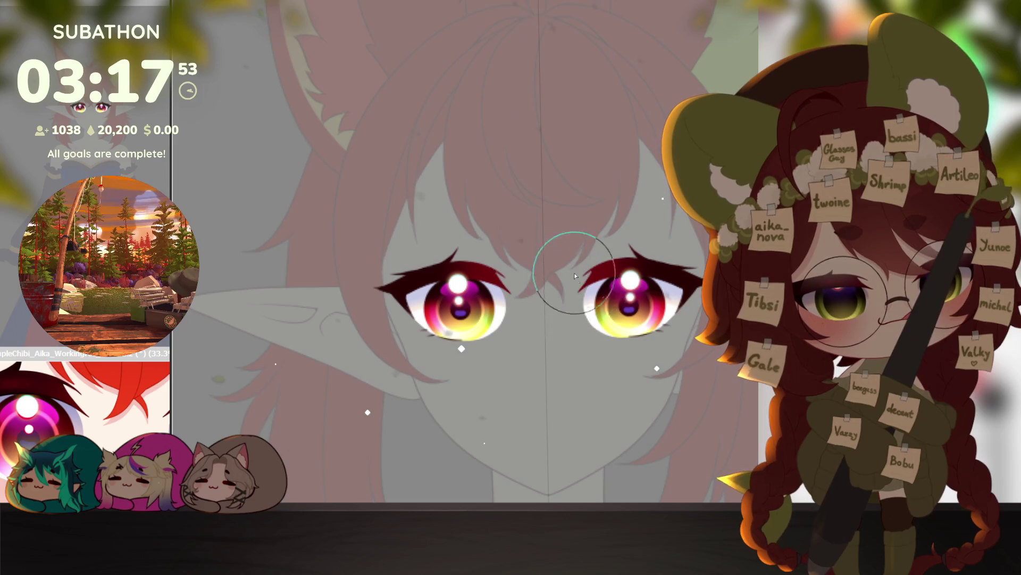
{"action": "key", "text": "bracketleft"}
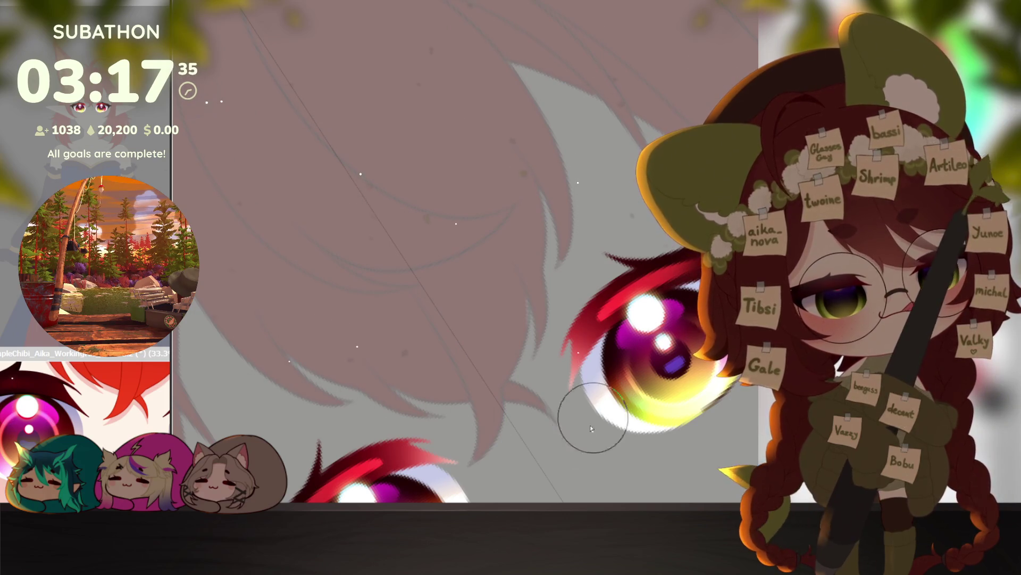
{"action": "key", "text": "bracketleft"}
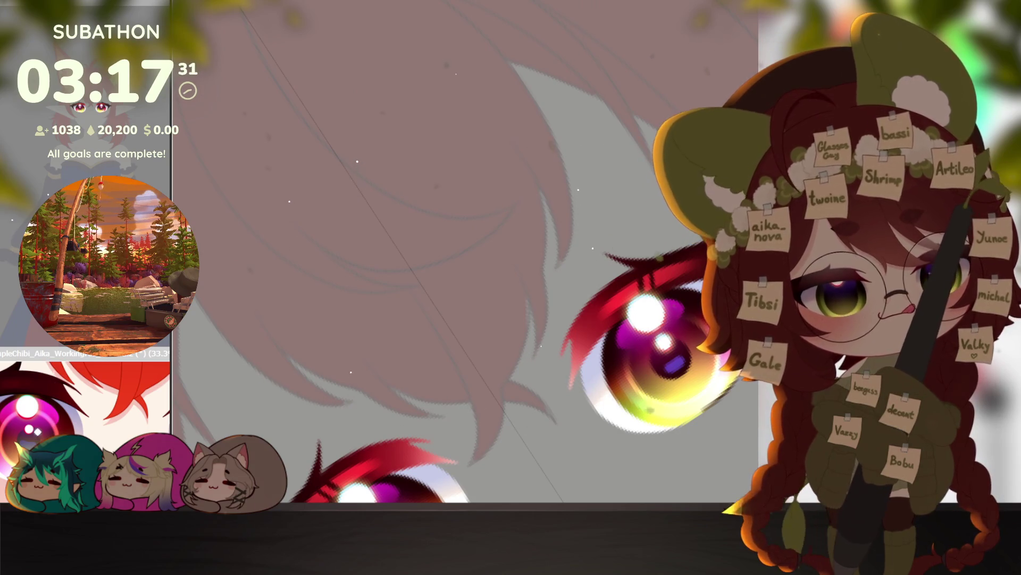
Step: Frame the eyes and hair, rotating the view so the centre guide stands upright
{"action": "scroll", "coordinate": [465, 259], "scroll_direction": "down", "scroll_amount": 3}
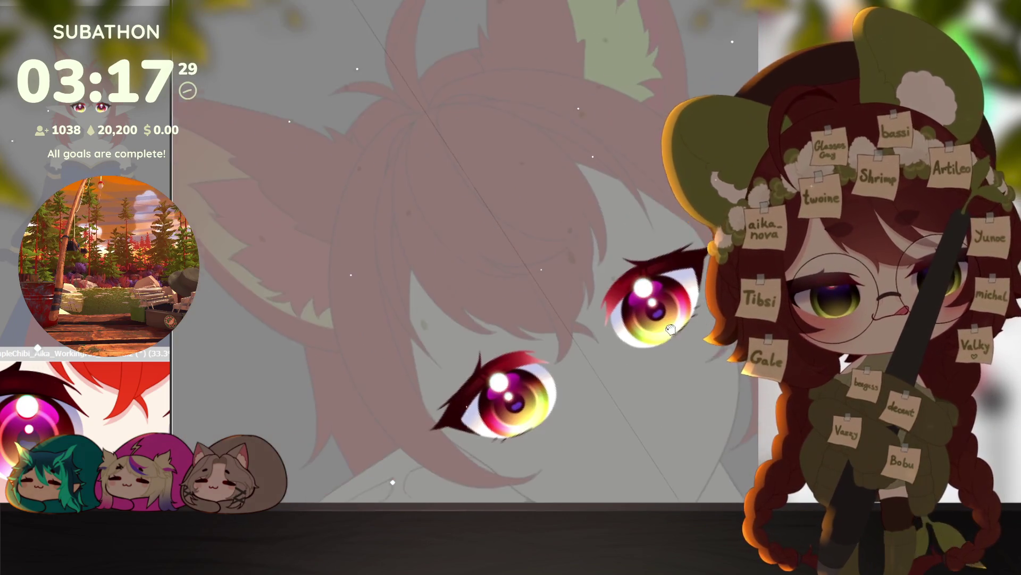
{"action": "scroll", "coordinate": [466, 258], "scroll_direction": "up", "scroll_amount": 2}
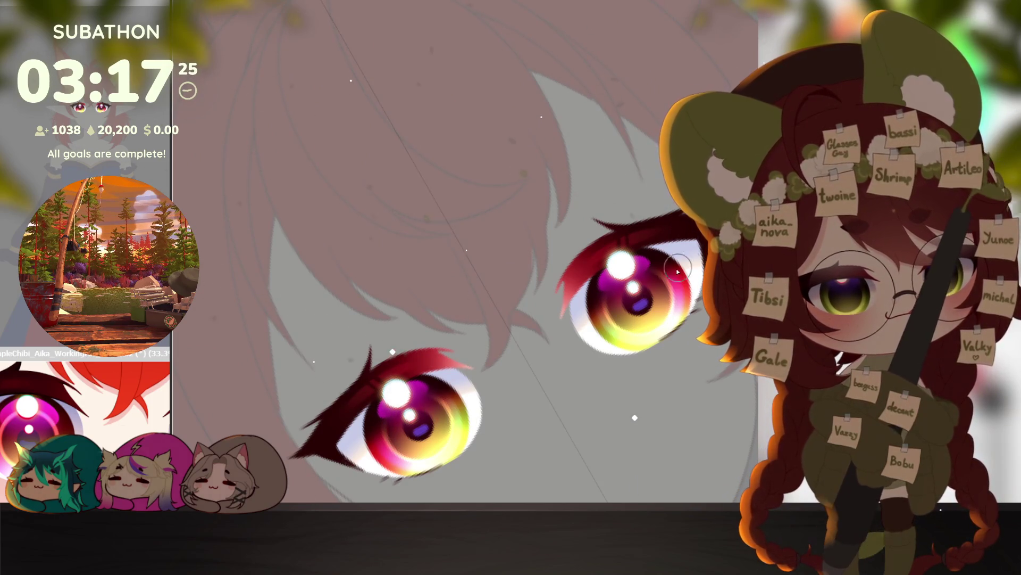
{"action": "scroll", "coordinate": [524, 327], "scroll_direction": "up", "scroll_amount": 2}
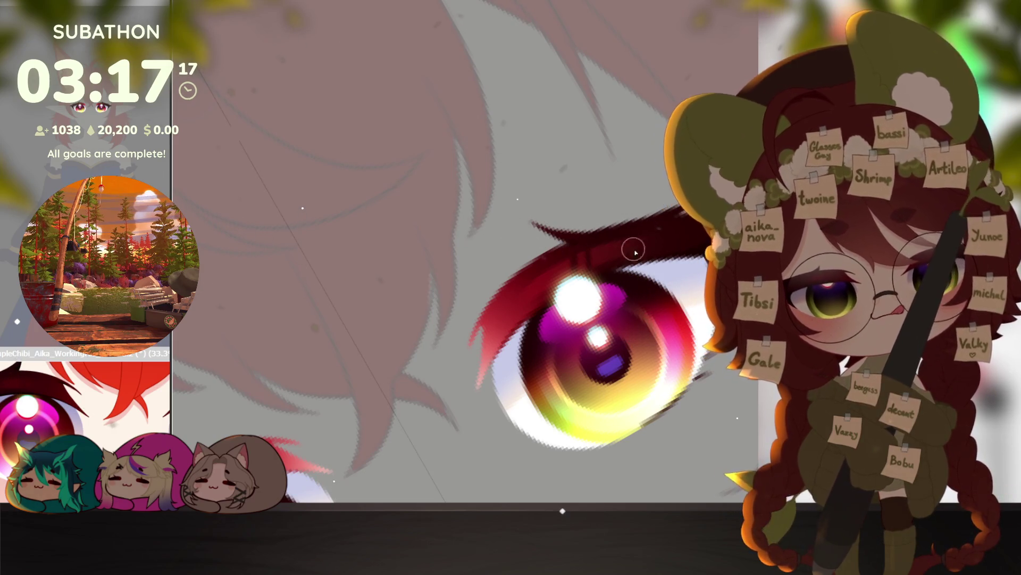
{"action": "scroll", "coordinate": [630, 244], "scroll_direction": "down", "scroll_amount": 3}
{"action": "left_click_drag", "start_coordinate": [689, 366], "coordinate": [700, 326]}
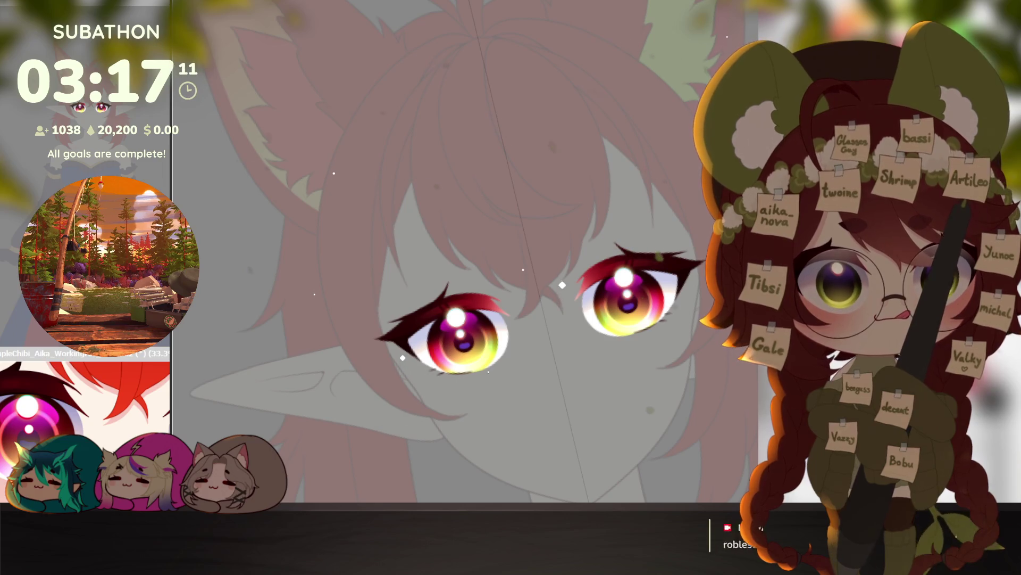
{"action": "mouse_move", "coordinate": [627, 346]}
{"action": "left_mouse_down"}
{"action": "mouse_move", "coordinate": [643, 388]}
{"action": "mouse_move", "coordinate": [666, 405]}
{"action": "mouse_move", "coordinate": [645, 433]}
{"action": "mouse_move", "coordinate": [737, 371]}
{"action": "left_mouse_up"}
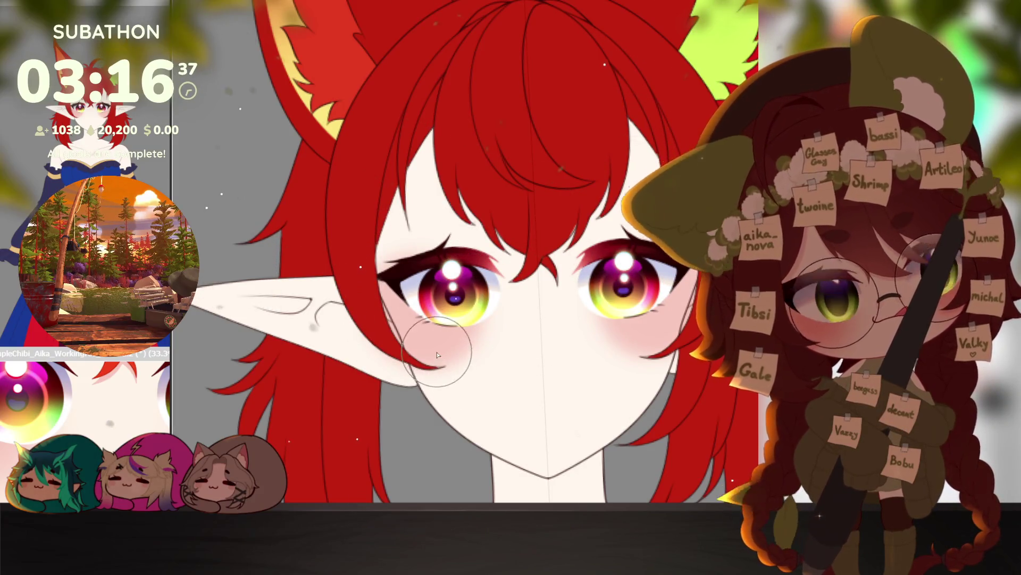
{"action": "key", "text": "bracketright"}
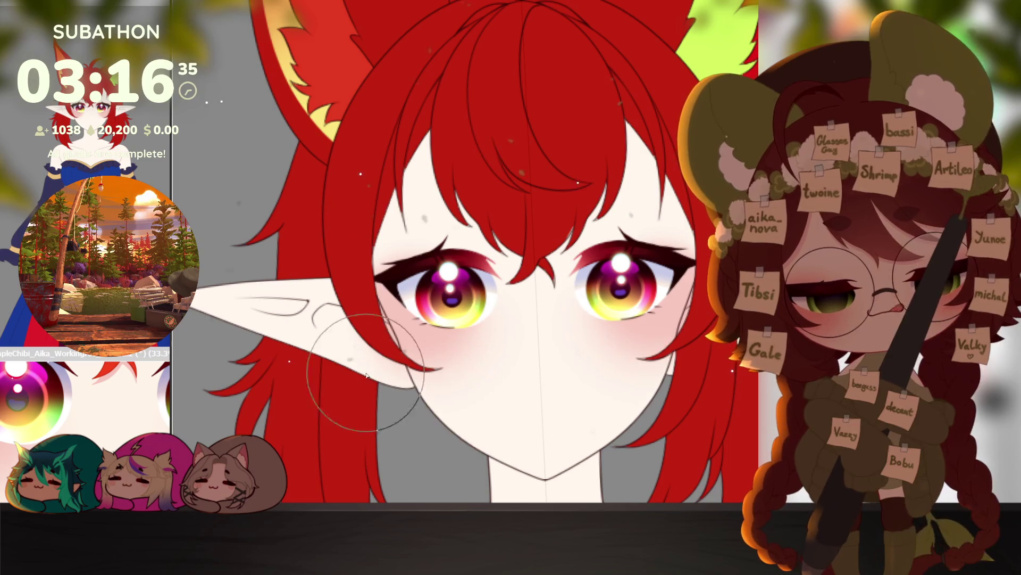
{"action": "scroll", "coordinate": [612, 372], "scroll_direction": "down", "scroll_amount": 2}
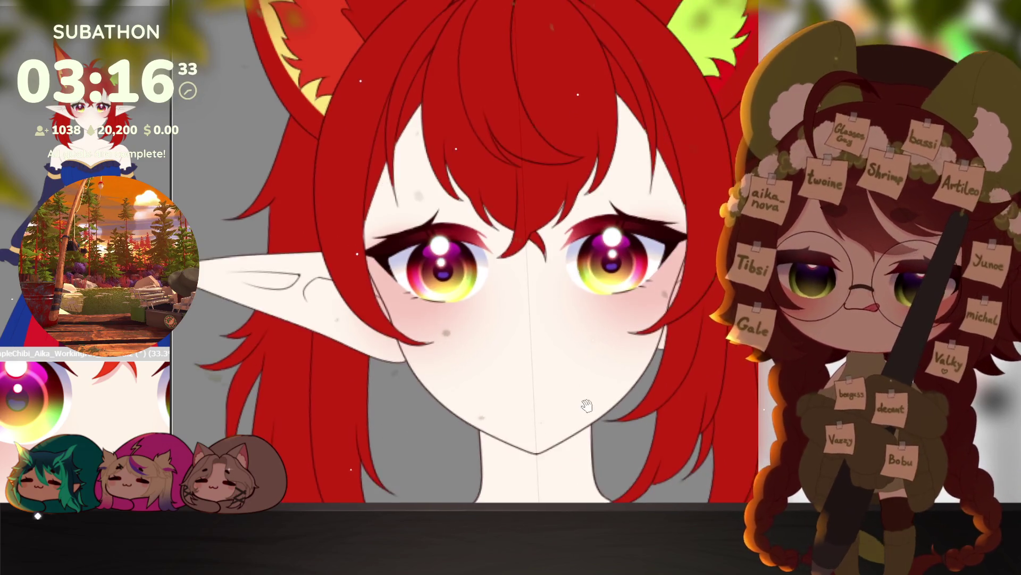
{"action": "scroll", "coordinate": [643, 342], "scroll_direction": "down", "scroll_amount": 2}
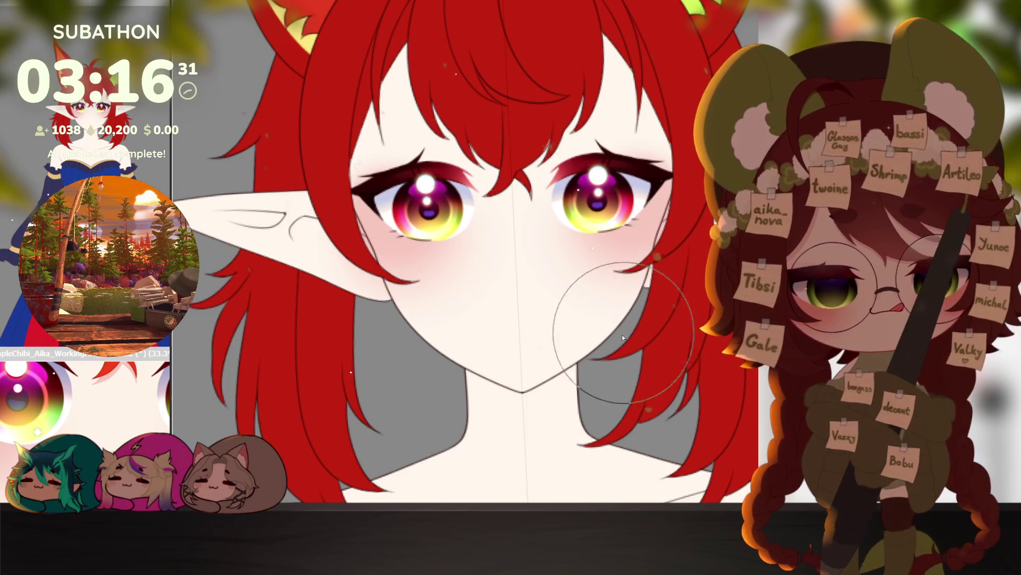
{"action": "scroll", "coordinate": [629, 331], "scroll_direction": "down", "scroll_amount": 1}
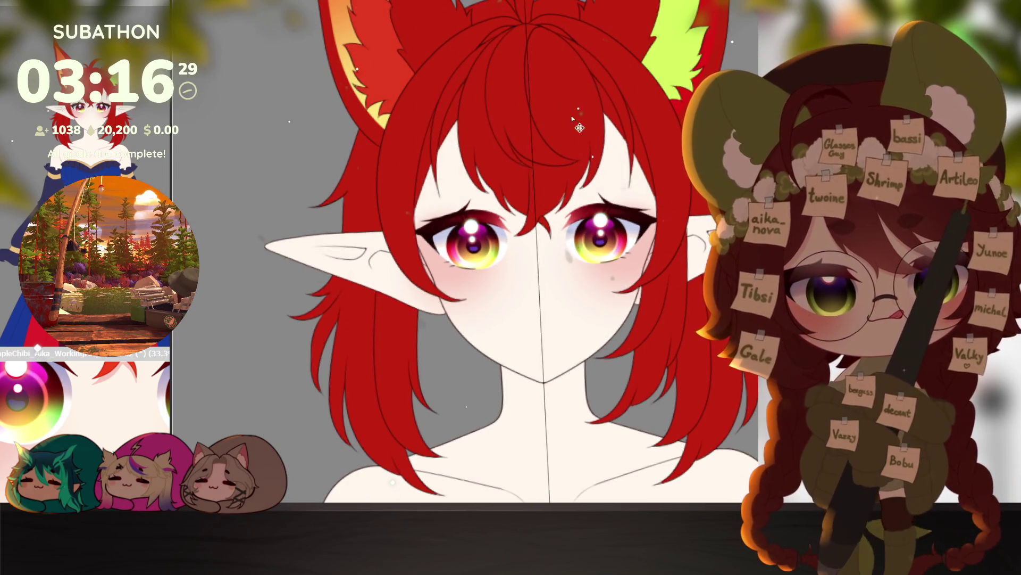
{"action": "scroll", "coordinate": [633, 250], "scroll_direction": "down", "scroll_amount": 1}
{"action": "scroll", "coordinate": [664, 367], "scroll_direction": "up", "scroll_amount": 1}
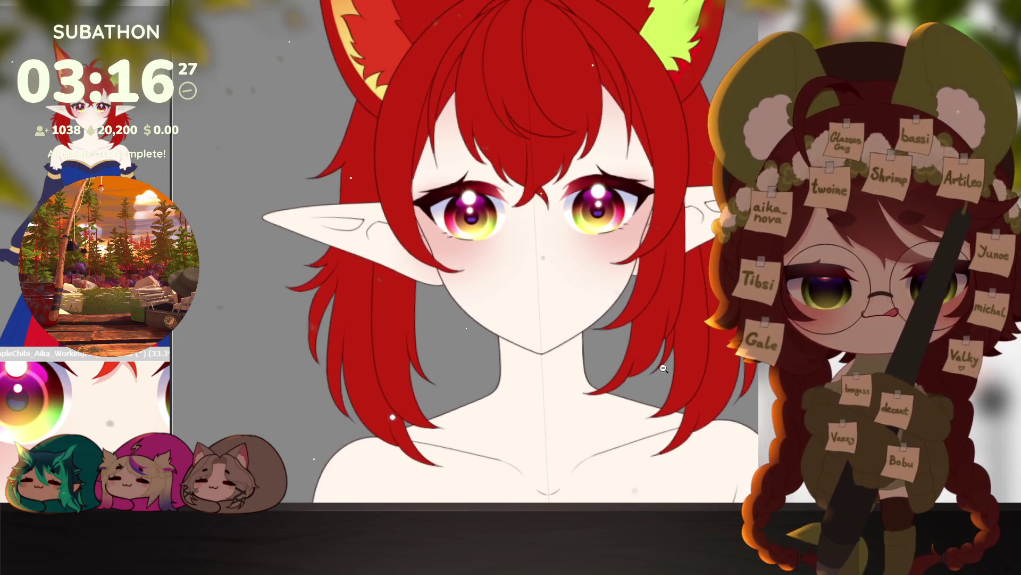
{"action": "scroll", "coordinate": [664, 368], "scroll_direction": "down", "scroll_amount": 2}
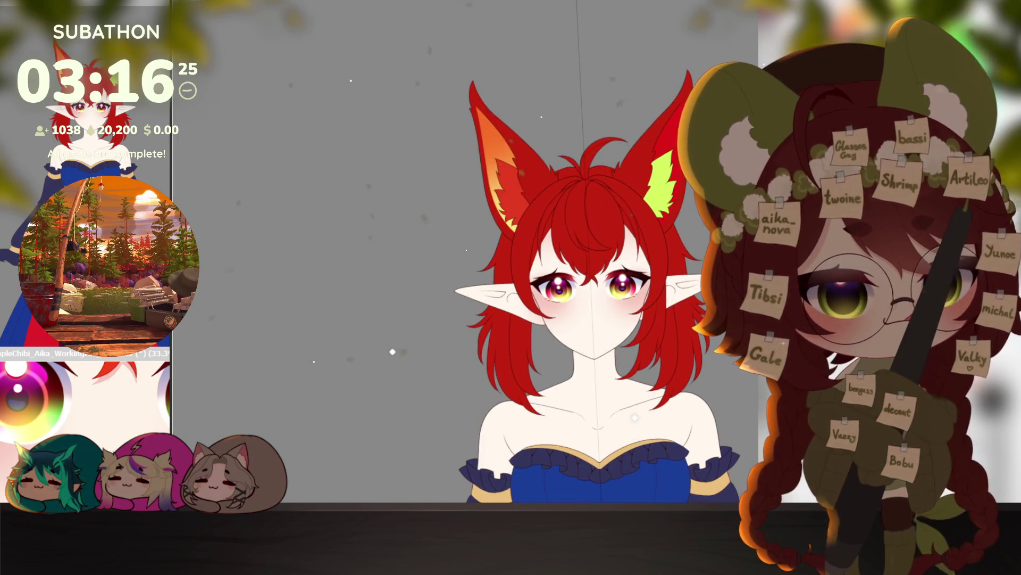
{"action": "scroll", "coordinate": [707, 329], "scroll_direction": "up", "scroll_amount": 1}
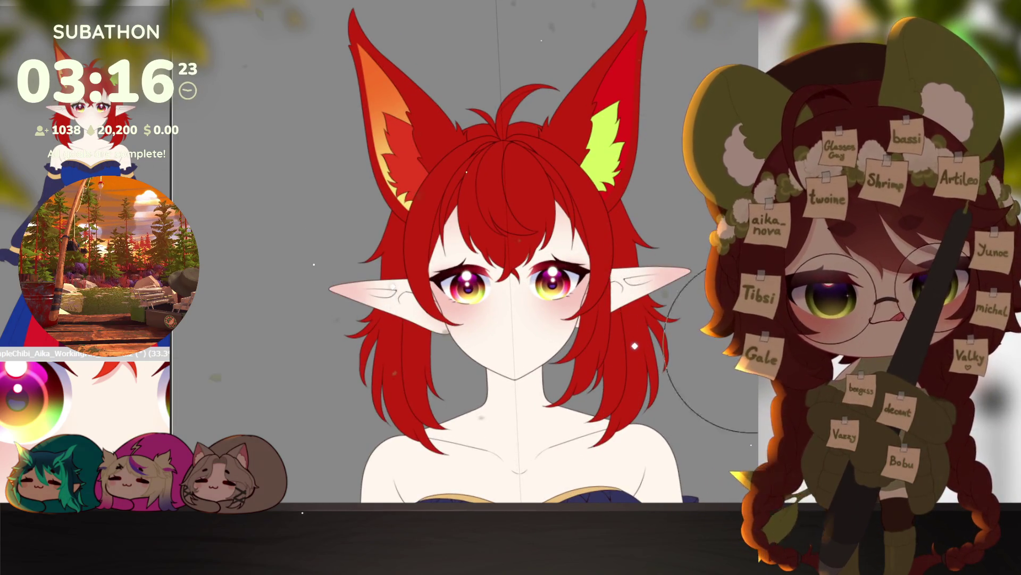
{"action": "scroll", "coordinate": [708, 329], "scroll_direction": "down", "scroll_amount": 1}
{"action": "scroll", "coordinate": [665, 303], "scroll_direction": "up", "scroll_amount": 1}
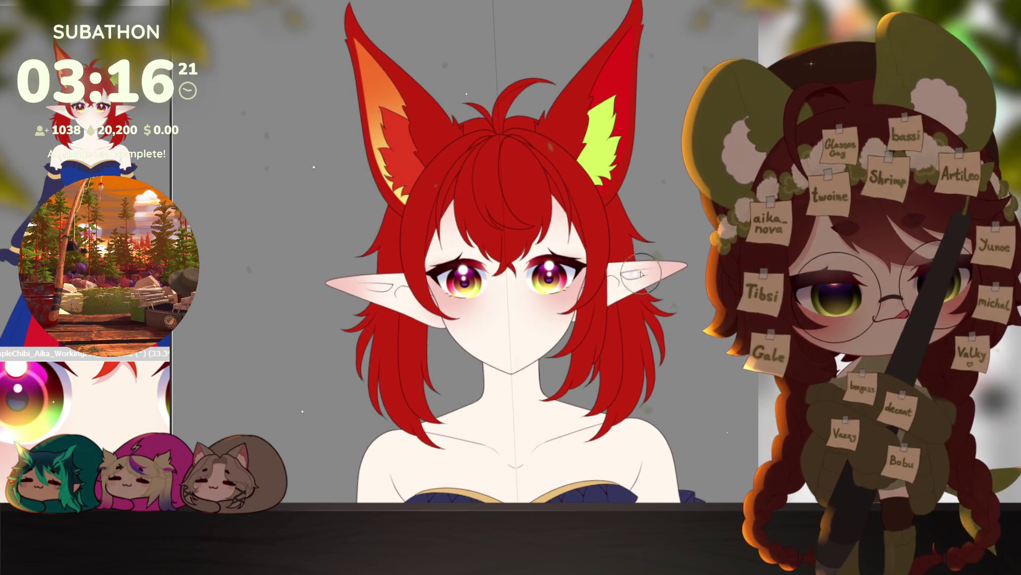
{"action": "left_click_drag", "start_coordinate": [665, 322], "coordinate": [634, 221]}
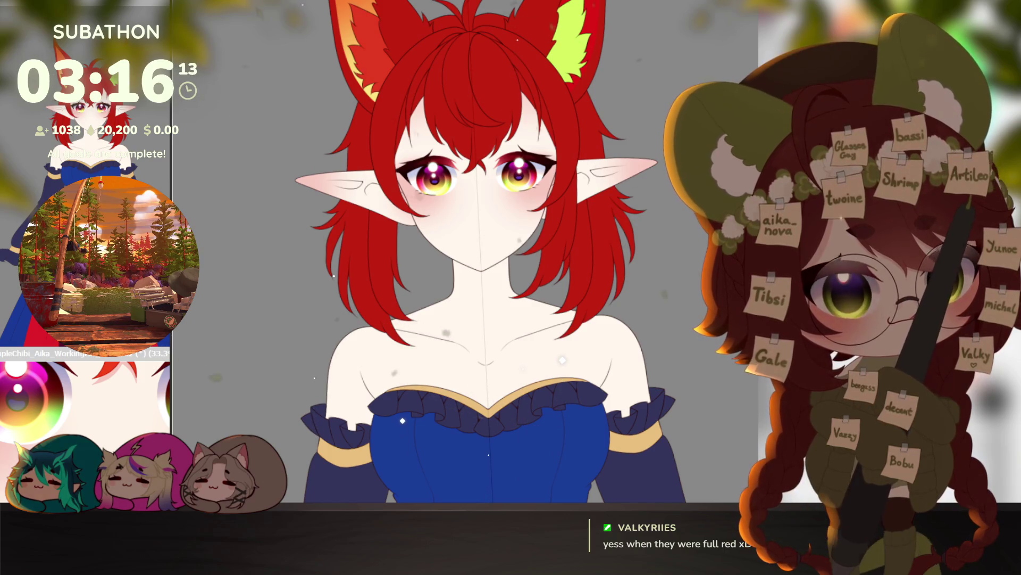
{"action": "mouse_move", "coordinate": [663, 281]}
{"action": "left_mouse_down"}
{"action": "mouse_move", "coordinate": [655, 274]}
{"action": "mouse_move", "coordinate": [668, 287]}
{"action": "mouse_move", "coordinate": [637, 296]}
{"action": "mouse_move", "coordinate": [676, 317]}
{"action": "mouse_move", "coordinate": [680, 305]}
{"action": "left_mouse_up"}
{"action": "key", "text": "bracketleft"}
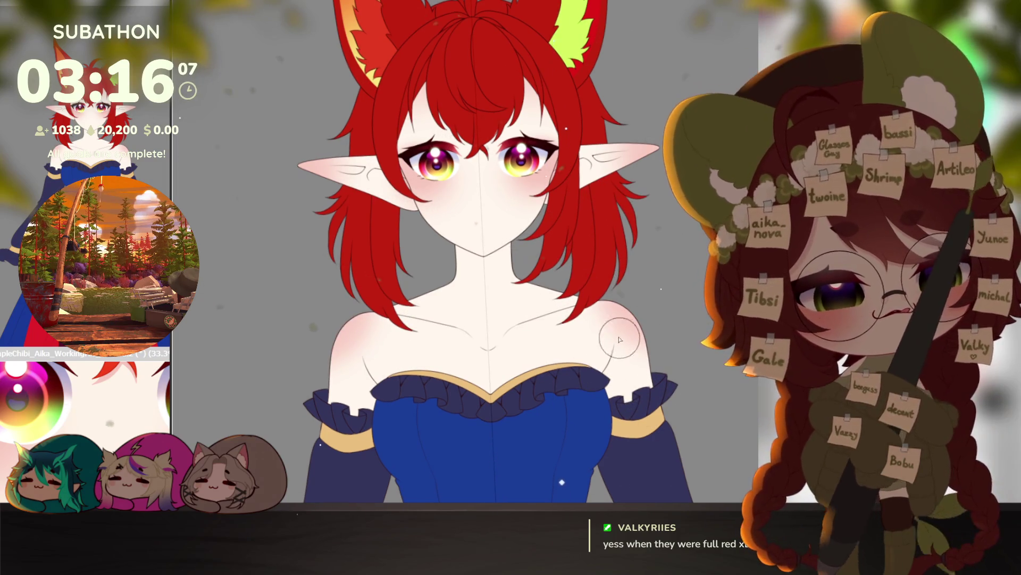
{"action": "key", "text": "bracketright"}
{"action": "key", "text": "bracketright"}
{"action": "key", "text": "bracketright"}
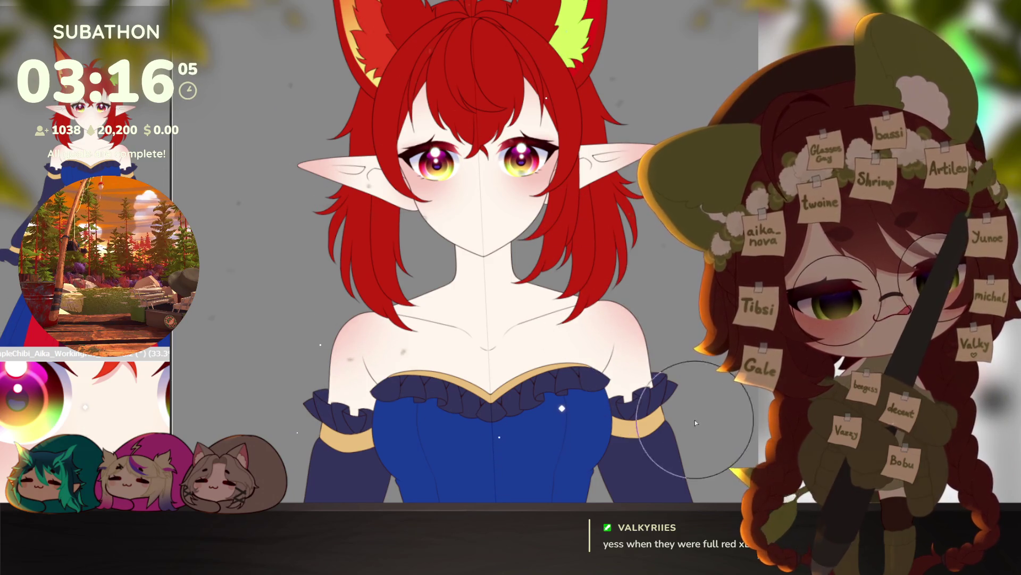
{"action": "left_click_drag", "start_coordinate": [691, 423], "coordinate": [720, 399]}
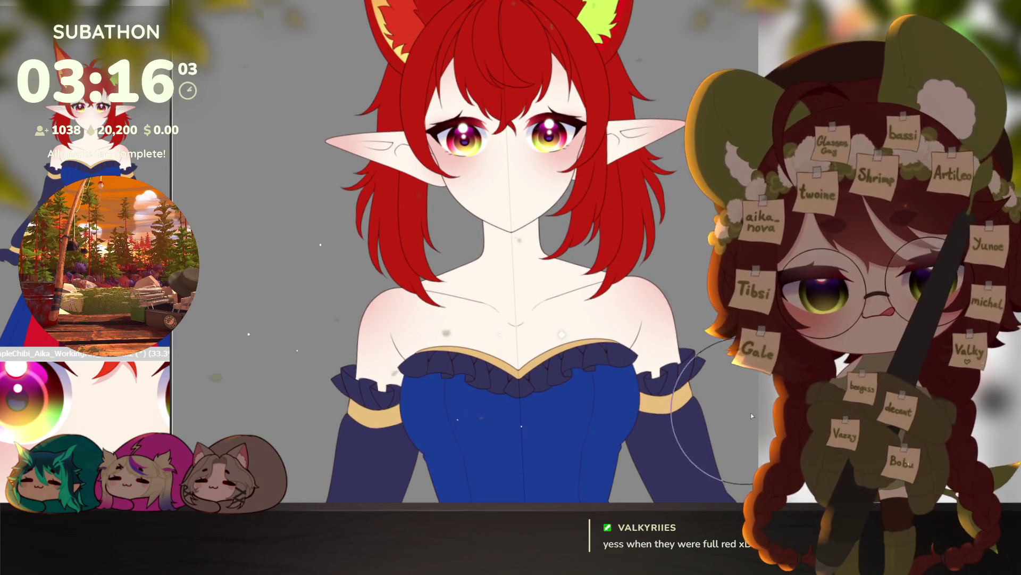
{"action": "scroll", "coordinate": [747, 415], "scroll_direction": "down", "scroll_amount": 3}
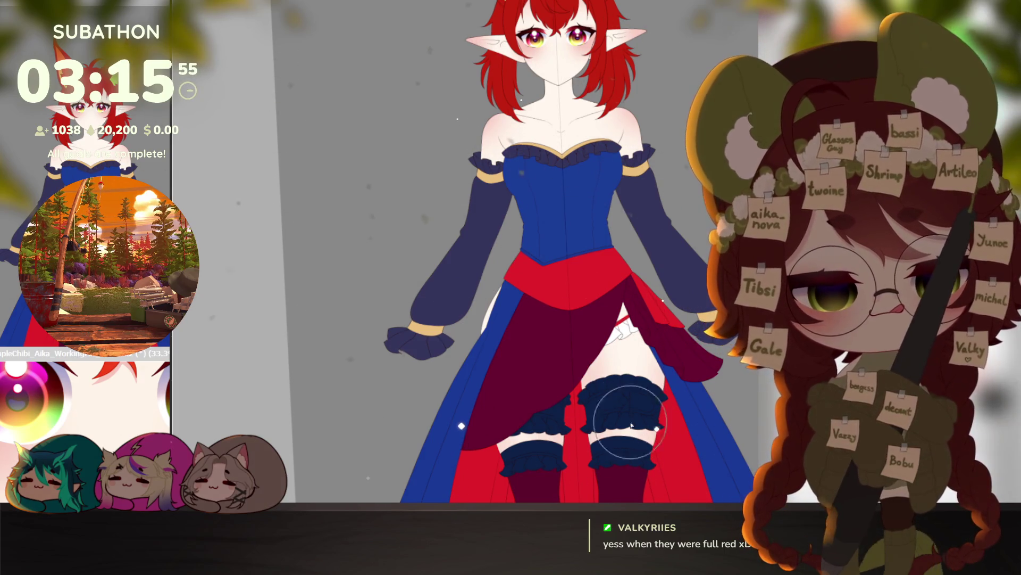
{"action": "left_click_drag", "start_coordinate": [665, 327], "coordinate": [676, 236]}
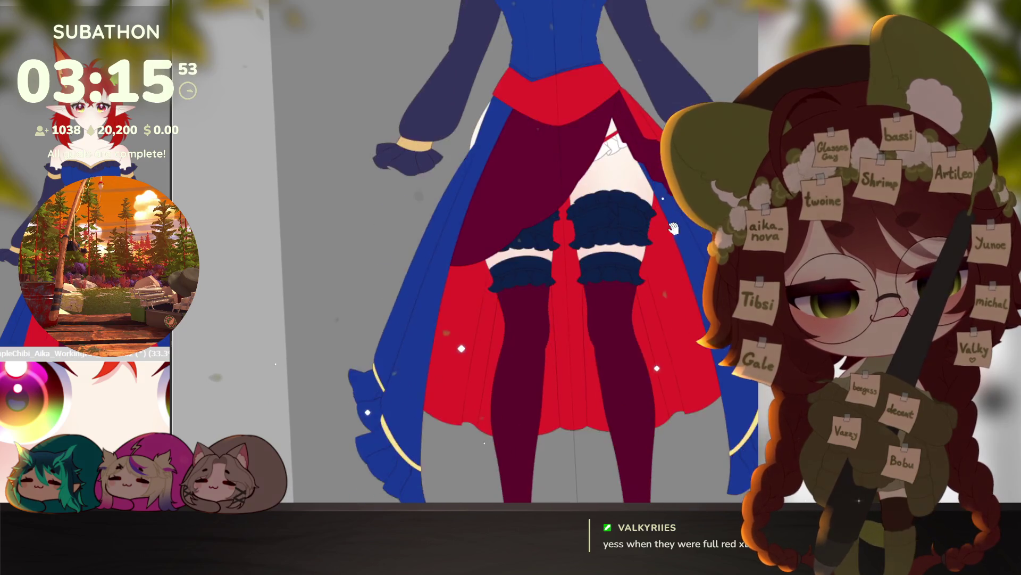
{"action": "scroll", "coordinate": [675, 235], "scroll_direction": "down", "scroll_amount": 3}
{"action": "scroll", "coordinate": [582, 240], "scroll_direction": "up", "scroll_amount": 4}
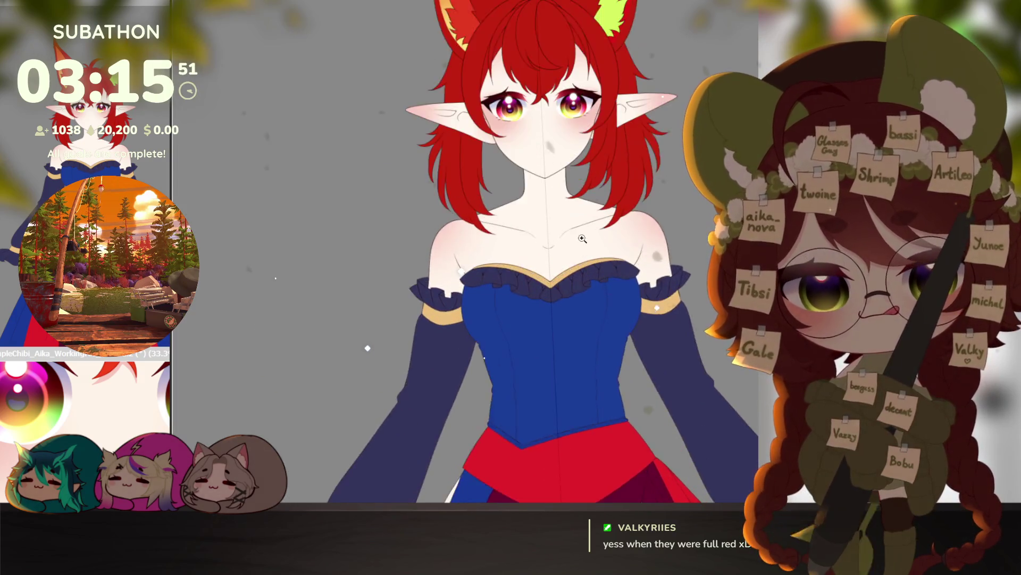
{"action": "scroll", "coordinate": [582, 240], "scroll_direction": "up", "scroll_amount": 2}
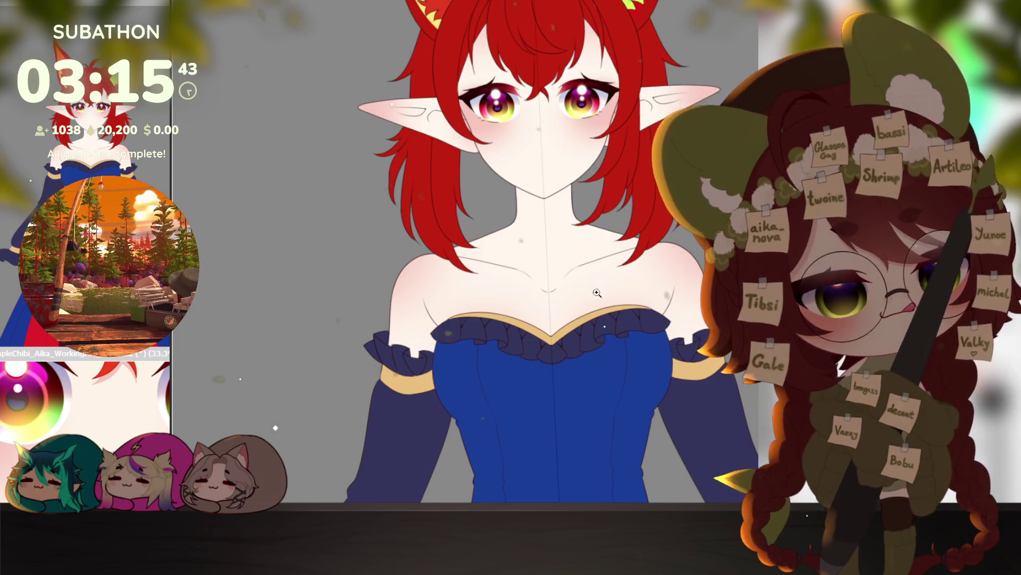
Step: Airbrush pink shading on the shoulder and along the neck, then blend it
{"action": "left_click", "coordinate": [626, 277]}
{"action": "mouse_move", "coordinate": [424, 312]}
{"action": "left_mouse_down"}
{"action": "mouse_move", "coordinate": [404, 269]}
{"action": "mouse_move", "coordinate": [420, 303]}
{"action": "left_mouse_up"}
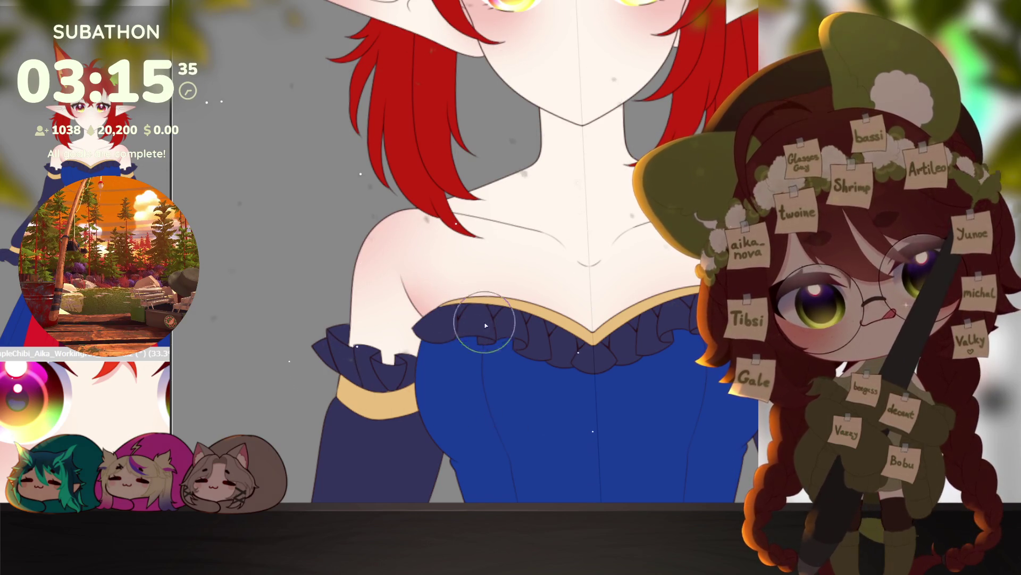
{"action": "left_click_drag", "start_coordinate": [686, 398], "coordinate": [642, 459]}
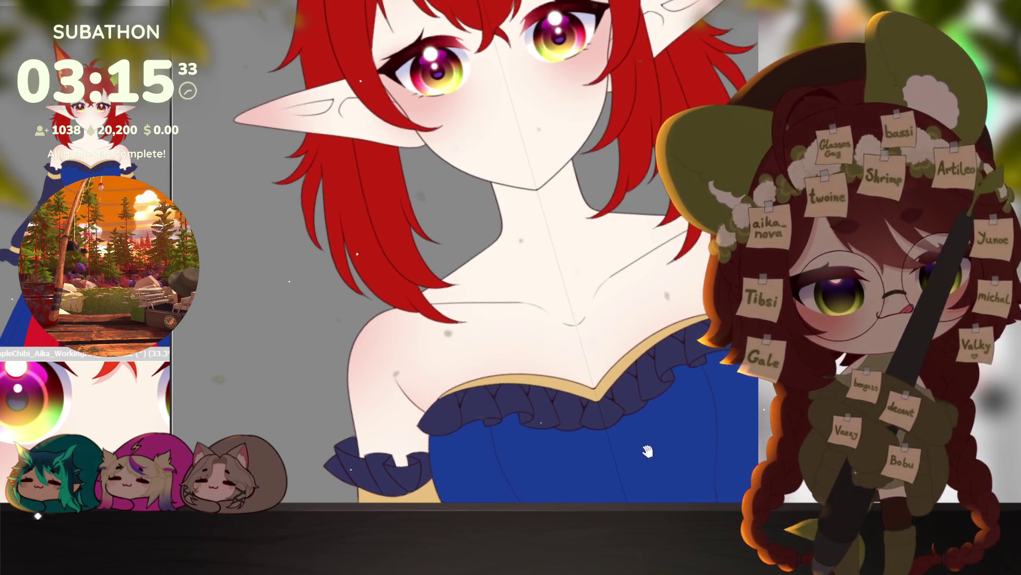
{"action": "left_click_drag", "start_coordinate": [500, 250], "coordinate": [462, 294]}
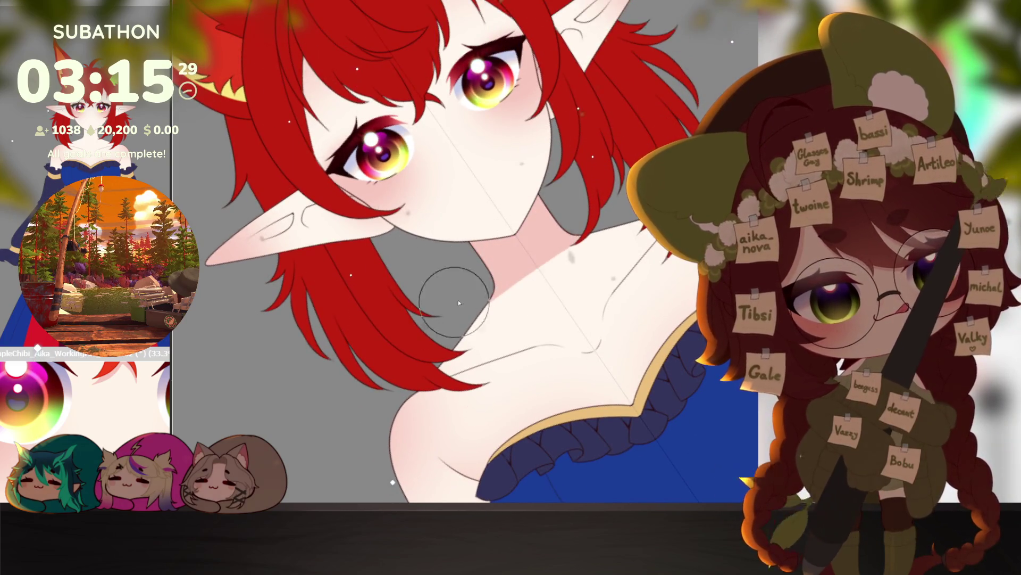
{"action": "mouse_move", "coordinate": [532, 298]}
{"action": "left_mouse_down"}
{"action": "mouse_move", "coordinate": [494, 405]}
{"action": "mouse_move", "coordinate": [524, 393]}
{"action": "mouse_move", "coordinate": [573, 282]}
{"action": "left_mouse_up"}
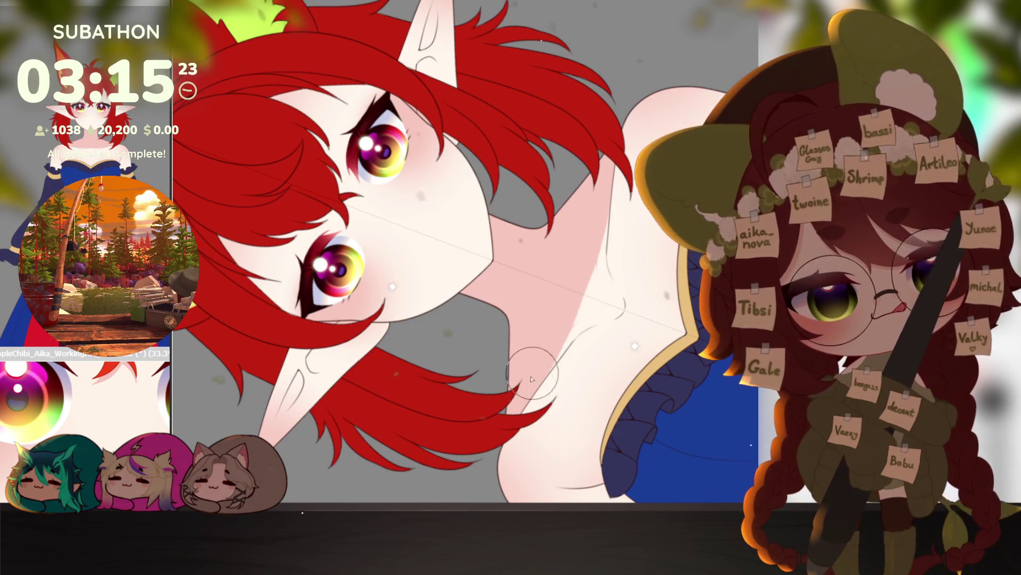
{"action": "scroll", "coordinate": [562, 319], "scroll_direction": "up", "scroll_amount": 1}
{"action": "mouse_move", "coordinate": [532, 392]}
{"action": "left_mouse_down"}
{"action": "mouse_move", "coordinate": [555, 335]}
{"action": "mouse_move", "coordinate": [570, 341]}
{"action": "mouse_move", "coordinate": [639, 297]}
{"action": "left_mouse_up"}
{"action": "mouse_move", "coordinate": [577, 323]}
{"action": "left_mouse_down"}
{"action": "mouse_move", "coordinate": [607, 298]}
{"action": "mouse_move", "coordinate": [593, 290]}
{"action": "mouse_move", "coordinate": [616, 274]}
{"action": "mouse_move", "coordinate": [630, 297]}
{"action": "left_mouse_up"}
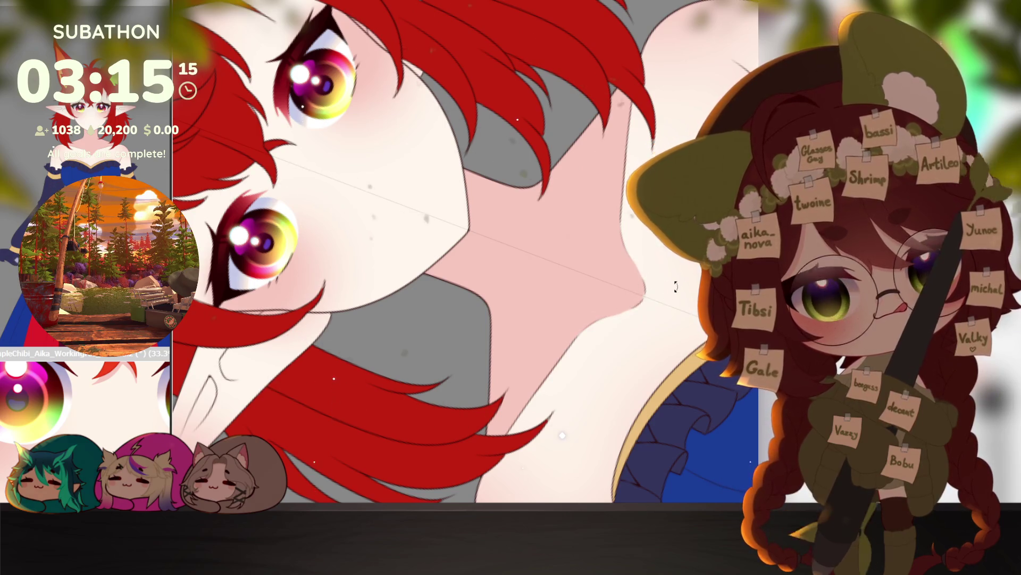
{"action": "scroll", "coordinate": [671, 286], "scroll_direction": "down", "scroll_amount": 5}
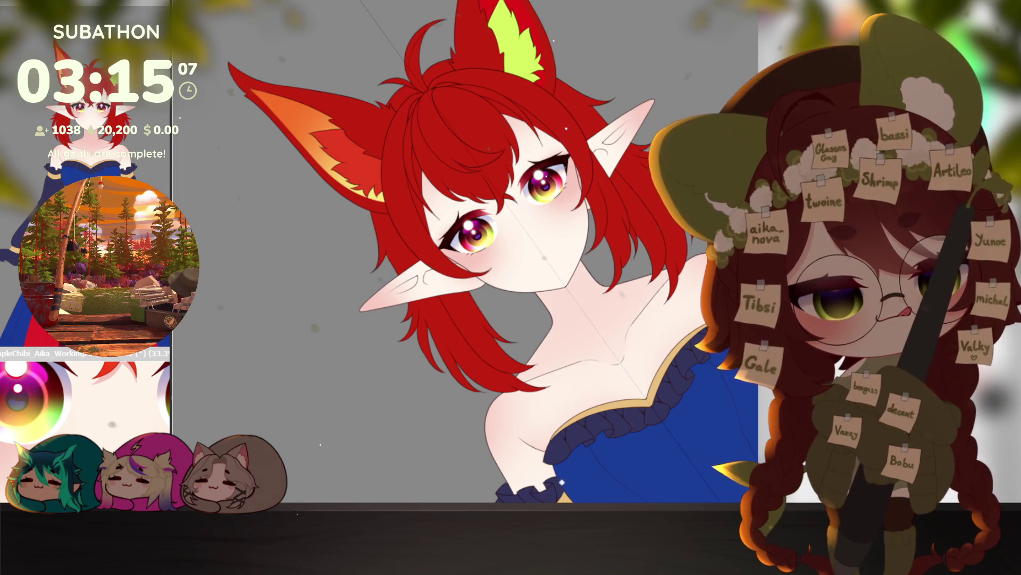
Step: Reset the view to the upright character, then zoom in closely on the face and ear
{"action": "key", "text": "ctrl+0"}
{"action": "scroll", "coordinate": [626, 466], "scroll_direction": "down", "scroll_amount": 4}
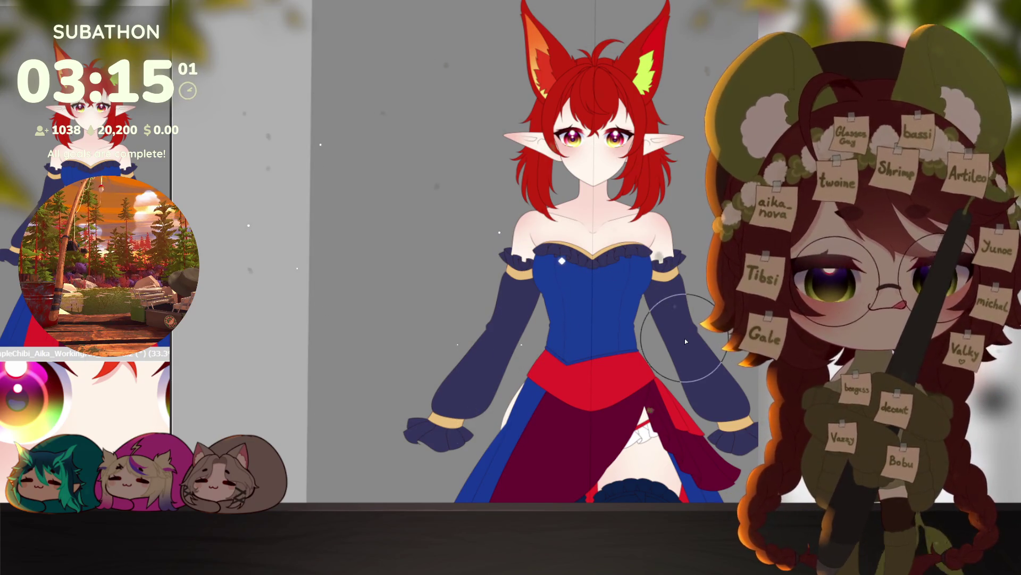
{"action": "left_click_drag", "start_coordinate": [700, 342], "coordinate": [693, 350]}
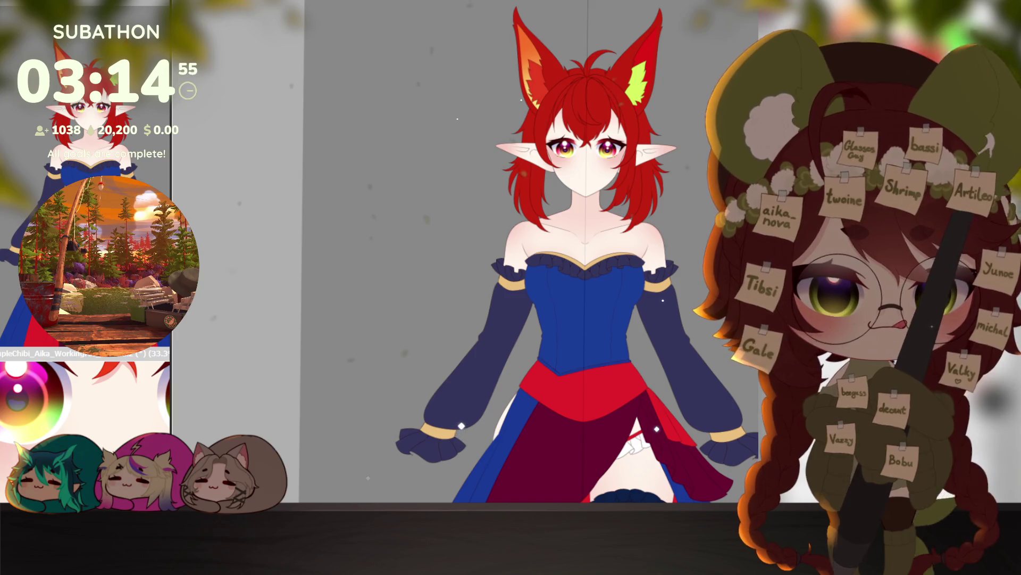
{"action": "mouse_move", "coordinate": [532, 298]}
{"action": "left_mouse_down"}
{"action": "mouse_move", "coordinate": [556, 277]}
{"action": "mouse_move", "coordinate": [566, 292]}
{"action": "left_mouse_up"}
{"action": "left_click_drag", "start_coordinate": [375, 435], "coordinate": [399, 438]}
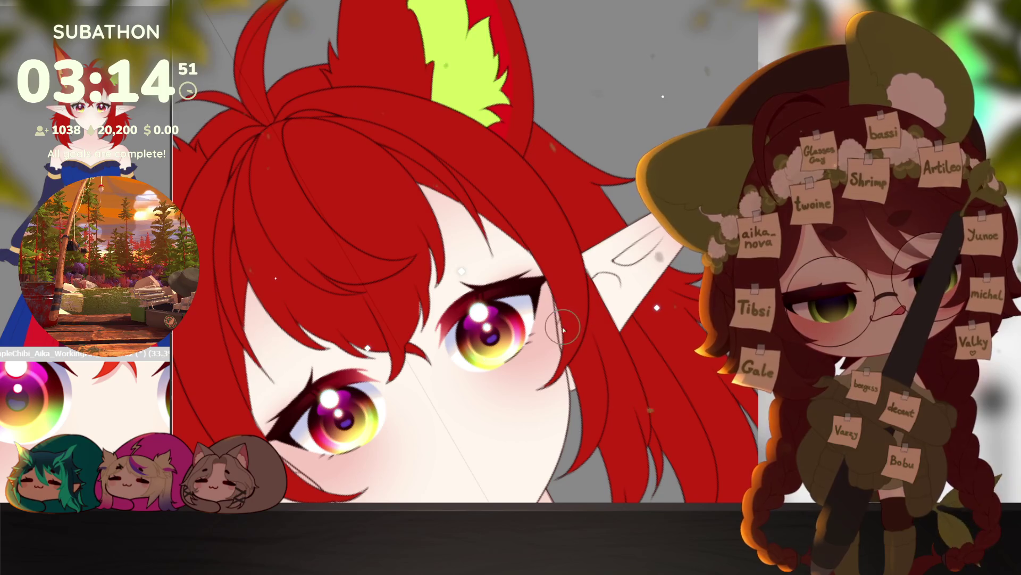
Step: Paint a soft pink blush inside the elf ear and redraw its inner line
{"action": "mouse_move", "coordinate": [593, 287]}
{"action": "left_mouse_down"}
{"action": "mouse_move", "coordinate": [609, 279]}
{"action": "mouse_move", "coordinate": [604, 287]}
{"action": "left_mouse_up"}
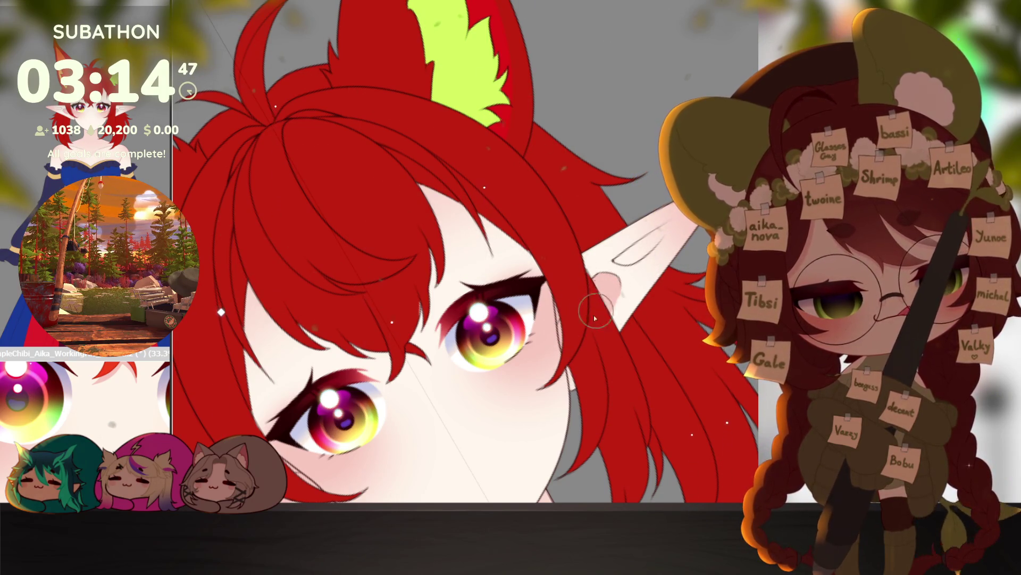
{"action": "mouse_move", "coordinate": [657, 227]}
{"action": "left_mouse_down"}
{"action": "mouse_move", "coordinate": [534, 364]}
{"action": "mouse_move", "coordinate": [481, 293]}
{"action": "left_mouse_up"}
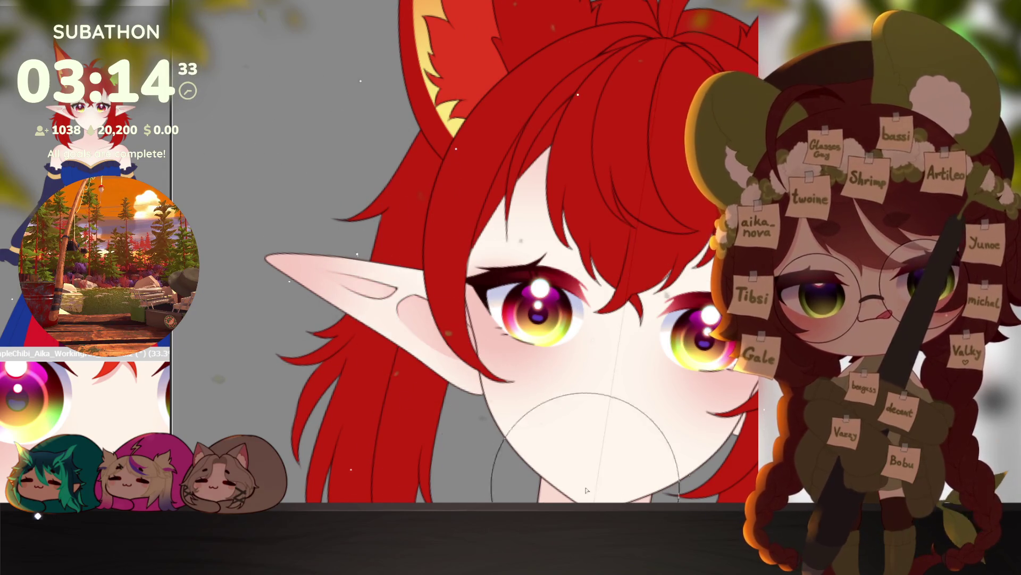
{"action": "scroll", "coordinate": [473, 383], "scroll_direction": "down", "scroll_amount": 3}
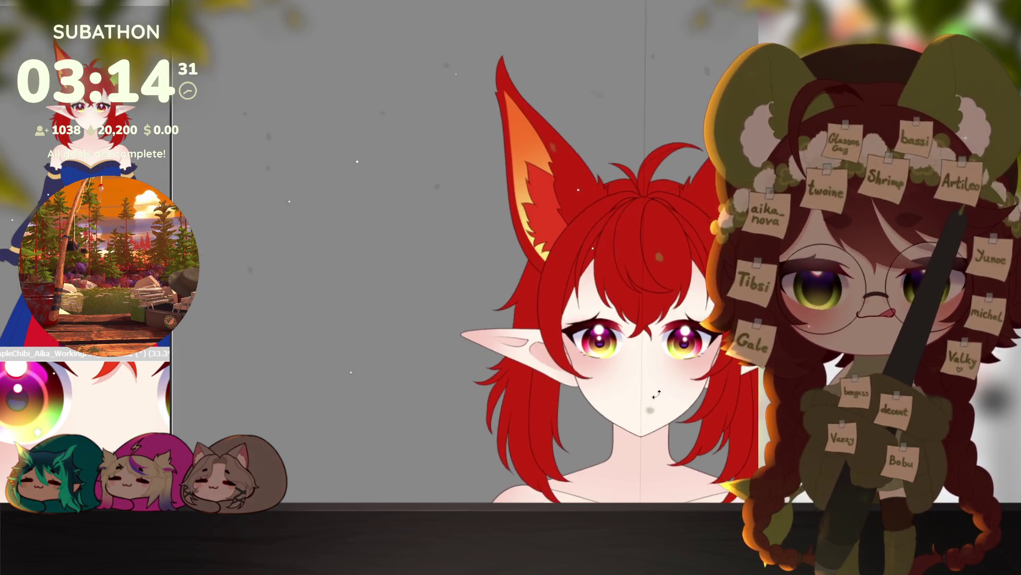
{"action": "scroll", "coordinate": [488, 367], "scroll_direction": "up", "scroll_amount": 2}
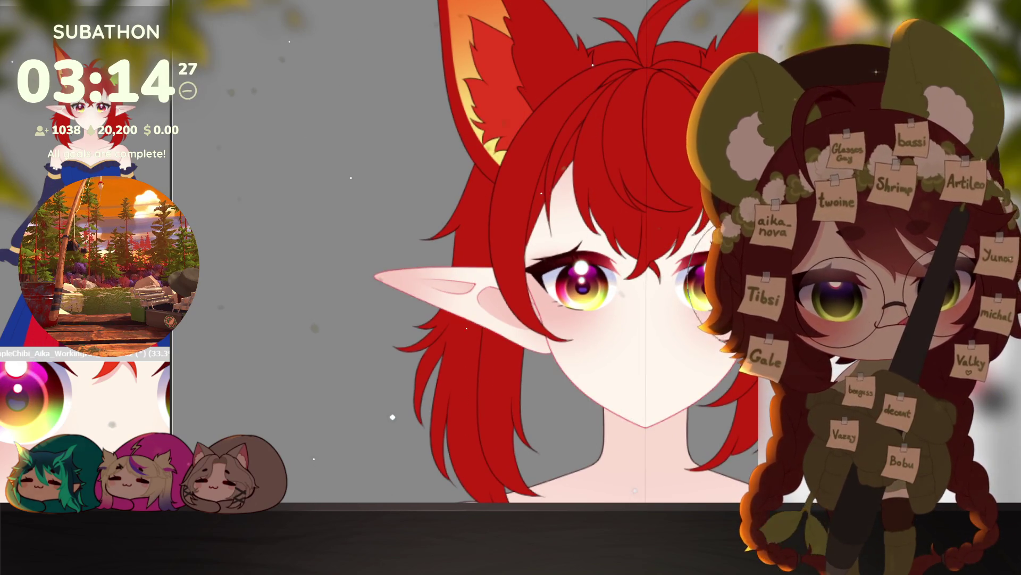
{"action": "left_click_drag", "start_coordinate": [620, 419], "coordinate": [633, 398]}
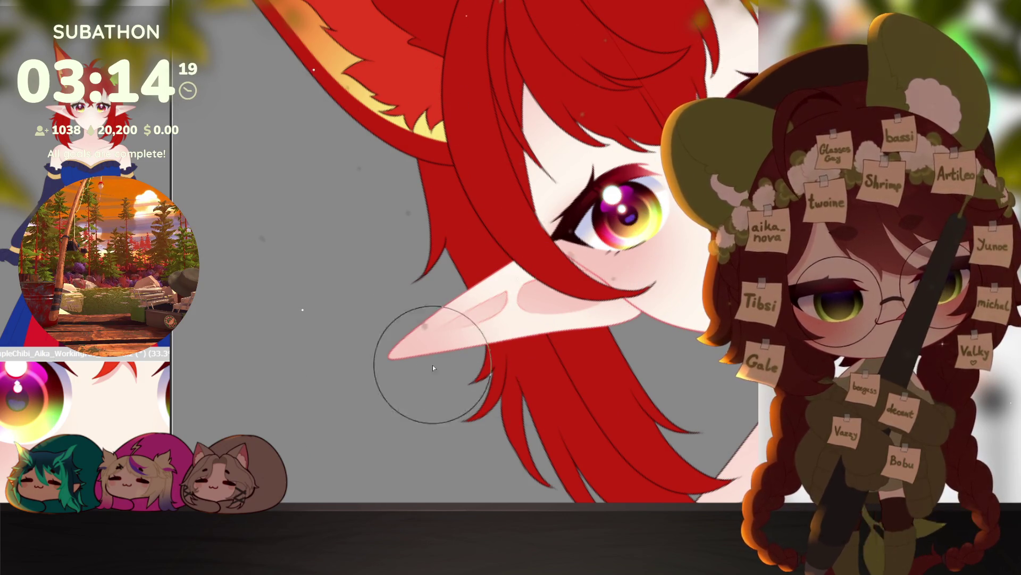
Step: Reset the view upright and zoom out to show the whole dress below the face
{"action": "key", "text": "ctrl+0"}
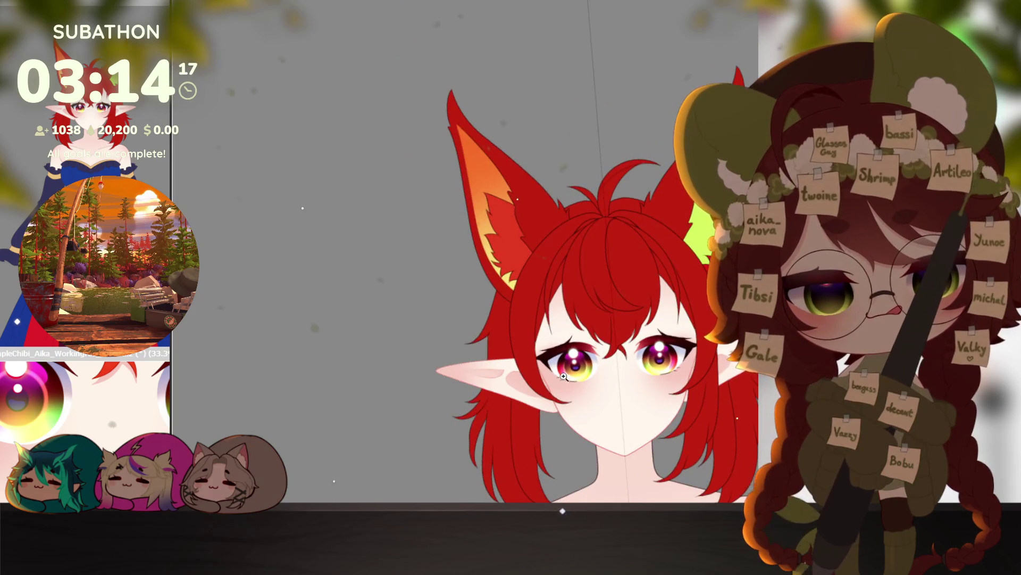
{"action": "scroll", "coordinate": [610, 429], "scroll_direction": "up", "scroll_amount": 1}
{"action": "scroll", "coordinate": [611, 428], "scroll_direction": "down", "scroll_amount": 1}
{"action": "scroll", "coordinate": [655, 385], "scroll_direction": "down", "scroll_amount": 2}
{"action": "scroll", "coordinate": [660, 373], "scroll_direction": "down", "scroll_amount": 2}
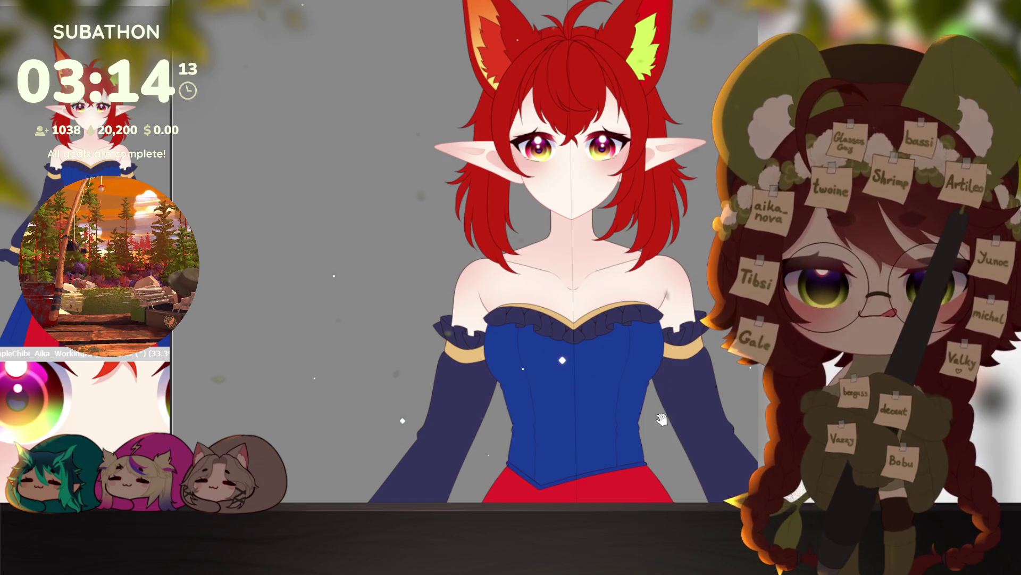
{"action": "scroll", "coordinate": [663, 417], "scroll_direction": "down", "scroll_amount": 1}
{"action": "left_click_drag", "start_coordinate": [662, 417], "coordinate": [627, 367]}
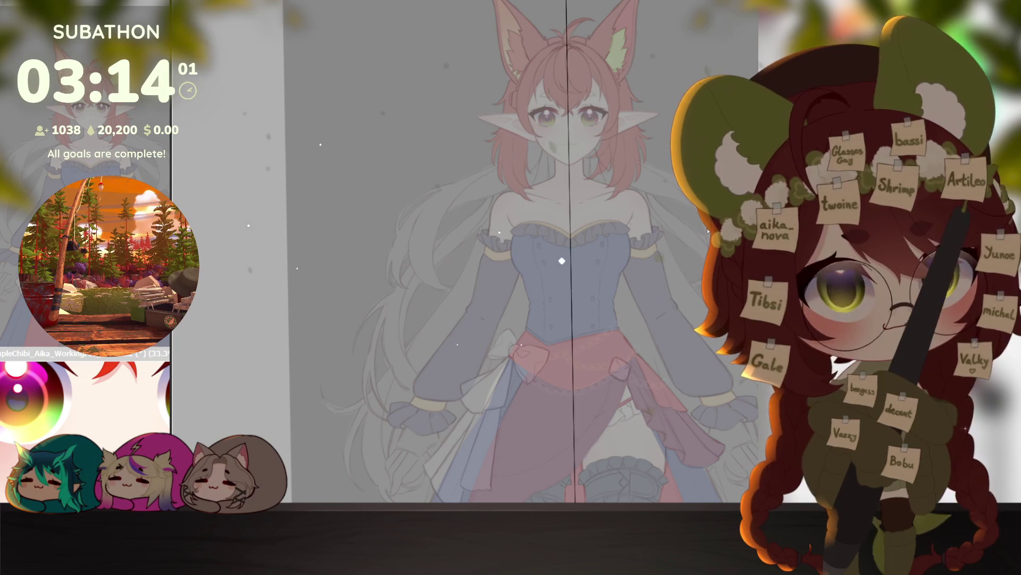
Step: Undo the last edit to the diagonal line and bring the bangs into view
{"action": "scroll", "coordinate": [592, 138], "scroll_direction": "up", "scroll_amount": 6}
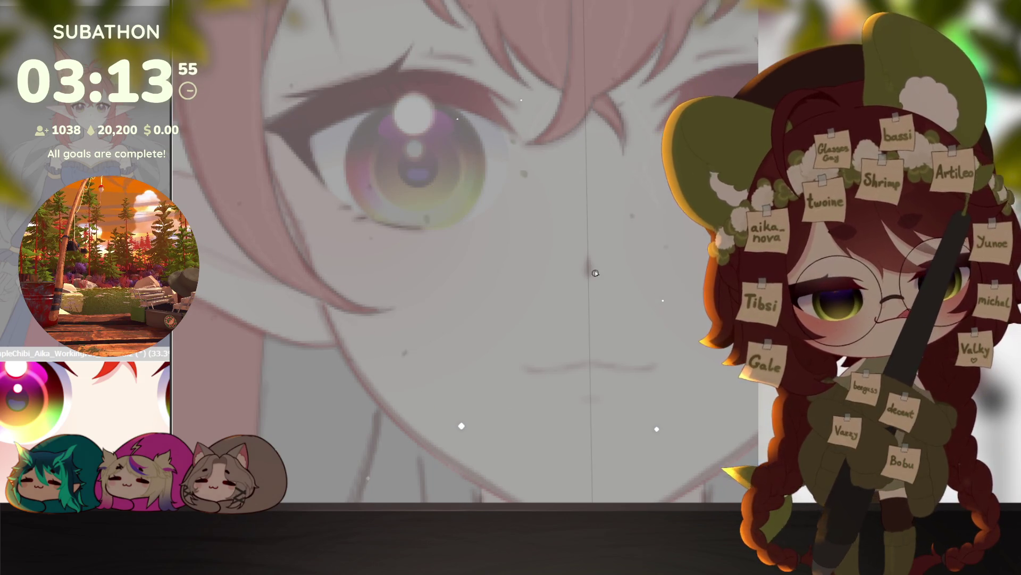
{"action": "mouse_move", "coordinate": [589, 269]}
{"action": "left_mouse_down"}
{"action": "mouse_move", "coordinate": [543, 385]}
{"action": "mouse_move", "coordinate": [677, 295]}
{"action": "mouse_move", "coordinate": [566, 392]}
{"action": "mouse_move", "coordinate": [540, 382]}
{"action": "left_mouse_up"}
{"action": "key", "text": "ctrl+z"}
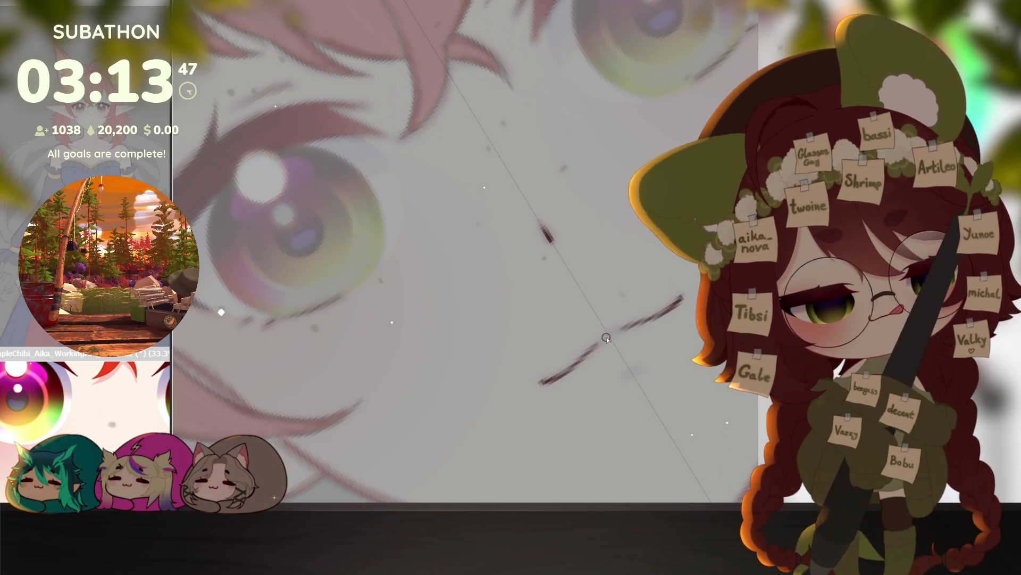
{"action": "scroll", "coordinate": [665, 388], "scroll_direction": "down", "scroll_amount": 2}
{"action": "left_click_drag", "start_coordinate": [665, 387], "coordinate": [728, 477]}
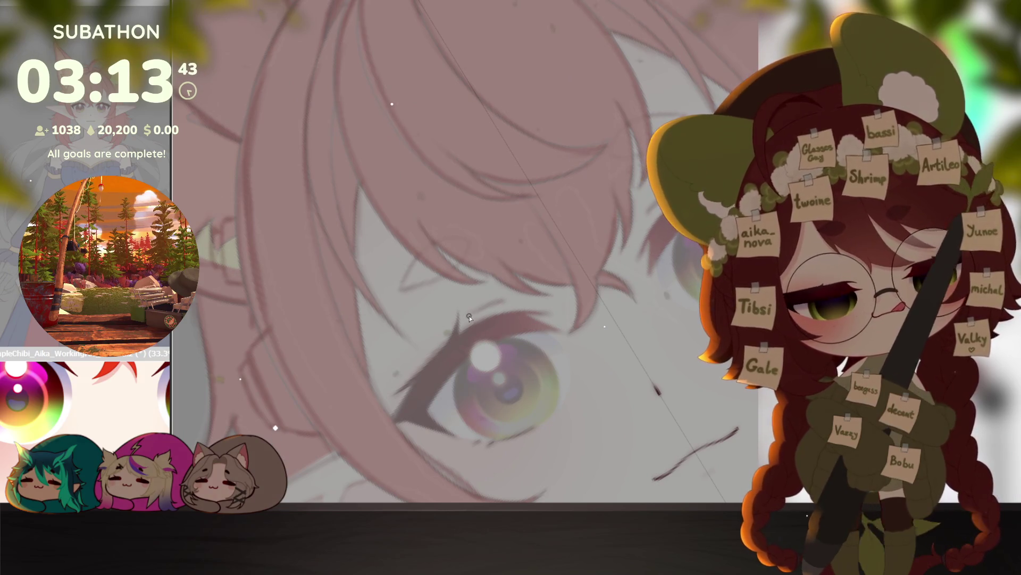
{"action": "left_click_drag", "start_coordinate": [479, 333], "coordinate": [486, 346]}
{"action": "scroll", "coordinate": [486, 346], "scroll_direction": "up", "scroll_amount": 1}
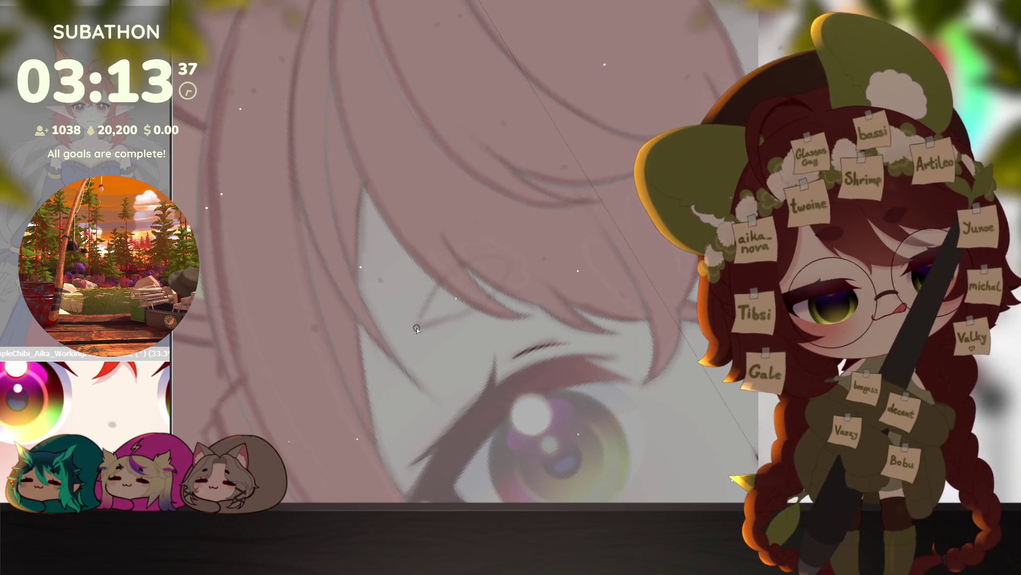
Step: Select a hair-strand shape above the eye and fill it with red from the reference
{"action": "mouse_move", "coordinate": [495, 257]}
{"action": "left_mouse_down"}
{"action": "mouse_move", "coordinate": [513, 267]}
{"action": "mouse_move", "coordinate": [442, 320]}
{"action": "left_mouse_up"}
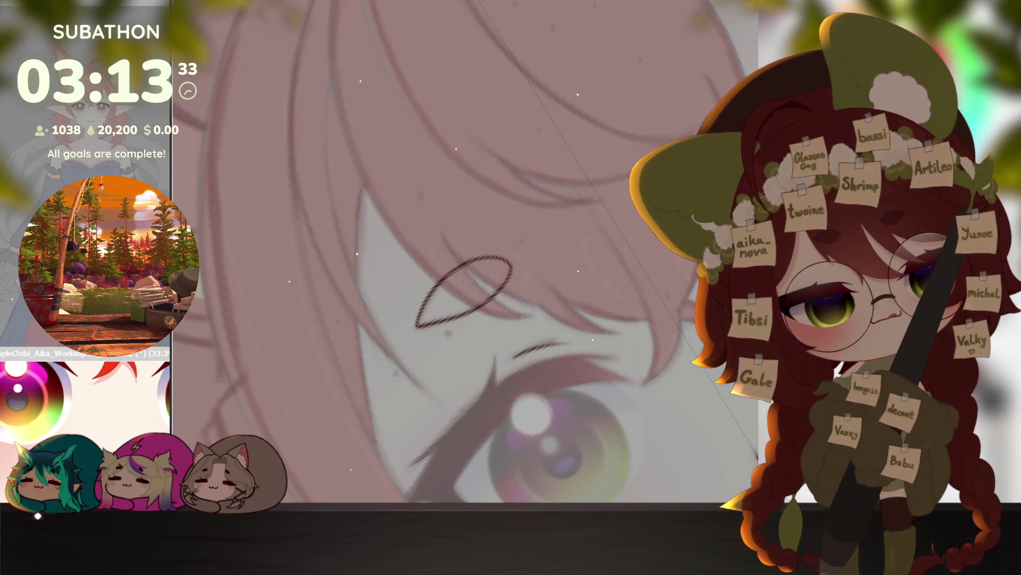
{"action": "left_click", "coordinate": [288, 132]}
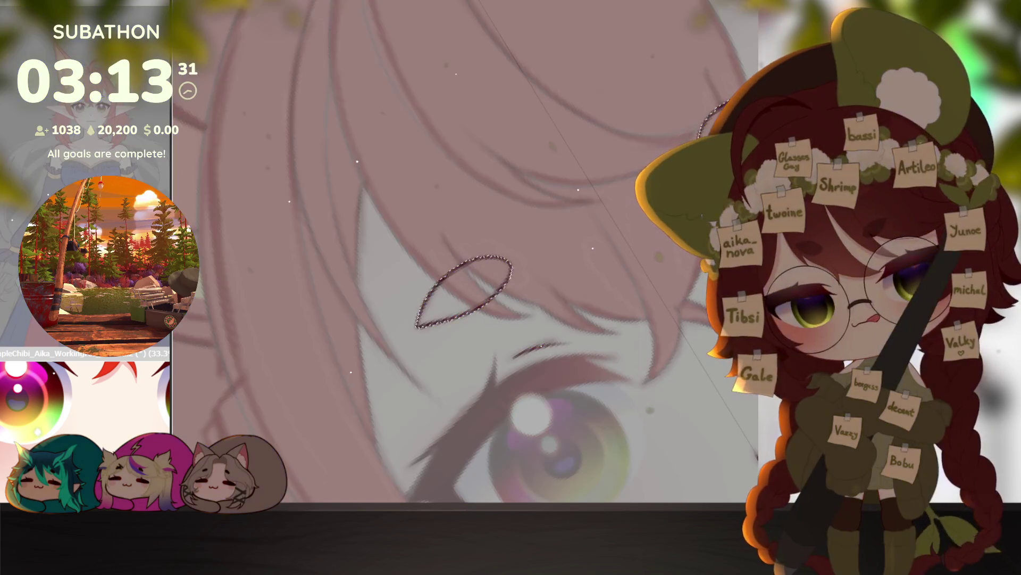
{"action": "left_click", "coordinate": [146, 402]}
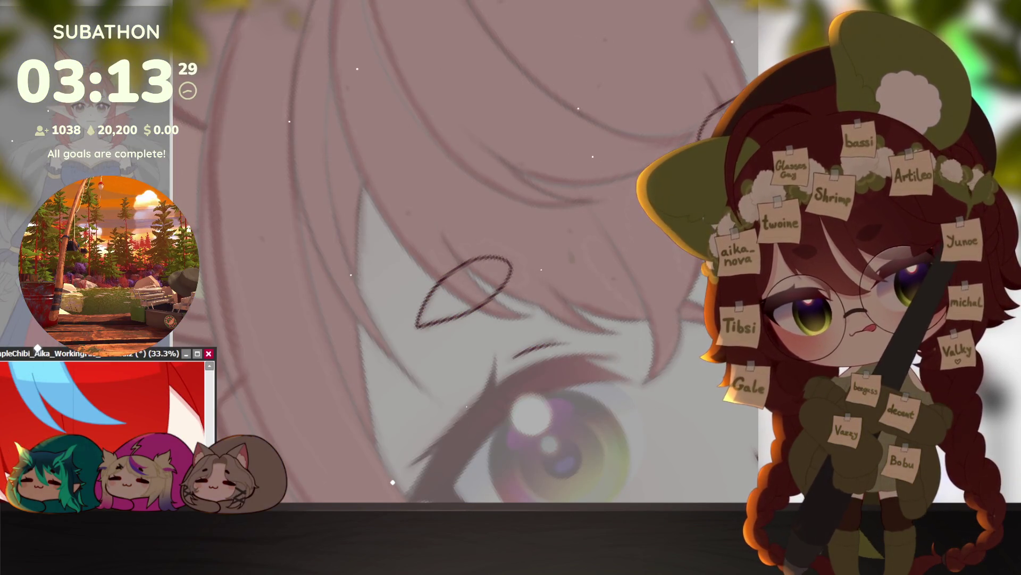
{"action": "left_click", "coordinate": [434, 434]}
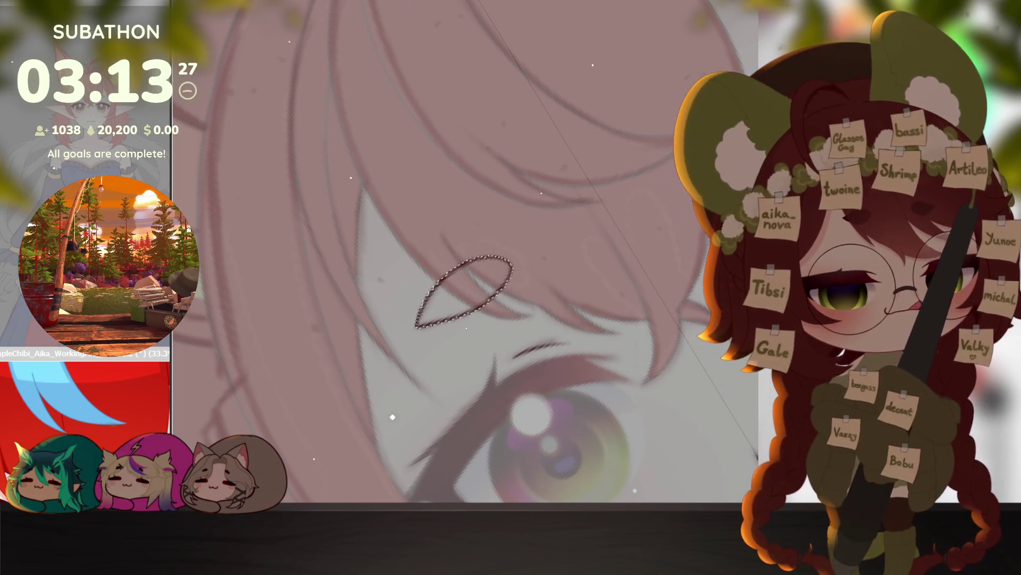
{"action": "key", "text": "alt+BackSpace"}
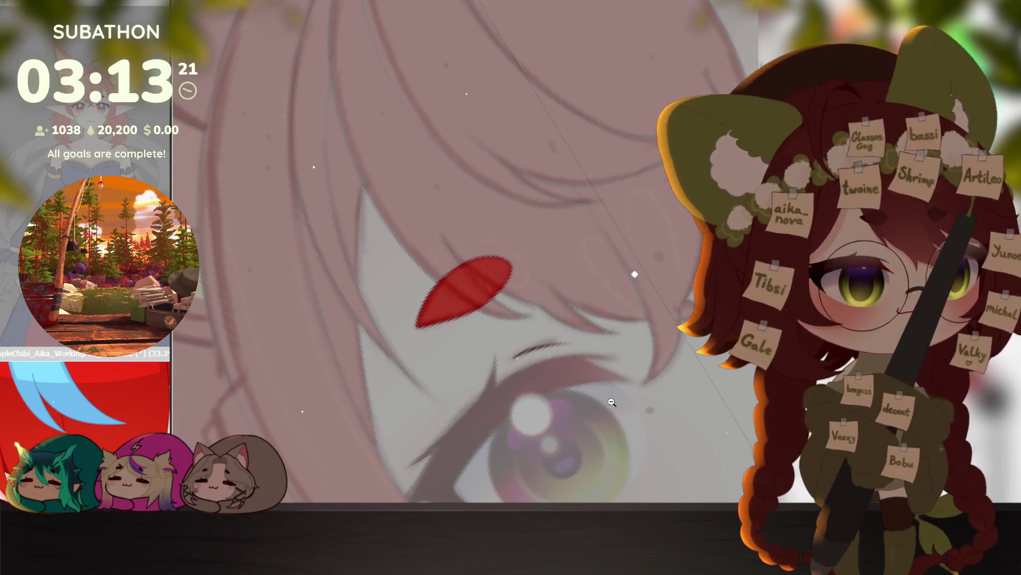
{"action": "scroll", "coordinate": [619, 395], "scroll_direction": "down", "scroll_amount": 1}
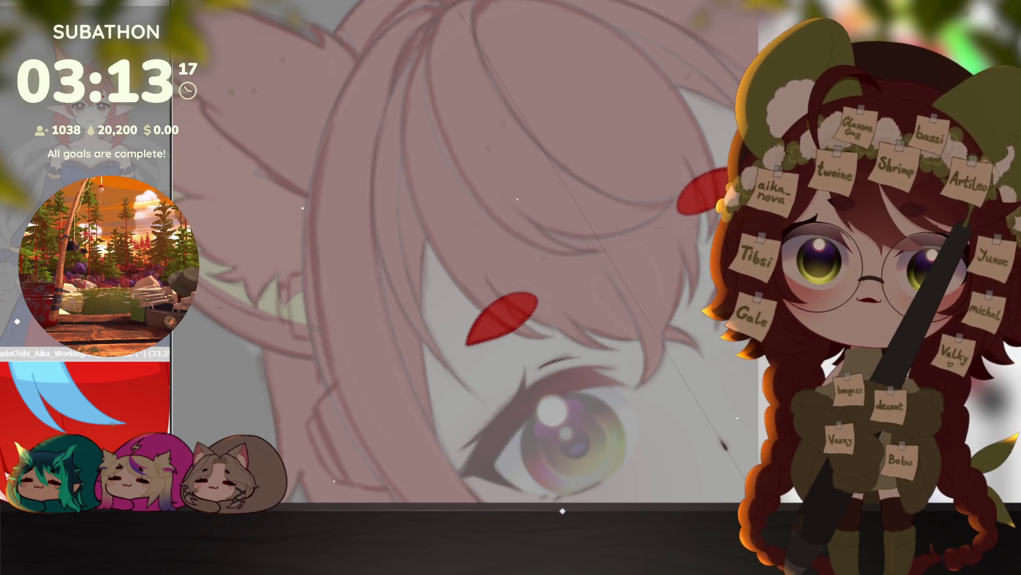
{"action": "scroll", "coordinate": [719, 359], "scroll_direction": "down", "scroll_amount": 3}
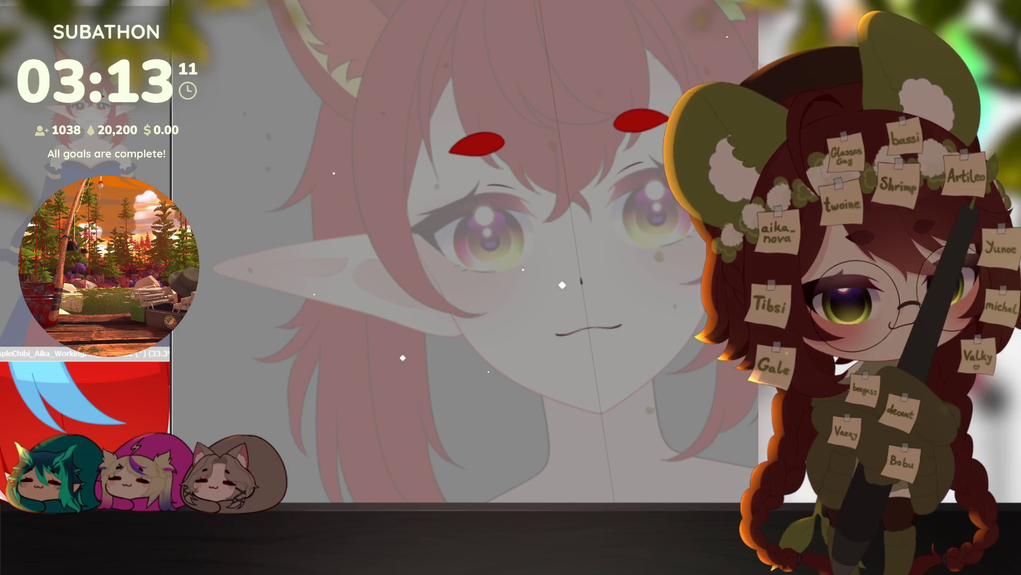
{"action": "scroll", "coordinate": [679, 421], "scroll_direction": "up", "scroll_amount": 2}
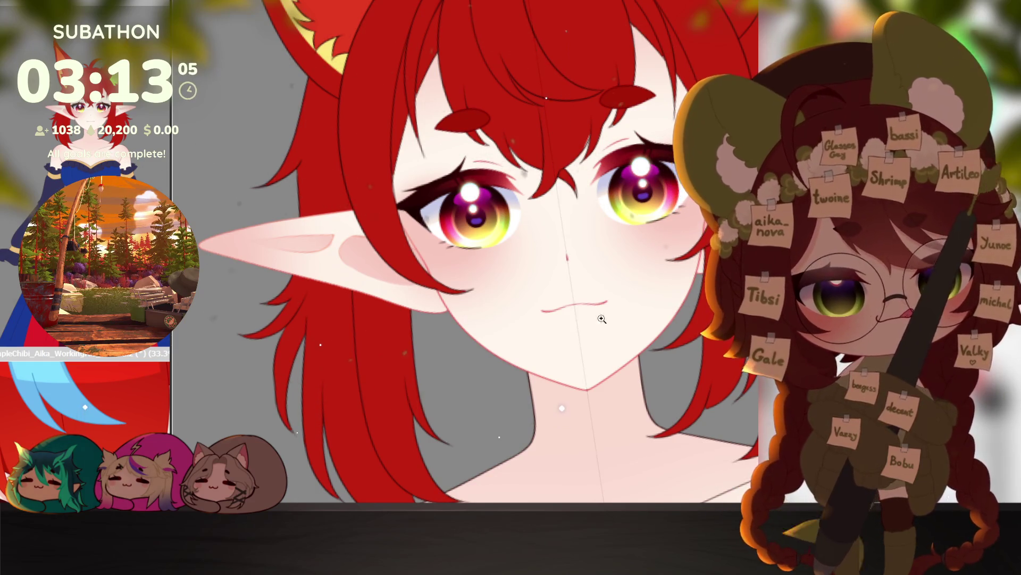
Step: With a smaller airbrush, paint soft pink shading along the mouth line
{"action": "scroll", "coordinate": [662, 392], "scroll_direction": "up", "scroll_amount": 3}
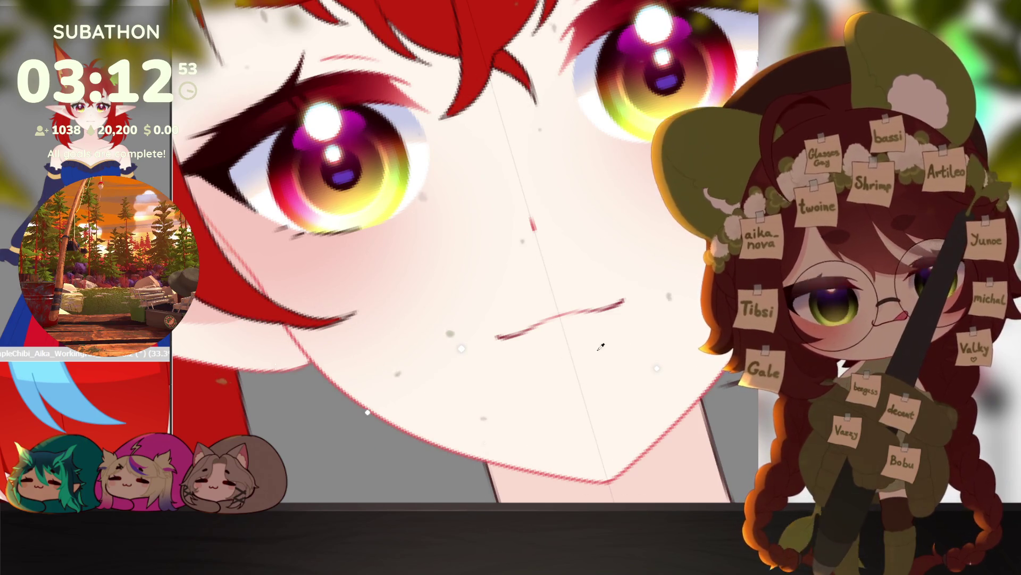
{"action": "scroll", "coordinate": [626, 349], "scroll_direction": "up", "scroll_amount": 3}
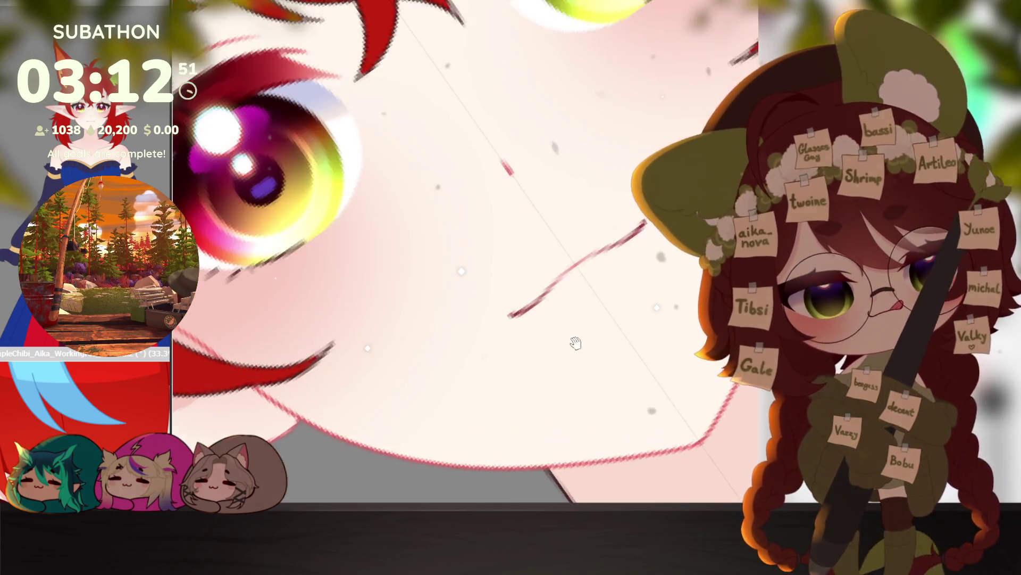
{"action": "key", "text": "bracketleft"}
{"action": "key", "text": "bracketleft"}
{"action": "key", "text": "bracketleft"}
{"action": "mouse_move", "coordinate": [548, 369]}
{"action": "left_mouse_down"}
{"action": "mouse_move", "coordinate": [607, 333]}
{"action": "mouse_move", "coordinate": [551, 375]}
{"action": "left_mouse_up"}
{"action": "key", "text": "bracketright"}
{"action": "key", "text": "bracketright"}
{"action": "key", "text": "bracketright"}
{"action": "key", "text": "bracketleft"}
{"action": "key", "text": "bracketleft"}
{"action": "key", "text": "bracketleft"}
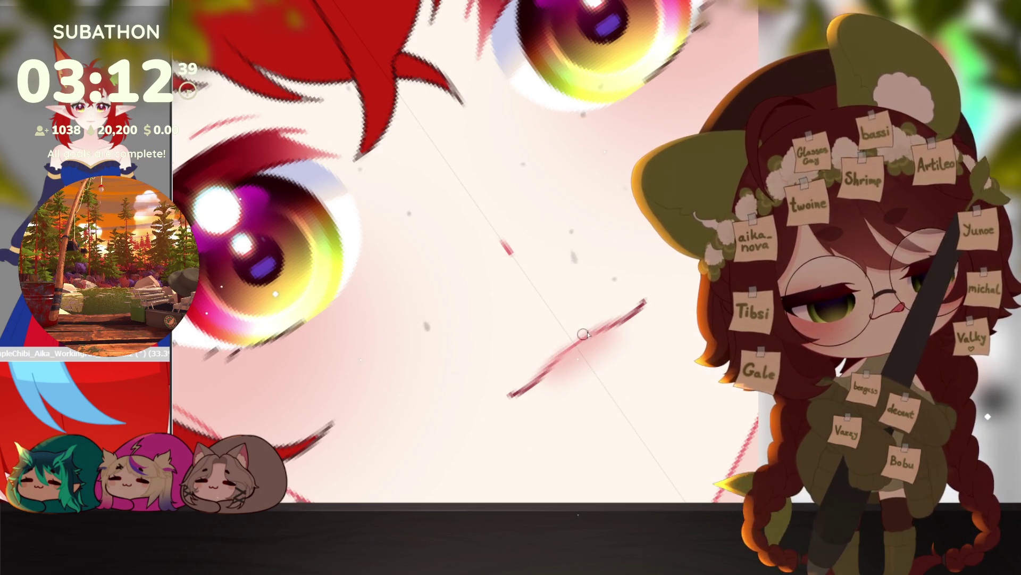
{"action": "scroll", "coordinate": [655, 310], "scroll_direction": "down", "scroll_amount": 5}
{"action": "scroll", "coordinate": [686, 388], "scroll_direction": "up", "scroll_amount": 4}
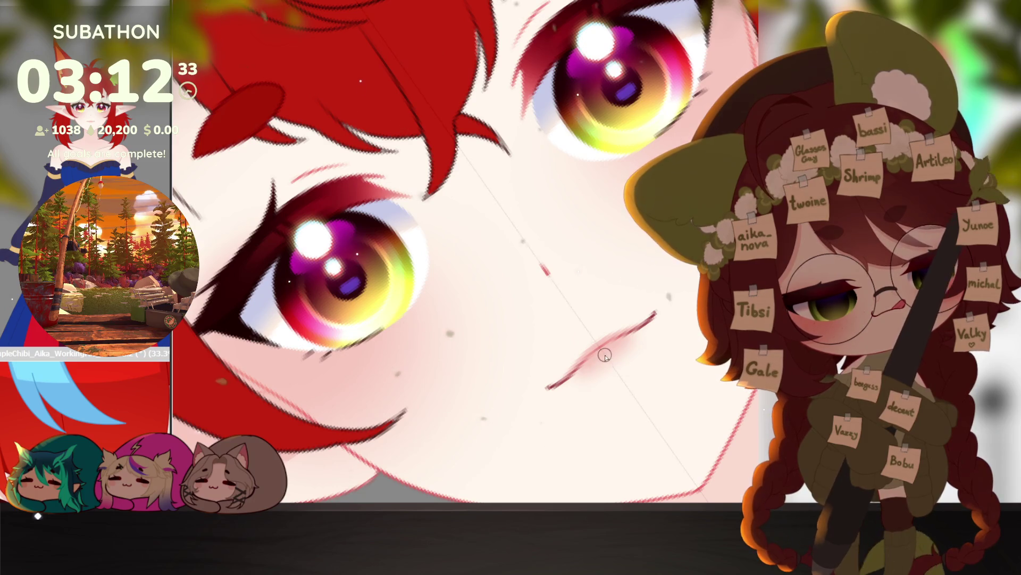
Step: Dab a small white highlight on the lips
{"action": "left_click_drag", "start_coordinate": [601, 357], "coordinate": [607, 353]}
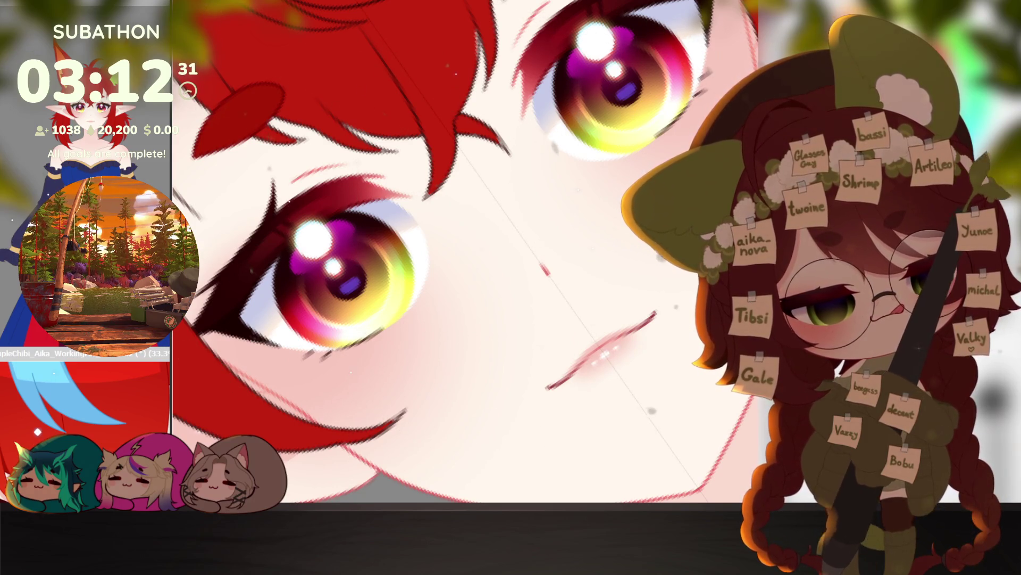
{"action": "scroll", "coordinate": [643, 389], "scroll_direction": "down", "scroll_amount": 4}
{"action": "scroll", "coordinate": [634, 394], "scroll_direction": "up", "scroll_amount": 5}
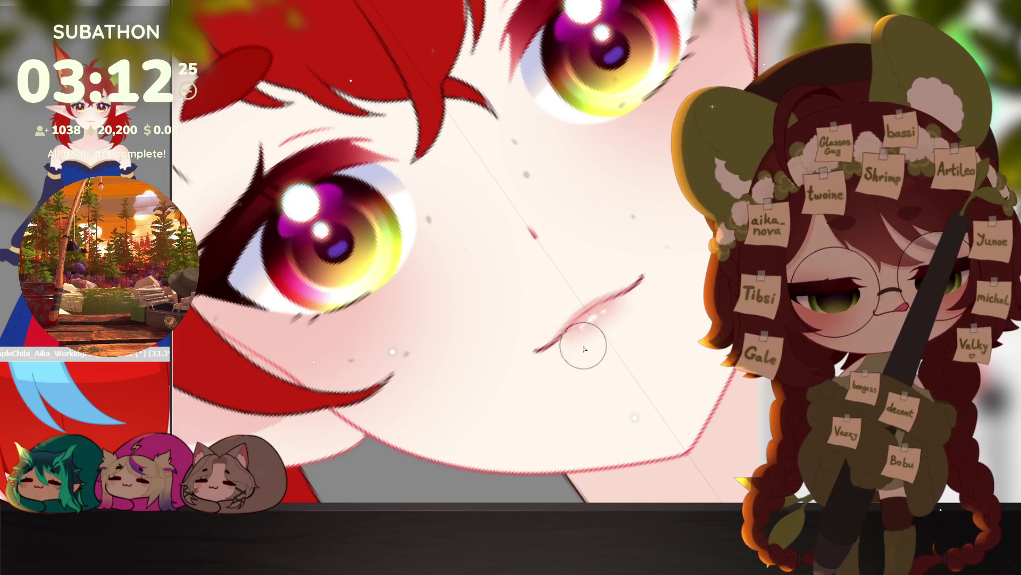
{"action": "scroll", "coordinate": [646, 381], "scroll_direction": "down", "scroll_amount": 3}
{"action": "left_click_drag", "start_coordinate": [646, 380], "coordinate": [649, 385]}
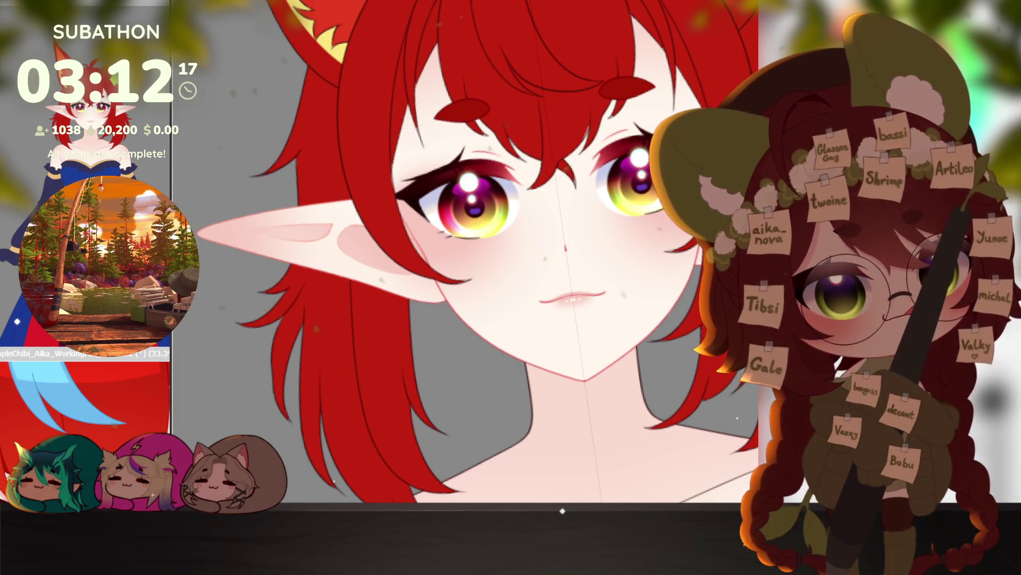
{"action": "scroll", "coordinate": [553, 269], "scroll_direction": "up", "scroll_amount": 4}
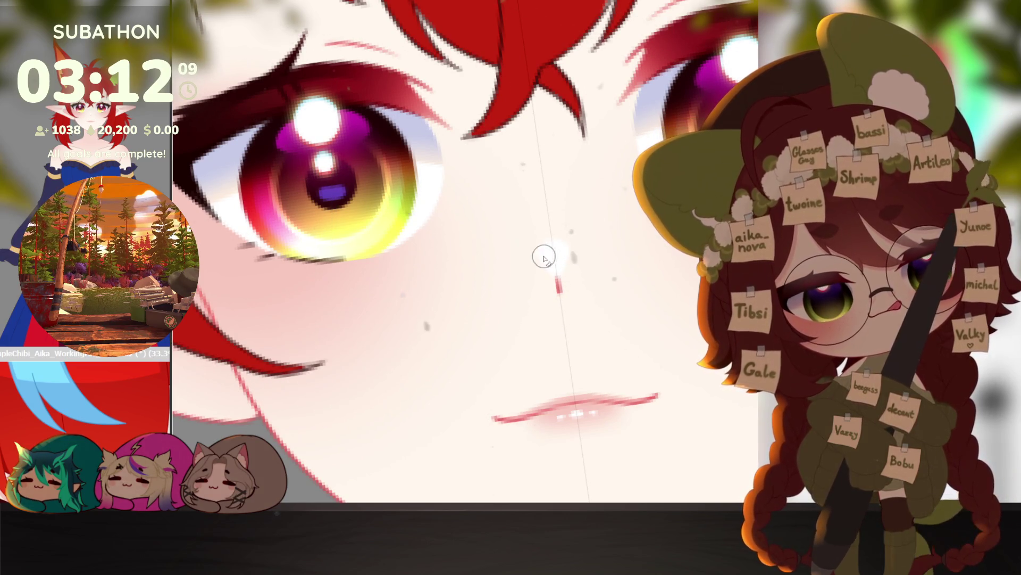
{"action": "scroll", "coordinate": [633, 409], "scroll_direction": "down", "scroll_amount": 4}
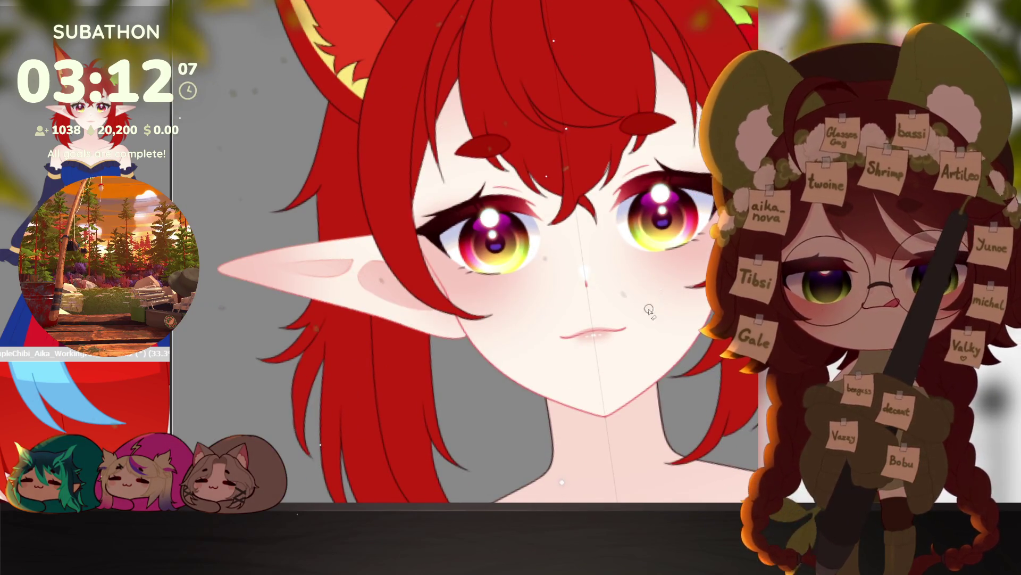
{"action": "scroll", "coordinate": [643, 315], "scroll_direction": "down", "scroll_amount": 3}
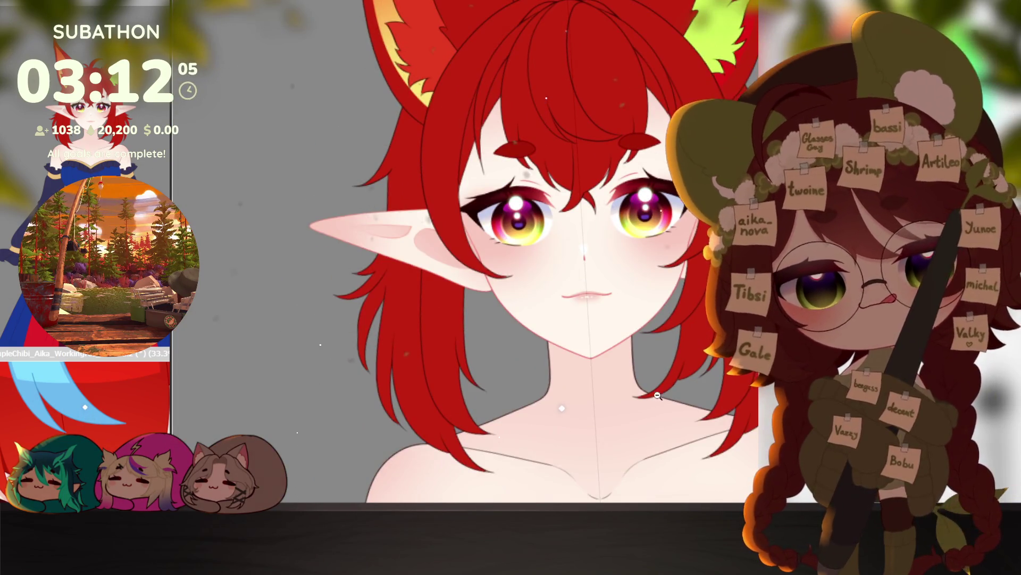
{"action": "scroll", "coordinate": [658, 397], "scroll_direction": "down", "scroll_amount": 3}
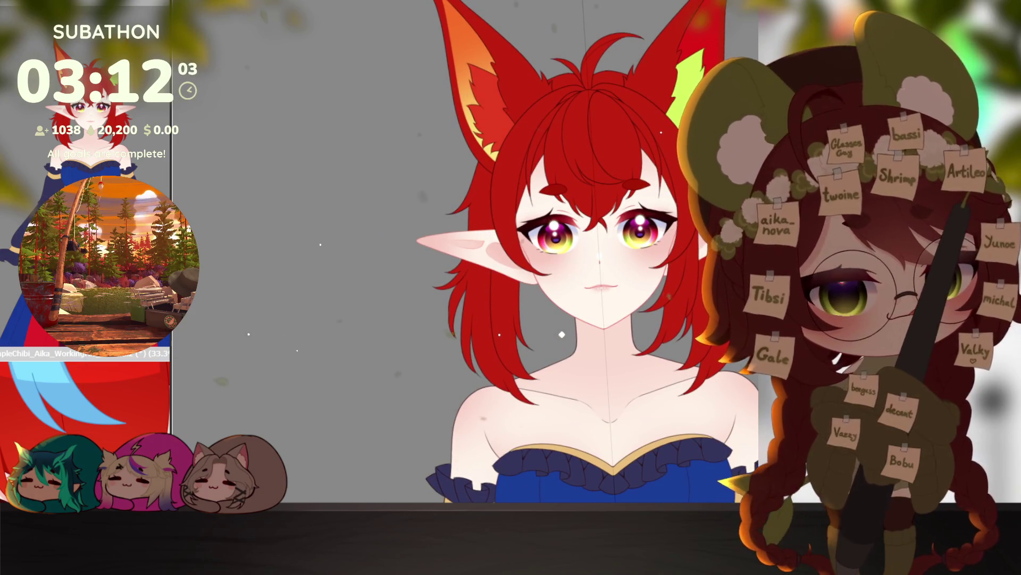
{"action": "scroll", "coordinate": [664, 250], "scroll_direction": "up", "scroll_amount": 5}
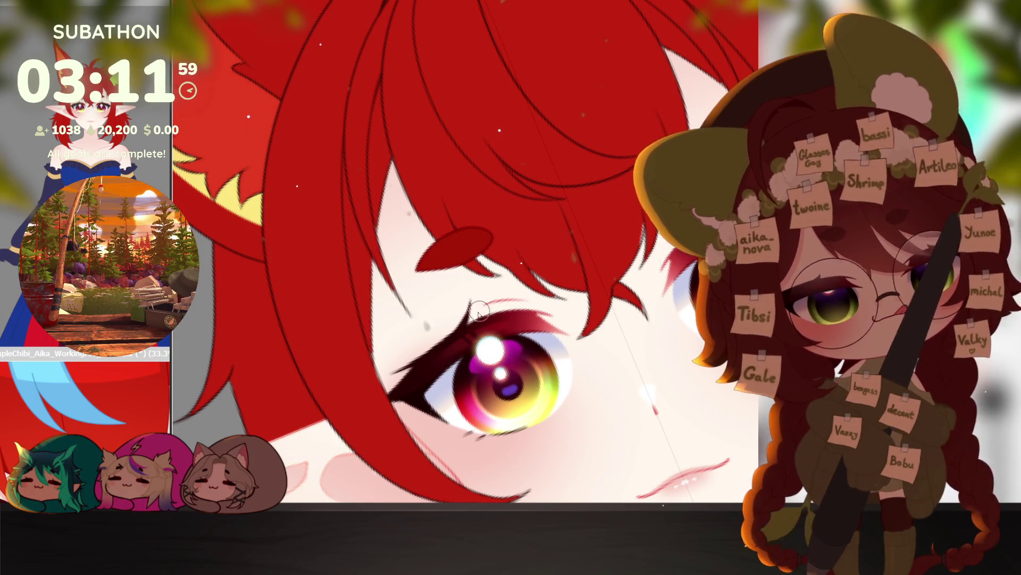
{"action": "scroll", "coordinate": [659, 371], "scroll_direction": "down", "scroll_amount": 5}
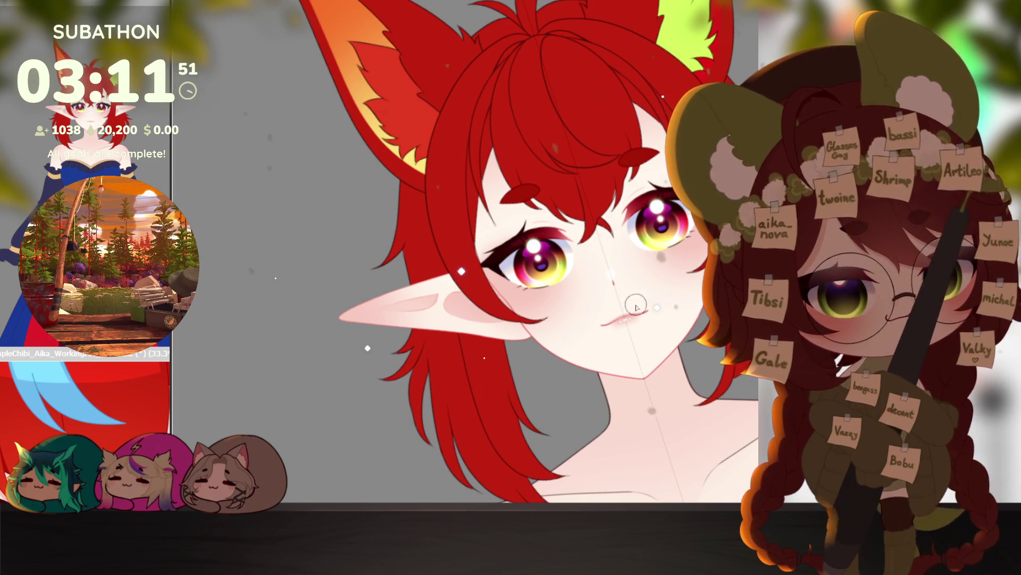
{"action": "scroll", "coordinate": [528, 209], "scroll_direction": "up", "scroll_amount": 4}
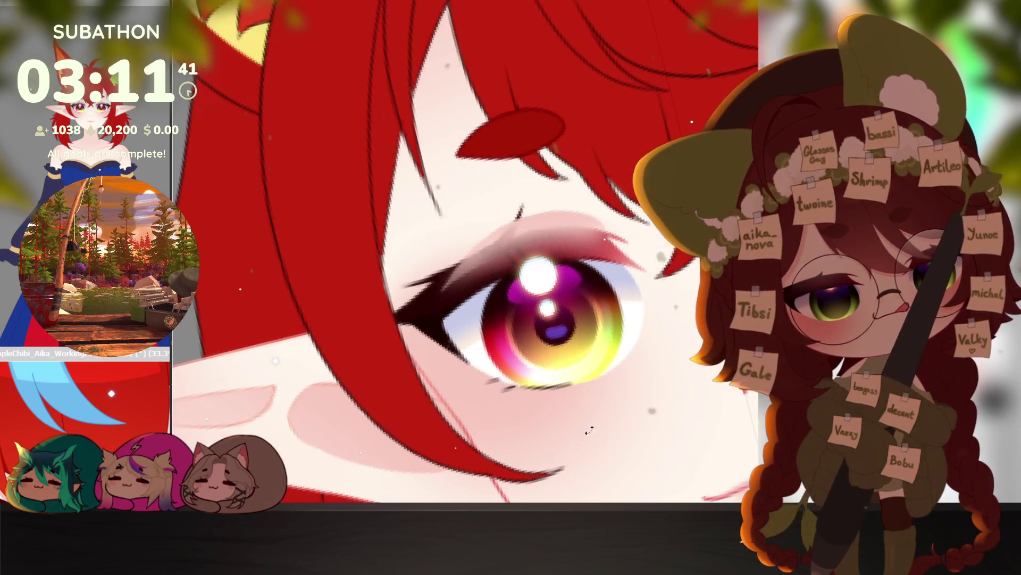
{"action": "key", "text": "ctrl+minus"}
{"action": "key", "text": "ctrl+minus"}
{"action": "key", "text": "ctrl+minus"}
{"action": "left_click_drag", "start_coordinate": [722, 404], "coordinate": [666, 314]}
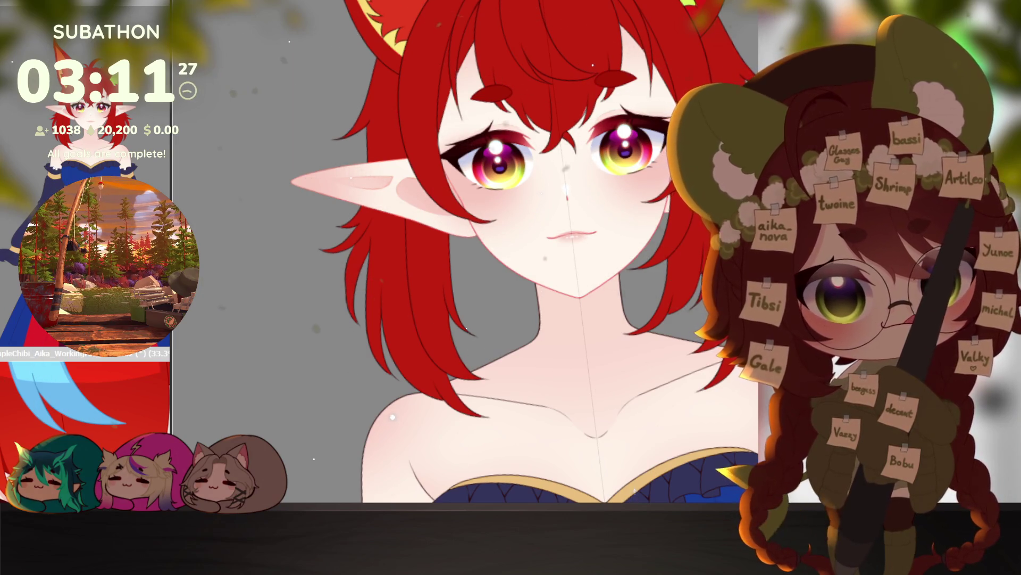
Step: Zoom out and recentre until the whole faded figure and long hair sketch are visible
{"action": "left_click", "coordinate": [683, 299]}
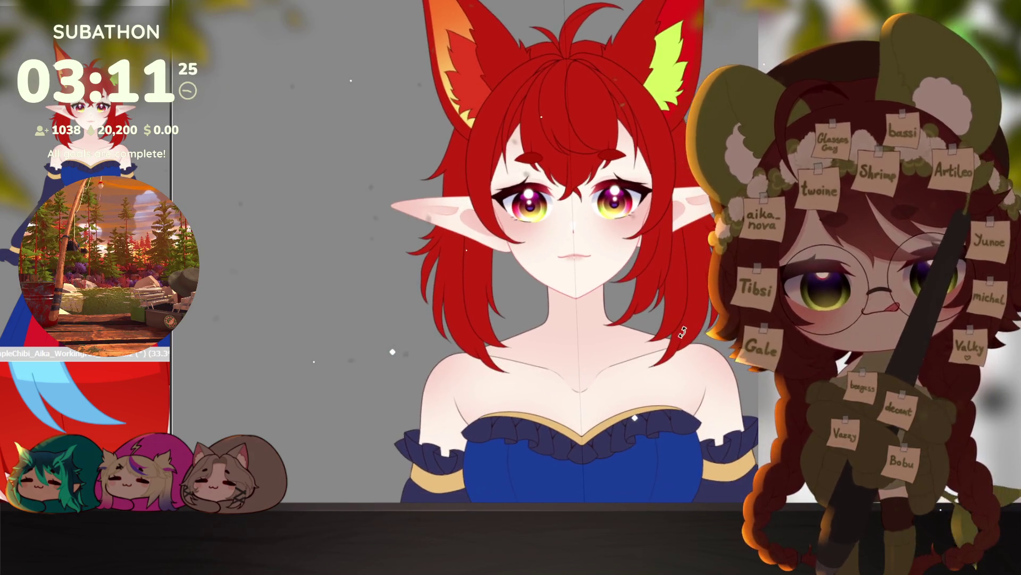
{"action": "left_click_drag", "start_coordinate": [635, 382], "coordinate": [632, 352]}
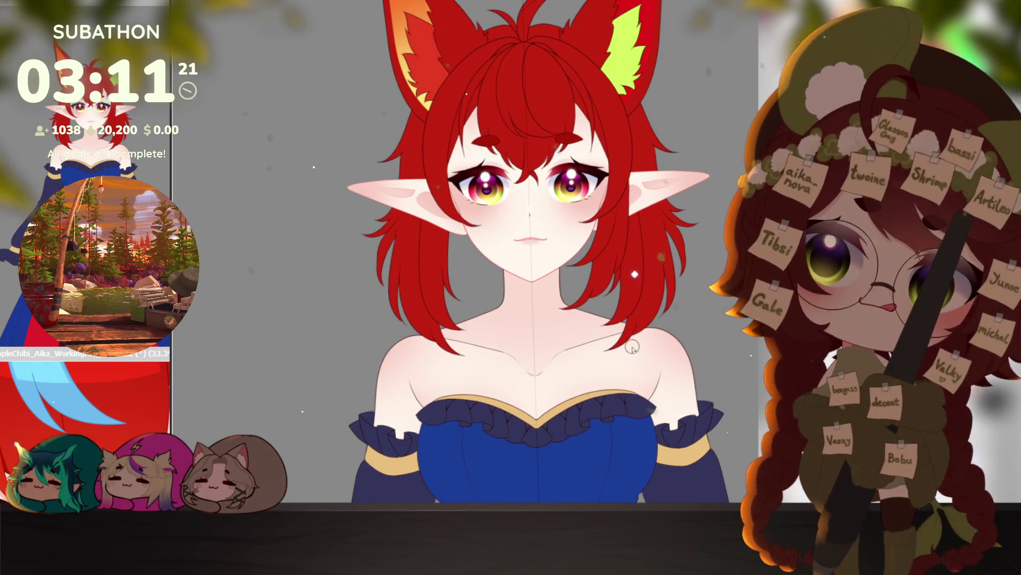
{"action": "left_click_drag", "start_coordinate": [706, 410], "coordinate": [705, 403]}
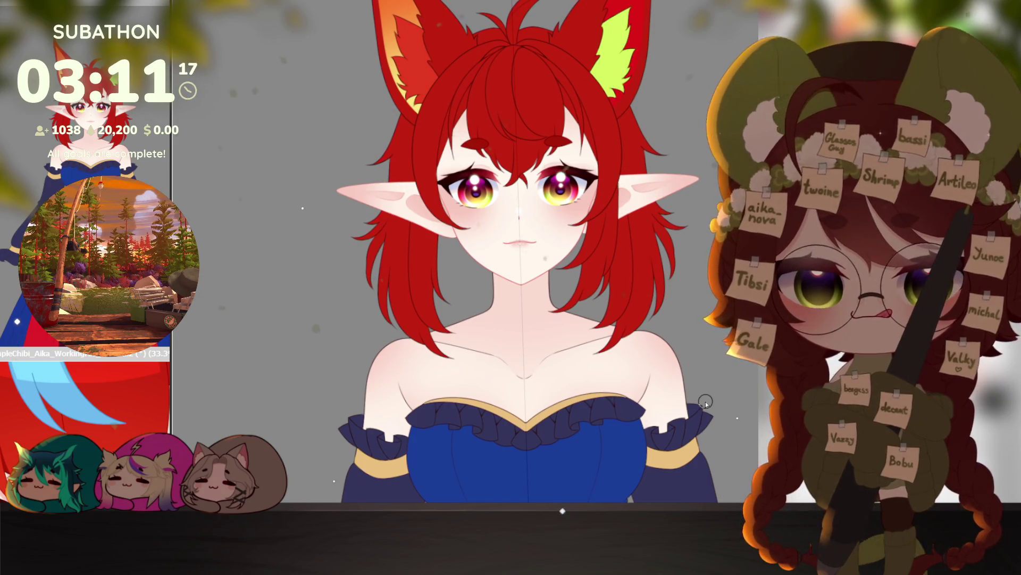
{"action": "scroll", "coordinate": [635, 368], "scroll_direction": "up", "scroll_amount": 1}
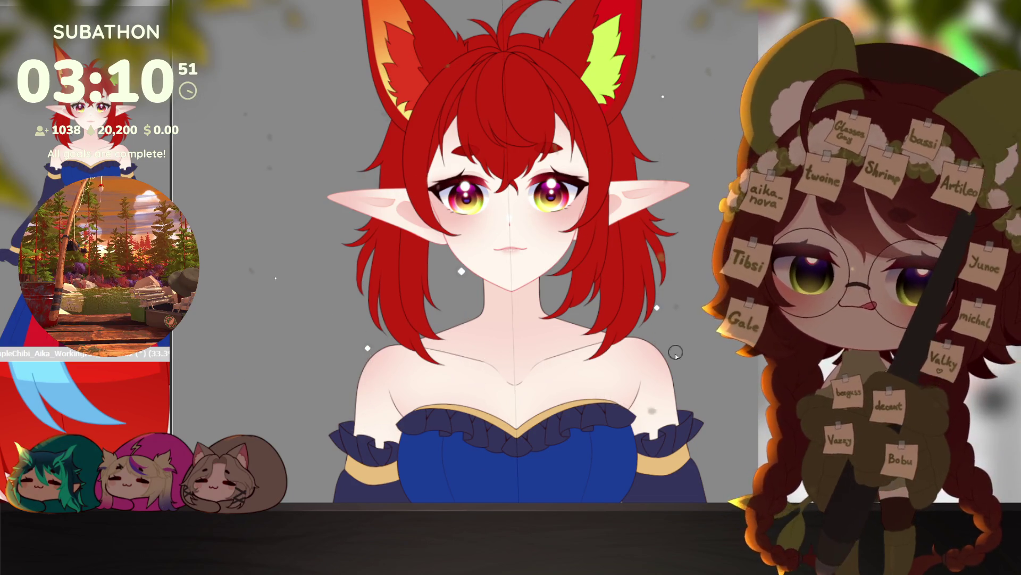
{"action": "scroll", "coordinate": [676, 349], "scroll_direction": "down", "scroll_amount": 5}
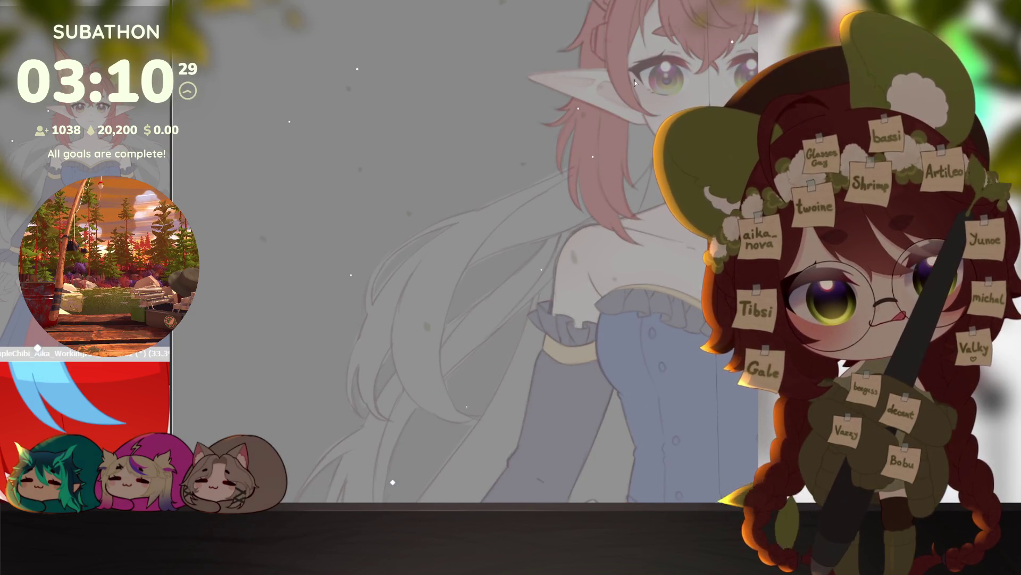
Step: Pencil a long curved hair-lock line, redrawing it and extending it up to the right
{"action": "left_click_drag", "start_coordinate": [640, 54], "coordinate": [628, 88]}
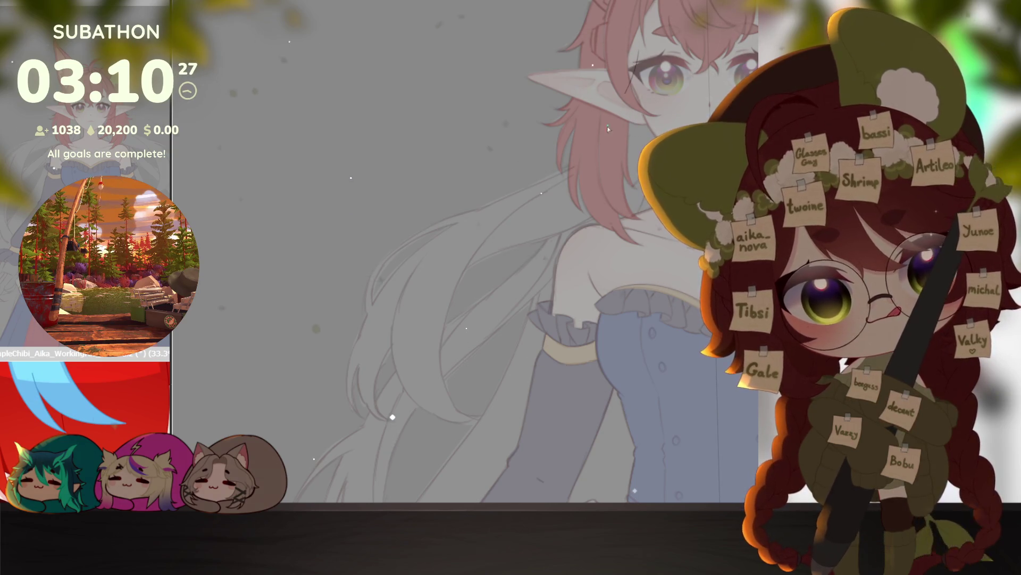
{"action": "scroll", "coordinate": [474, 356], "scroll_direction": "down", "scroll_amount": 3}
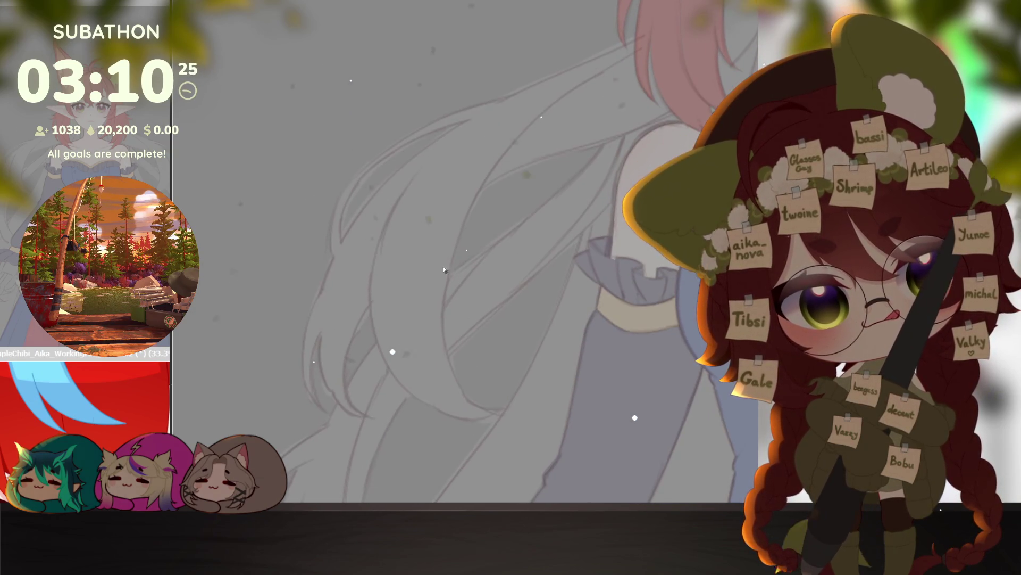
{"action": "mouse_move", "coordinate": [422, 167]}
{"action": "left_mouse_down"}
{"action": "mouse_move", "coordinate": [370, 292]}
{"action": "mouse_move", "coordinate": [422, 404]}
{"action": "mouse_move", "coordinate": [481, 421]}
{"action": "mouse_move", "coordinate": [509, 379]}
{"action": "left_mouse_up"}
{"action": "scroll", "coordinate": [516, 399], "scroll_direction": "up", "scroll_amount": 1}
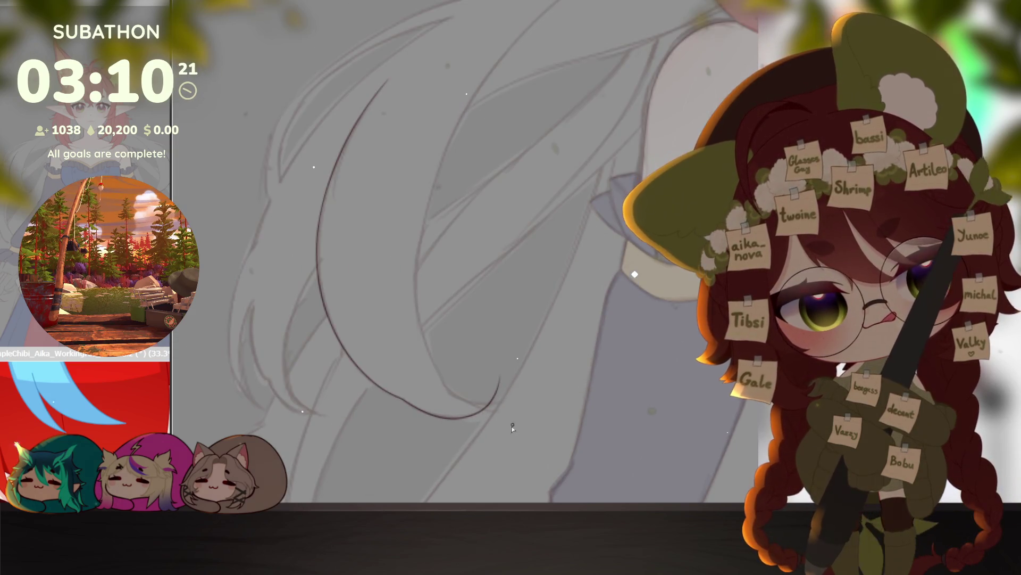
{"action": "key", "text": "ctrl+z"}
{"action": "scroll", "coordinate": [604, 412], "scroll_direction": "down", "scroll_amount": 3}
{"action": "mouse_move", "coordinate": [349, 166]}
{"action": "left_mouse_down"}
{"action": "mouse_move", "coordinate": [368, 395]}
{"action": "mouse_move", "coordinate": [463, 447]}
{"action": "left_mouse_up"}
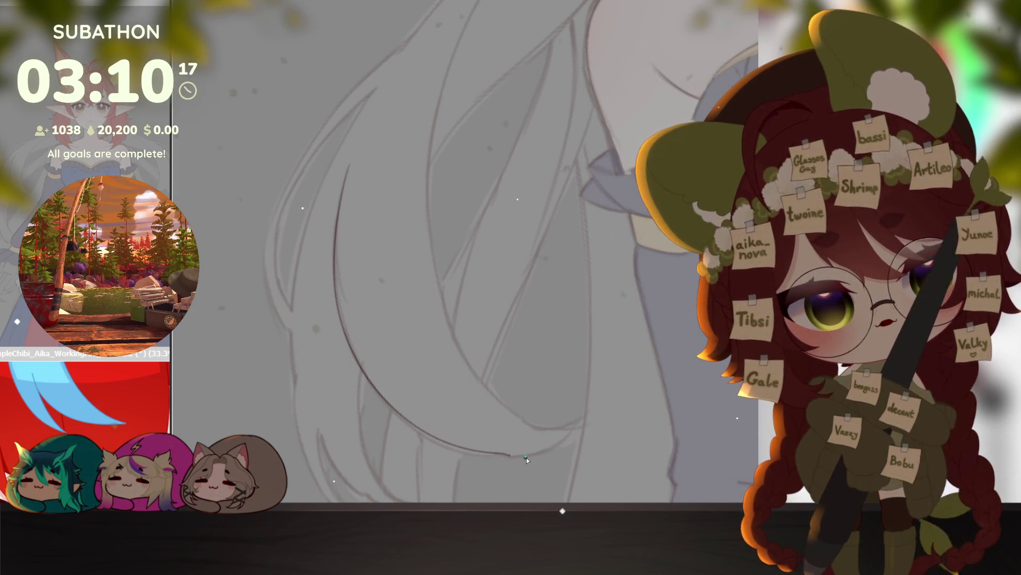
{"action": "left_click_drag", "start_coordinate": [523, 457], "coordinate": [603, 348]}
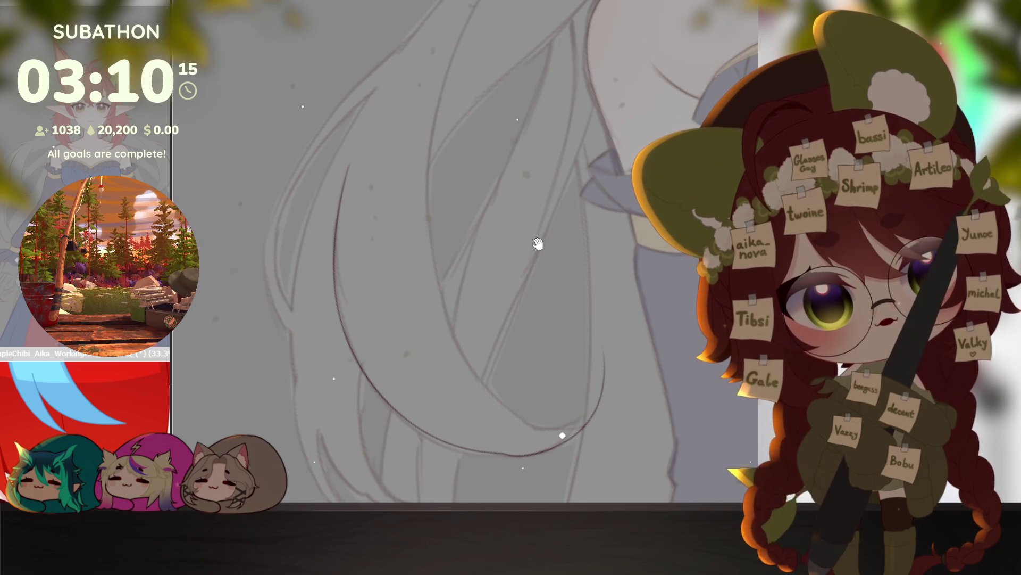
{"action": "scroll", "coordinate": [538, 249], "scroll_direction": "down", "scroll_amount": 2}
{"action": "scroll", "coordinate": [589, 207], "scroll_direction": "up", "scroll_amount": 1}
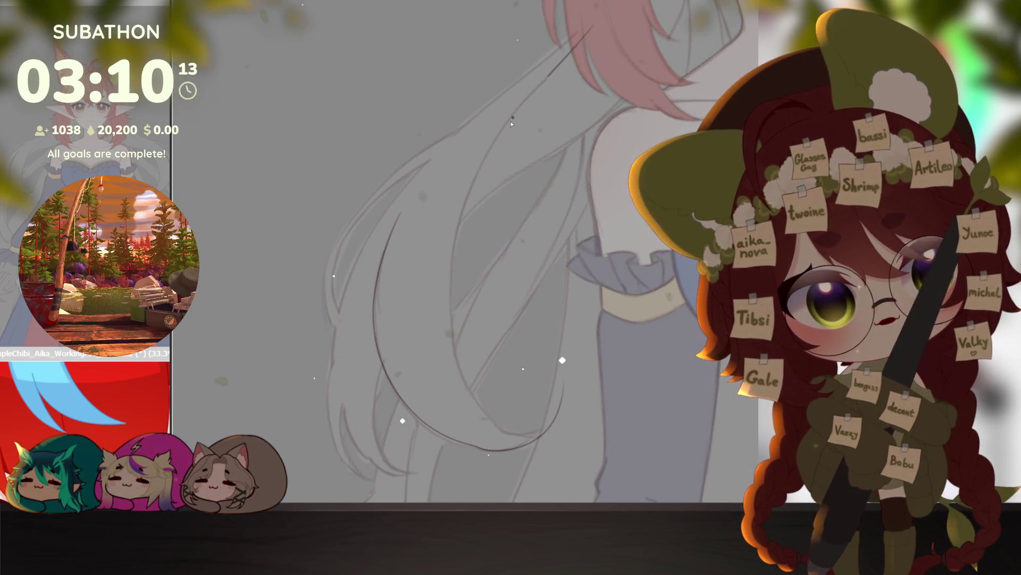
Step: Redraw a longer stroke beside the pink hair, extend the diagonal hair line, add another strand
{"action": "key", "text": "ctrl+z"}
{"action": "left_click_drag", "start_coordinate": [555, 63], "coordinate": [607, 18]}
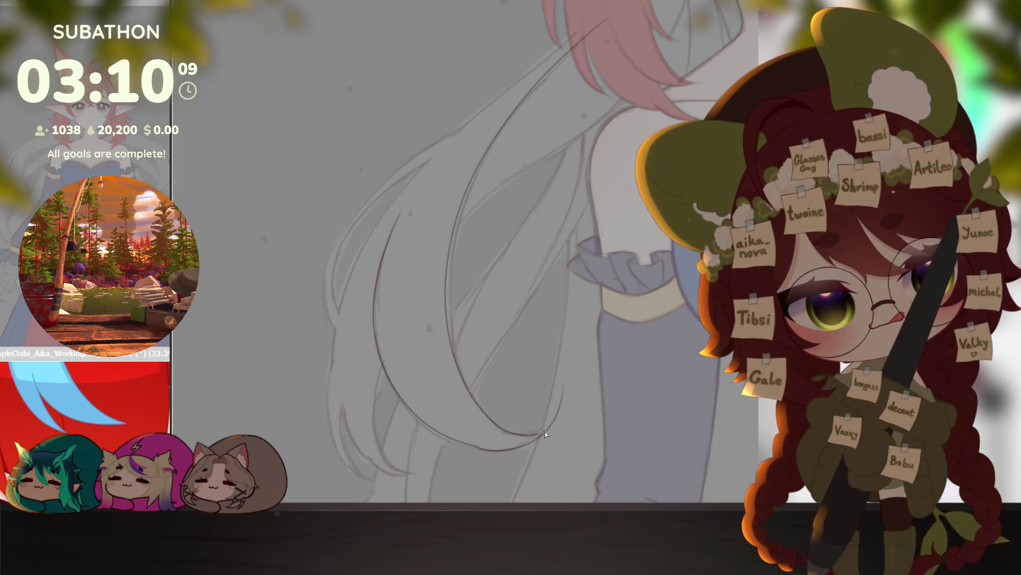
{"action": "scroll", "coordinate": [565, 426], "scroll_direction": "up", "scroll_amount": 2}
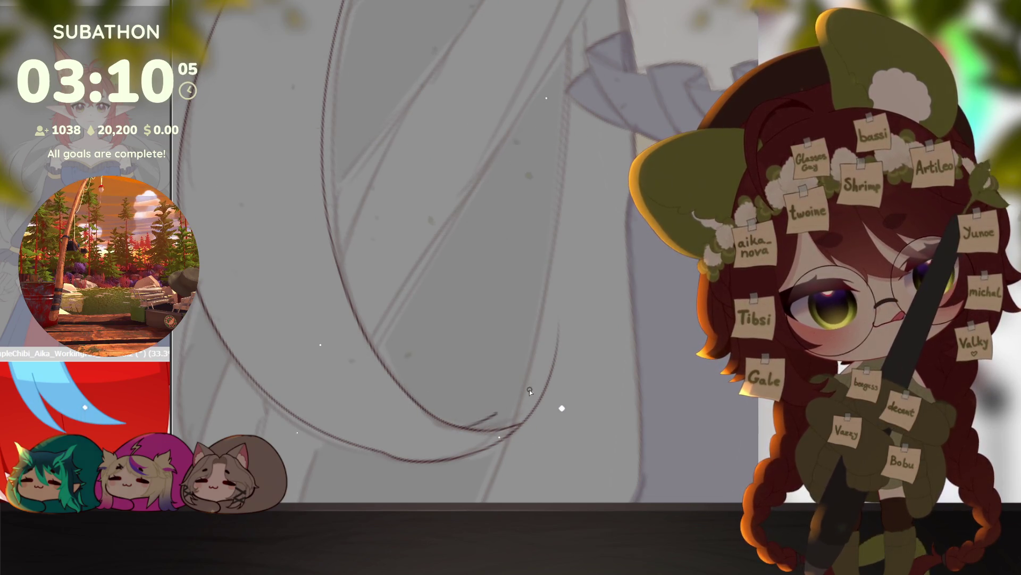
{"action": "scroll", "coordinate": [583, 369], "scroll_direction": "down", "scroll_amount": 3}
{"action": "left_click_drag", "start_coordinate": [597, 388], "coordinate": [548, 343]}
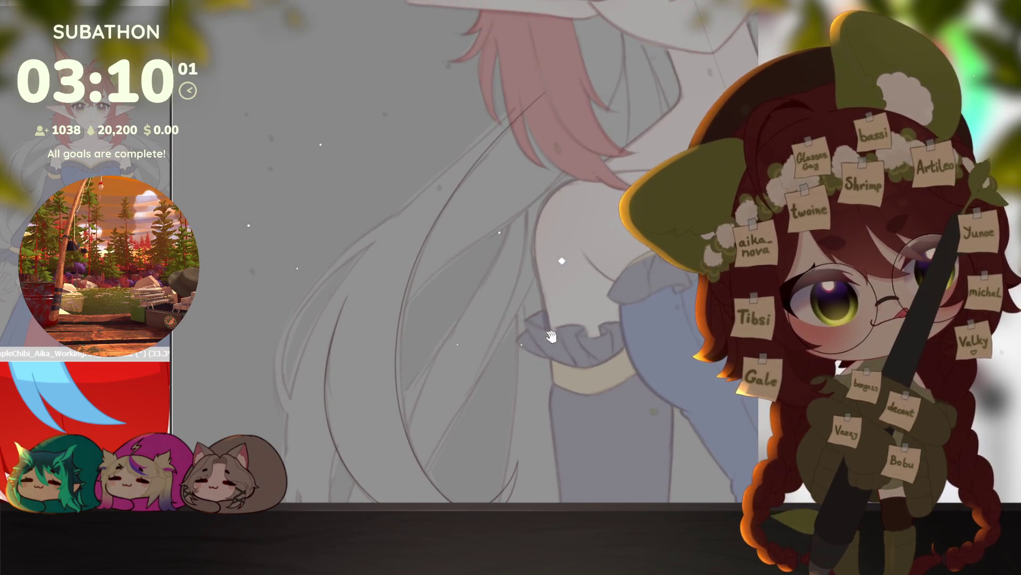
{"action": "scroll", "coordinate": [609, 176], "scroll_direction": "up", "scroll_amount": 2}
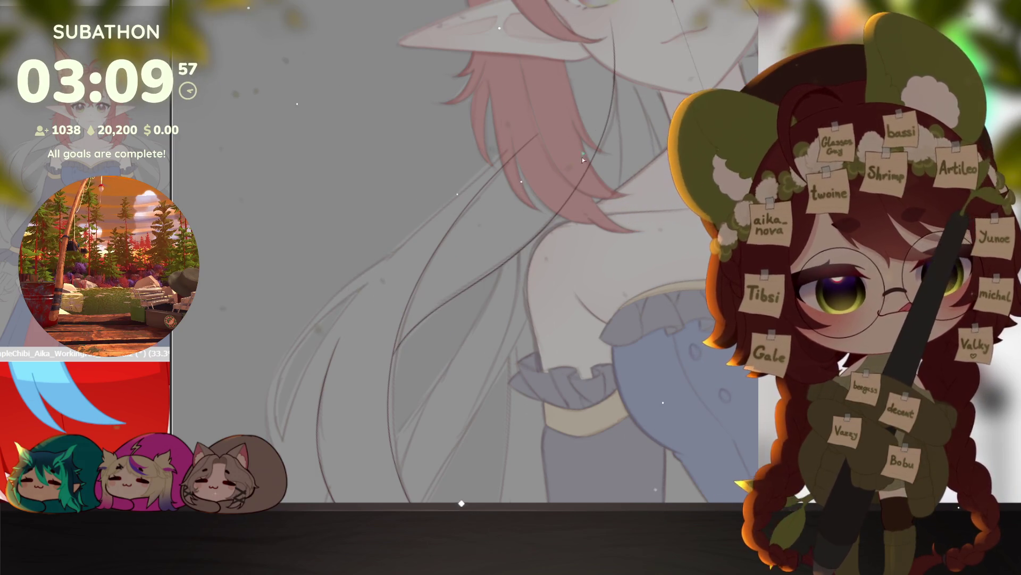
{"action": "left_click_drag", "start_coordinate": [586, 142], "coordinate": [623, 165]}
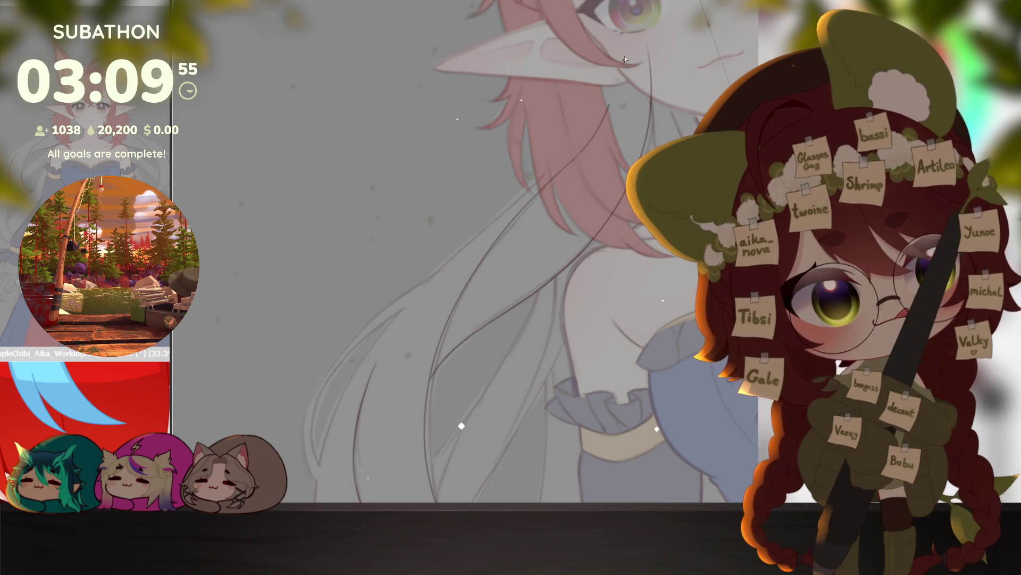
{"action": "left_click_drag", "start_coordinate": [566, 167], "coordinate": [602, 88]}
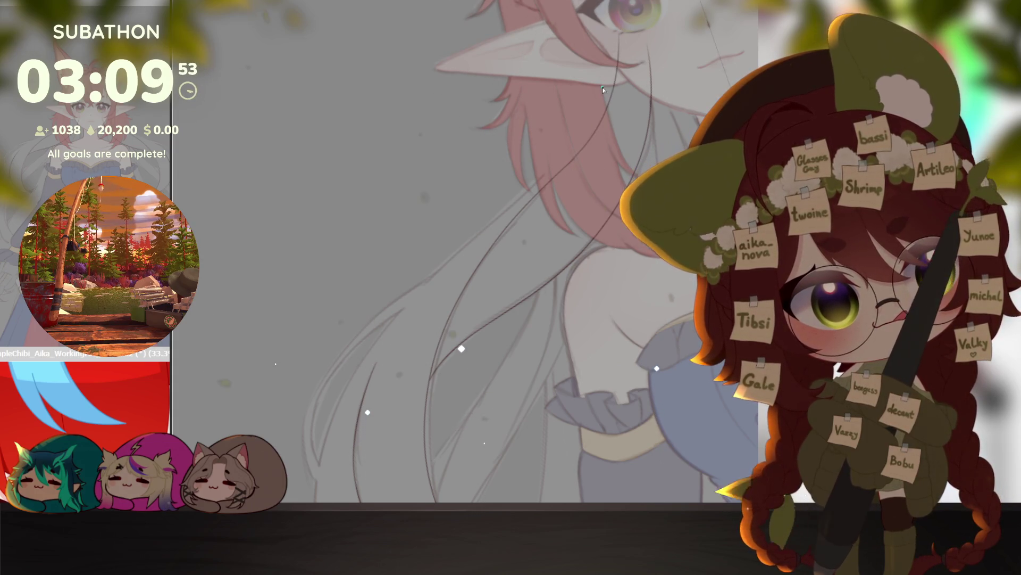
{"action": "left_click_drag", "start_coordinate": [599, 47], "coordinate": [564, 151]}
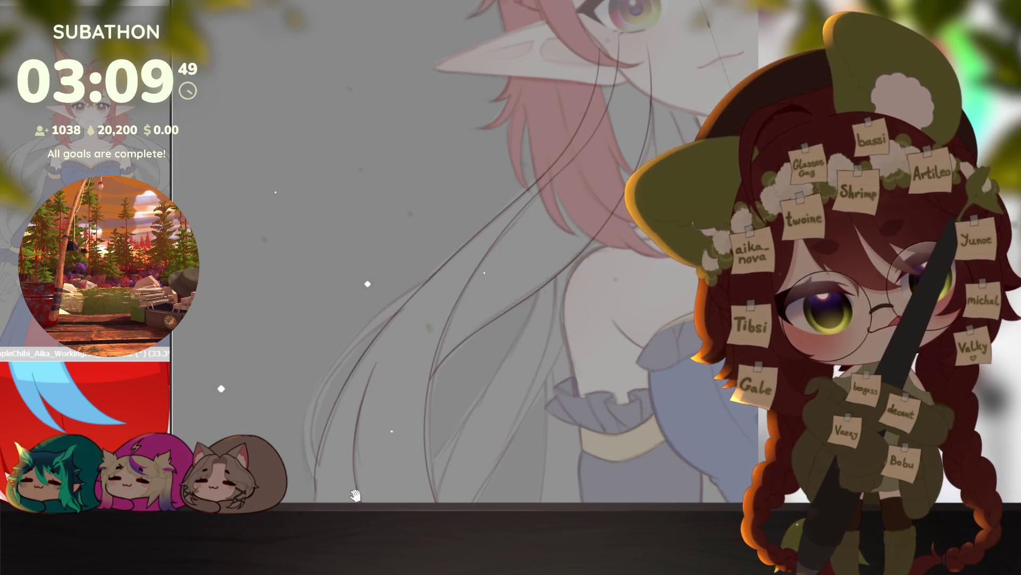
Step: Ink lines down the hair's left edge and along the inner strand, removing stray pieces
{"action": "left_click_drag", "start_coordinate": [351, 496], "coordinate": [575, 259]}
{"action": "mouse_move", "coordinate": [618, 365]}
{"action": "left_mouse_down"}
{"action": "mouse_move", "coordinate": [632, 337]}
{"action": "mouse_move", "coordinate": [606, 397]}
{"action": "mouse_move", "coordinate": [614, 323]}
{"action": "mouse_move", "coordinate": [678, 218]}
{"action": "left_mouse_up"}
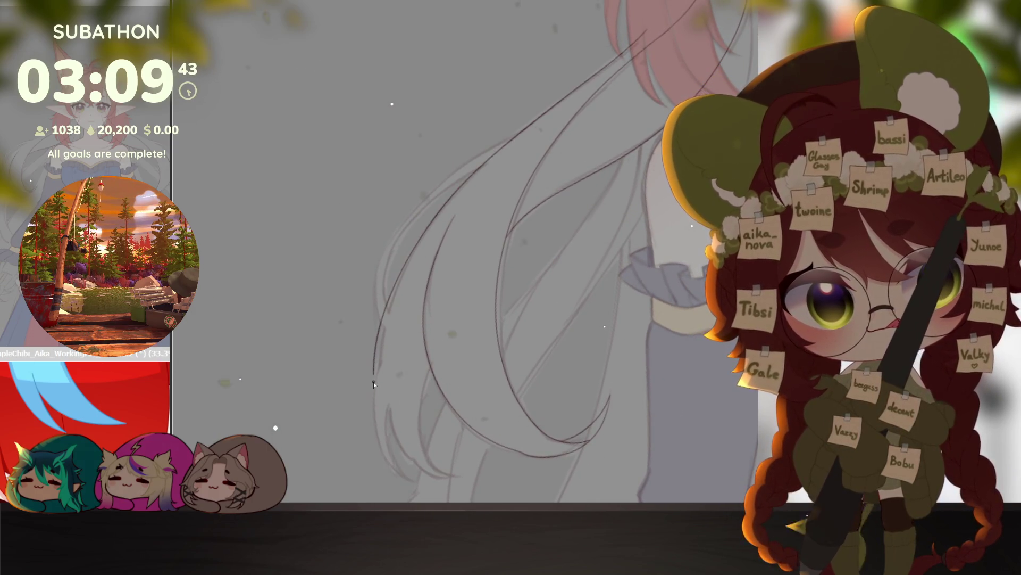
{"action": "key", "text": "ctrl+z"}
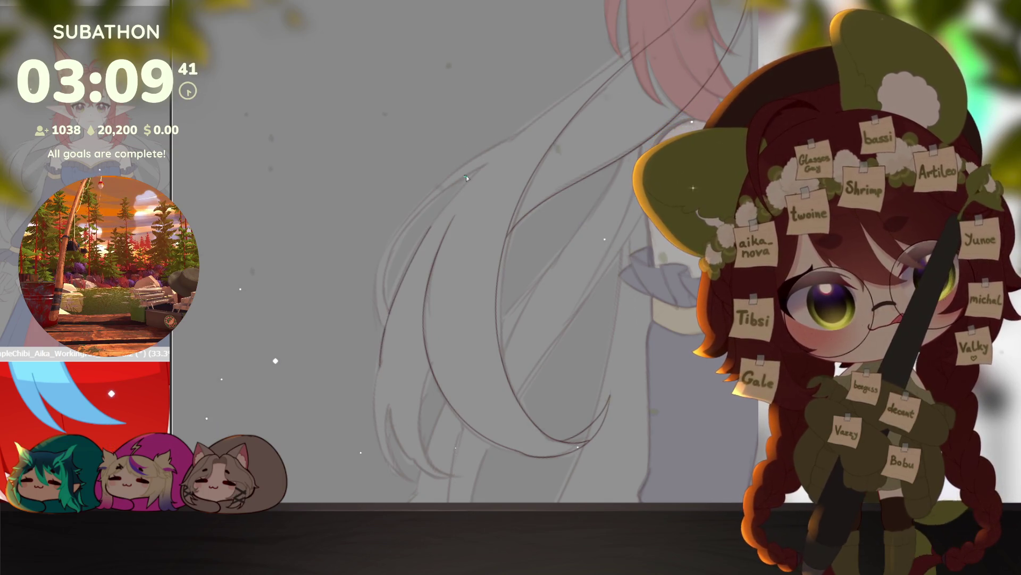
{"action": "mouse_move", "coordinate": [461, 180]}
{"action": "left_mouse_down"}
{"action": "mouse_move", "coordinate": [415, 325]}
{"action": "mouse_move", "coordinate": [408, 210]}
{"action": "left_mouse_up"}
{"action": "mouse_move", "coordinate": [398, 250]}
{"action": "left_mouse_down"}
{"action": "mouse_move", "coordinate": [394, 324]}
{"action": "mouse_move", "coordinate": [482, 437]}
{"action": "left_mouse_up"}
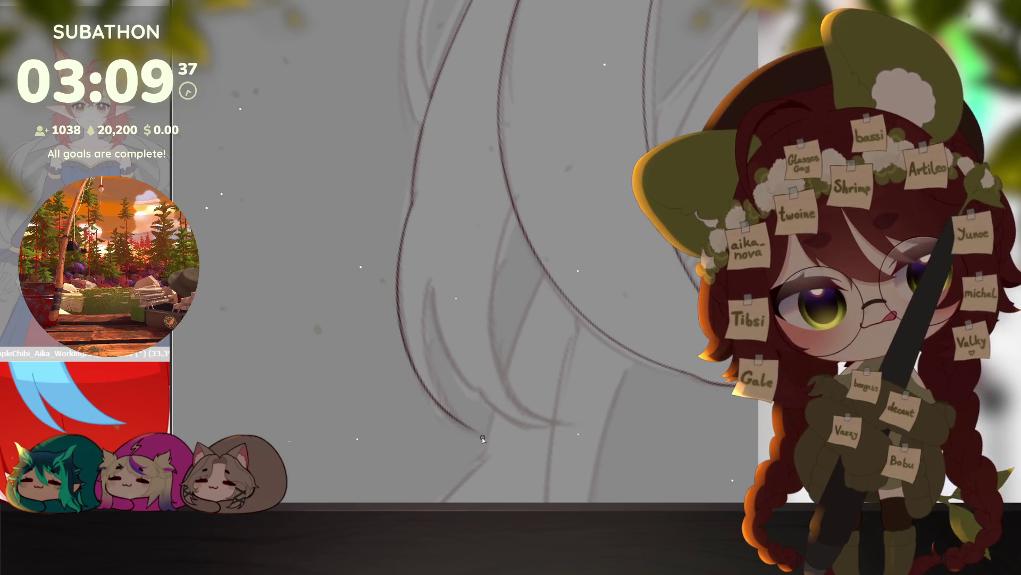
{"action": "left_click_drag", "start_coordinate": [431, 367], "coordinate": [442, 254]}
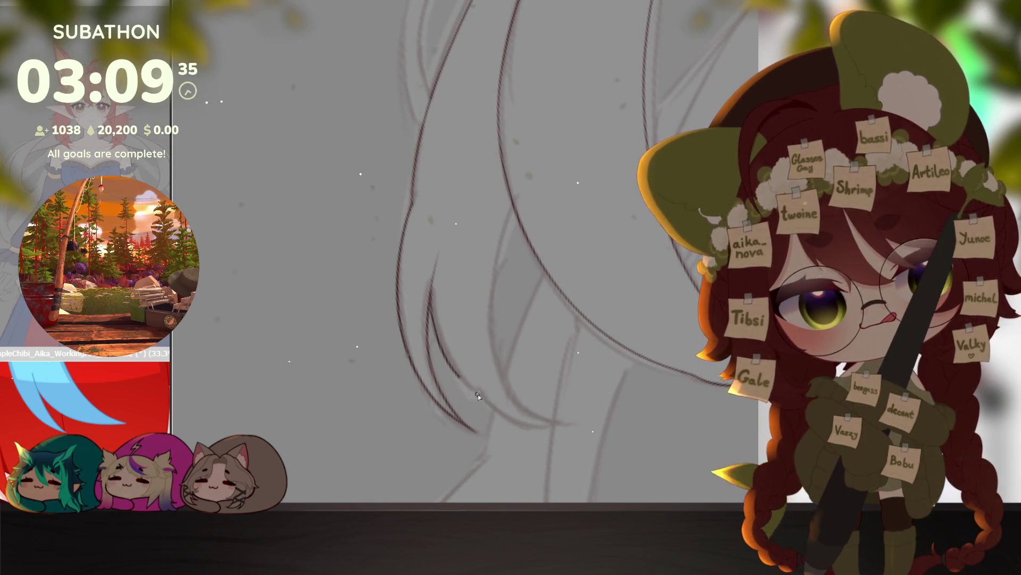
{"action": "left_click_drag", "start_coordinate": [460, 379], "coordinate": [481, 393]}
{"action": "left_click_drag", "start_coordinate": [569, 422], "coordinate": [496, 372]}
{"action": "left_click_drag", "start_coordinate": [587, 414], "coordinate": [464, 347]}
{"action": "key", "text": "ctrl+z"}
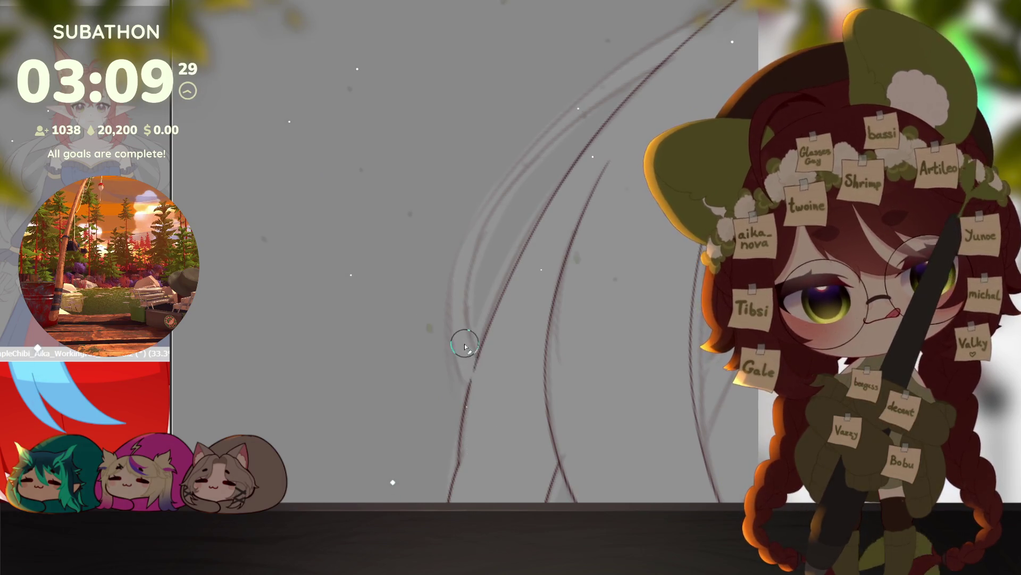
Step: Add a short stroke beside the left hair line and redraw the faint inner hair line darker
{"action": "left_click_drag", "start_coordinate": [473, 335], "coordinate": [634, 114]}
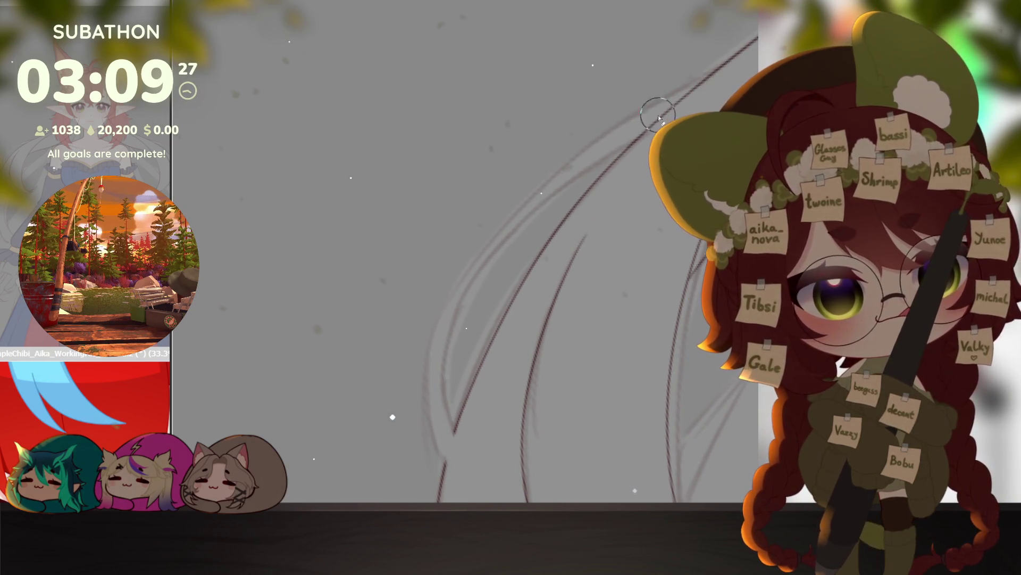
{"action": "left_click_drag", "start_coordinate": [748, 69], "coordinate": [646, 75]}
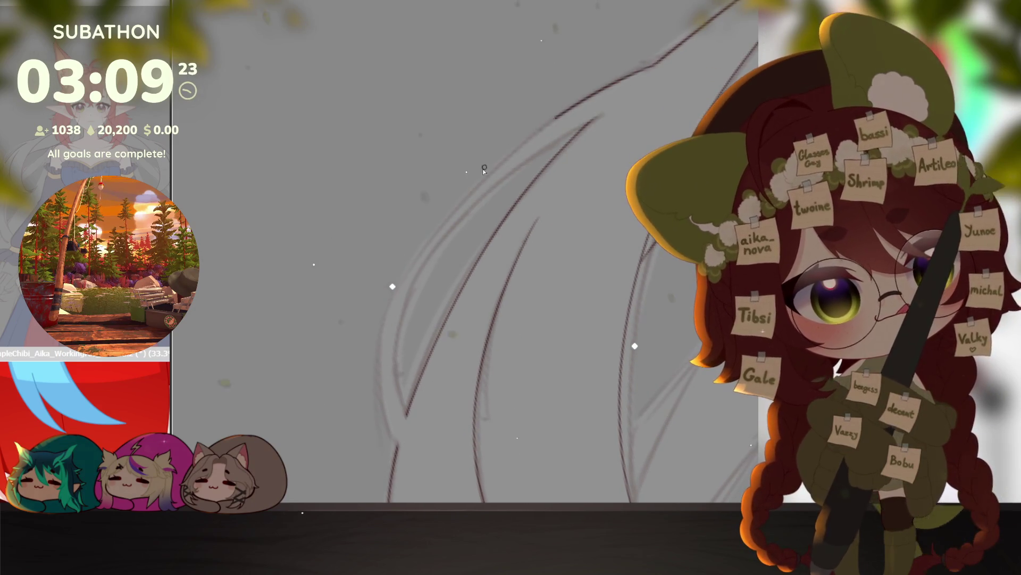
{"action": "left_click_drag", "start_coordinate": [374, 365], "coordinate": [398, 446]}
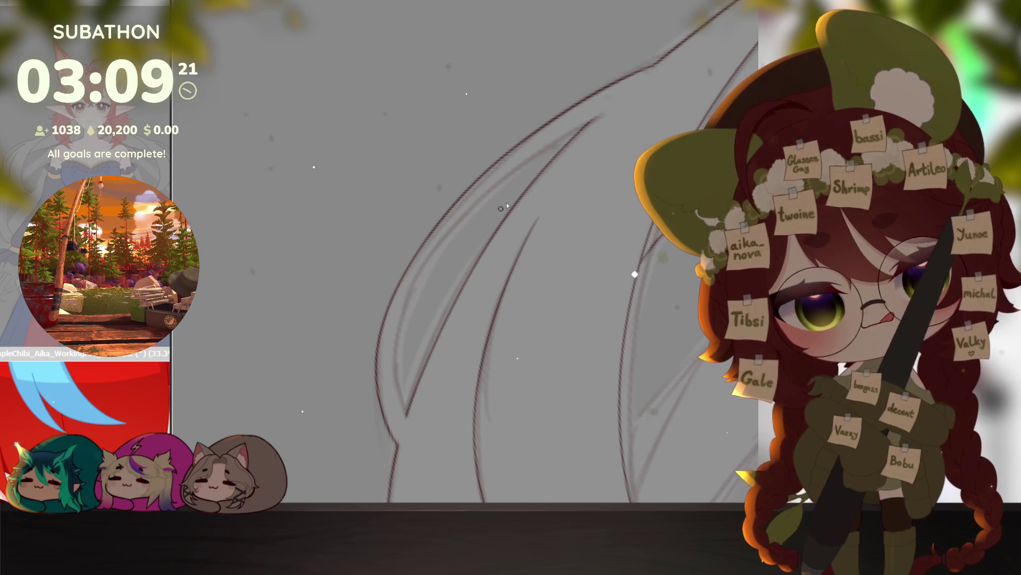
{"action": "mouse_move", "coordinate": [593, 120]}
{"action": "left_mouse_down"}
{"action": "mouse_move", "coordinate": [407, 289]}
{"action": "mouse_move", "coordinate": [396, 391]}
{"action": "left_mouse_up"}
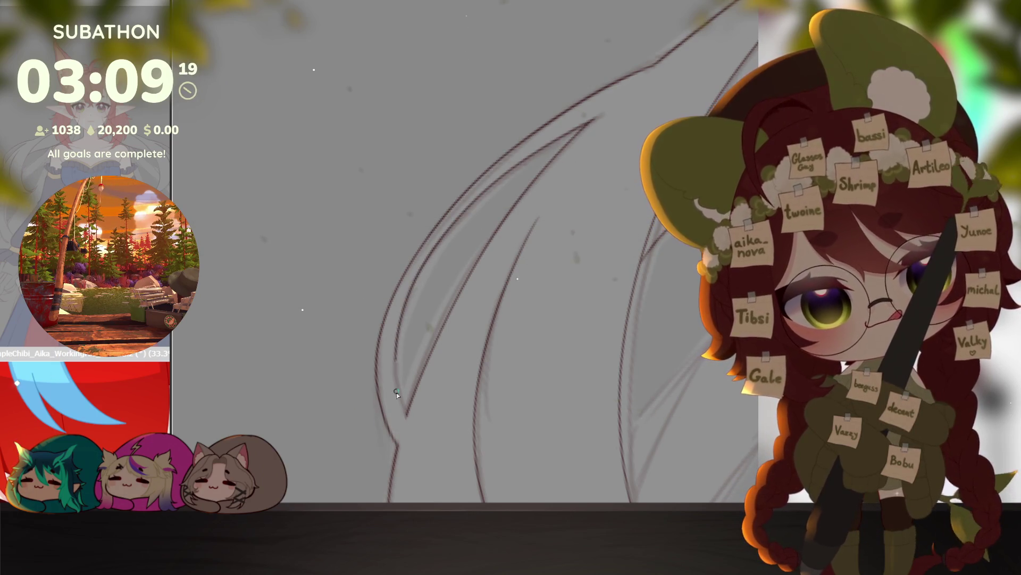
{"action": "scroll", "coordinate": [584, 334], "scroll_direction": "down", "scroll_amount": 3}
{"action": "mouse_move", "coordinate": [558, 404]}
{"action": "left_mouse_down"}
{"action": "mouse_move", "coordinate": [652, 411]}
{"action": "mouse_move", "coordinate": [589, 367]}
{"action": "mouse_move", "coordinate": [634, 408]}
{"action": "mouse_move", "coordinate": [481, 364]}
{"action": "mouse_move", "coordinate": [508, 277]}
{"action": "mouse_move", "coordinate": [559, 232]}
{"action": "left_mouse_up"}
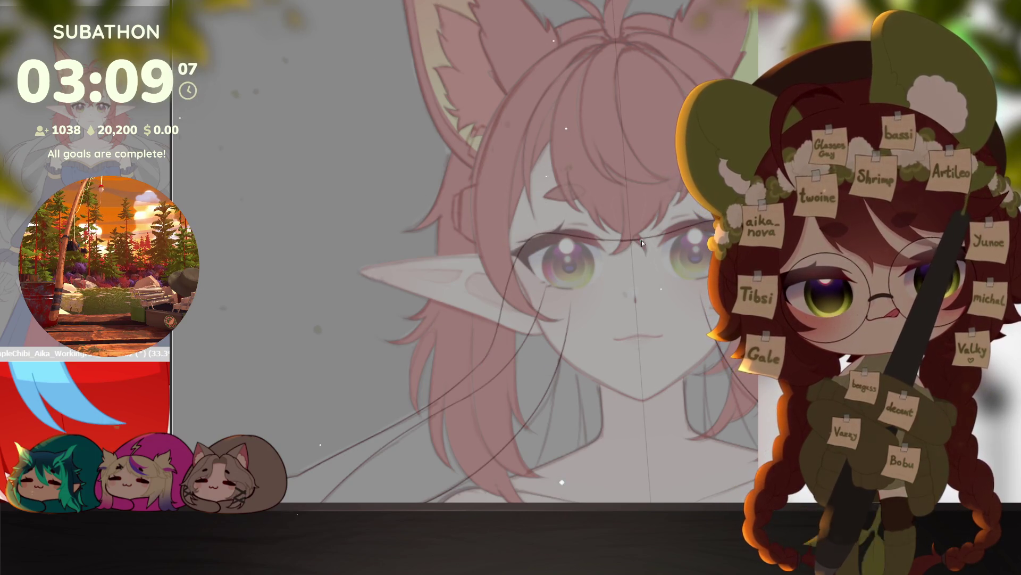
{"action": "scroll", "coordinate": [612, 237], "scroll_direction": "down", "scroll_amount": 5}
{"action": "scroll", "coordinate": [576, 231], "scroll_direction": "down", "scroll_amount": 5}
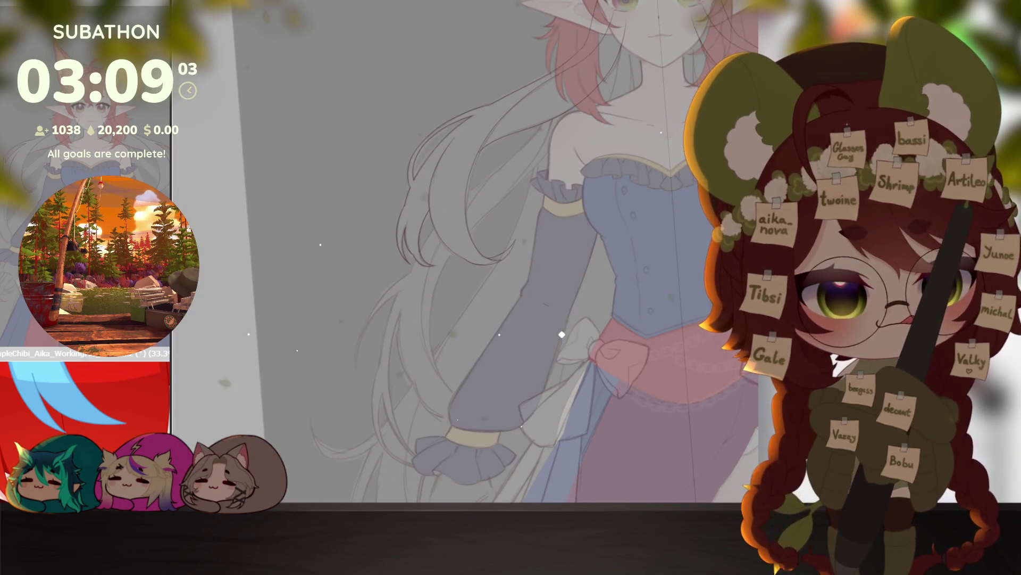
{"action": "scroll", "coordinate": [524, 315], "scroll_direction": "up", "scroll_amount": 2}
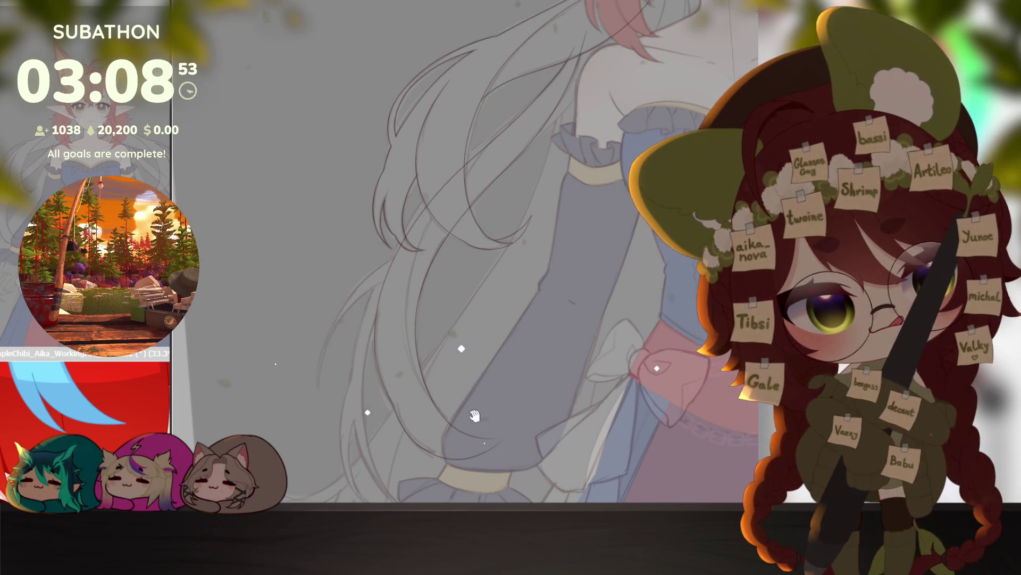
{"action": "scroll", "coordinate": [578, 361], "scroll_direction": "up", "scroll_amount": 3}
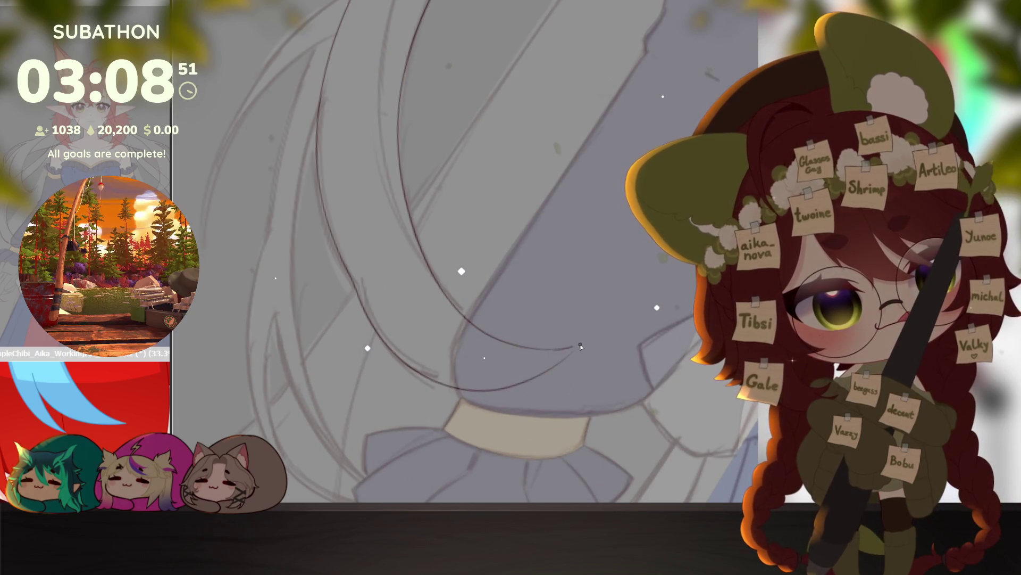
{"action": "left_click_drag", "start_coordinate": [551, 202], "coordinate": [540, 377]}
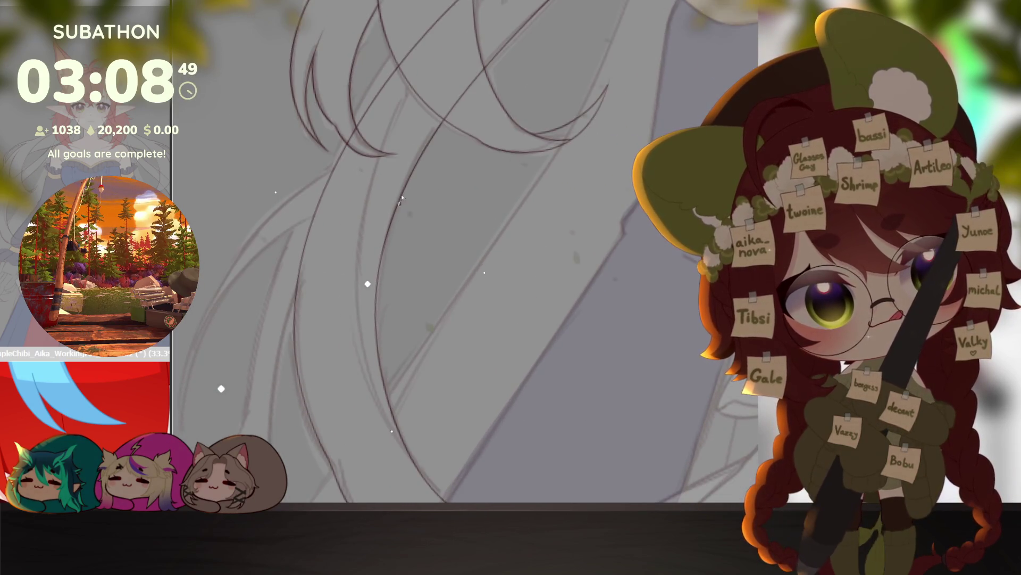
{"action": "key", "text": "-"}
{"action": "key", "text": "-"}
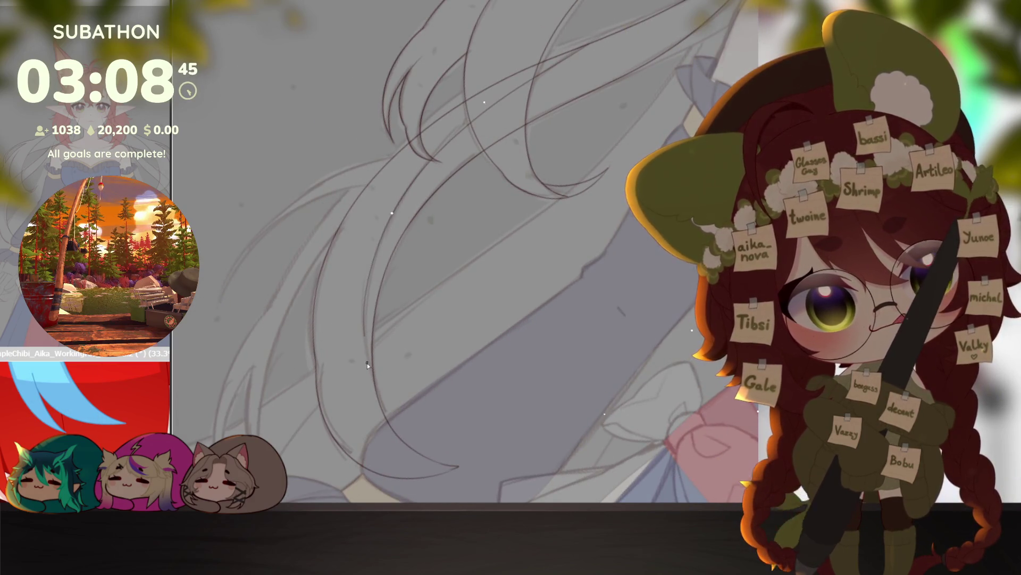
{"action": "key", "text": "-"}
{"action": "key", "text": "-"}
{"action": "key", "text": "-"}
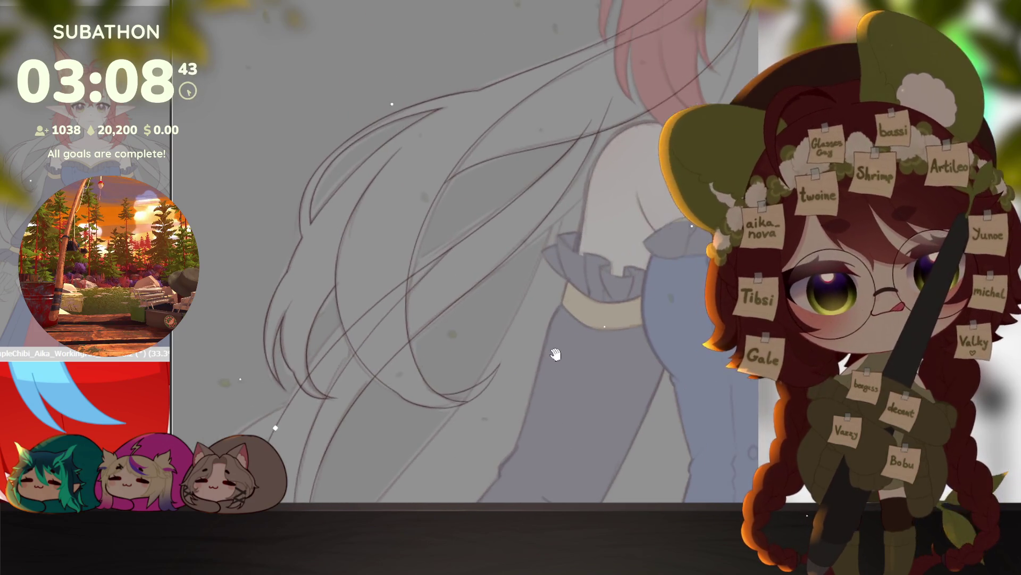
{"action": "key", "text": "-"}
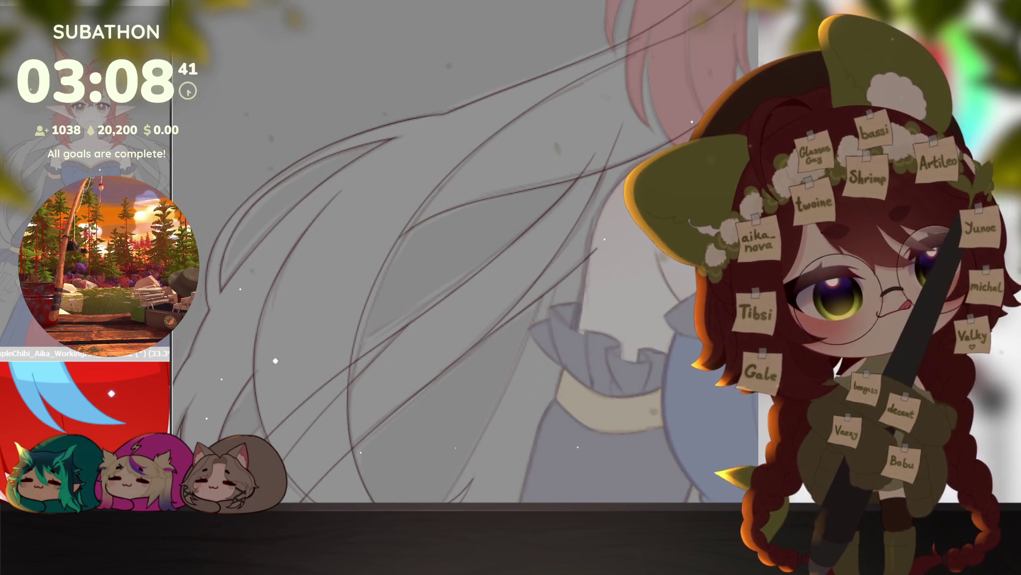
{"action": "key", "text": "-"}
{"action": "key", "text": "-"}
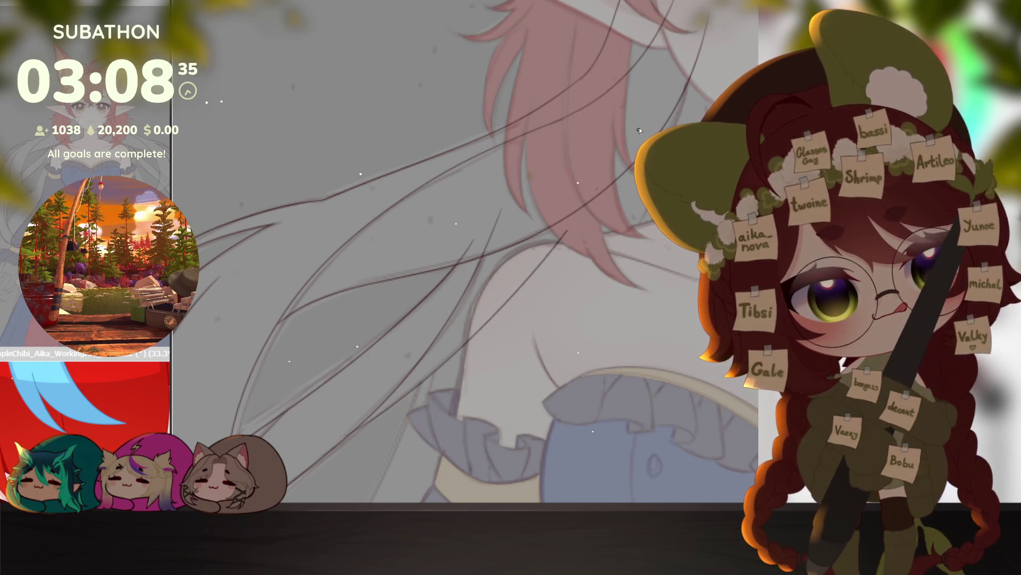
{"action": "mouse_move", "coordinate": [599, 272]}
{"action": "left_mouse_down"}
{"action": "mouse_move", "coordinate": [642, 311]}
{"action": "mouse_move", "coordinate": [487, 284]}
{"action": "mouse_move", "coordinate": [567, 279]}
{"action": "left_mouse_up"}
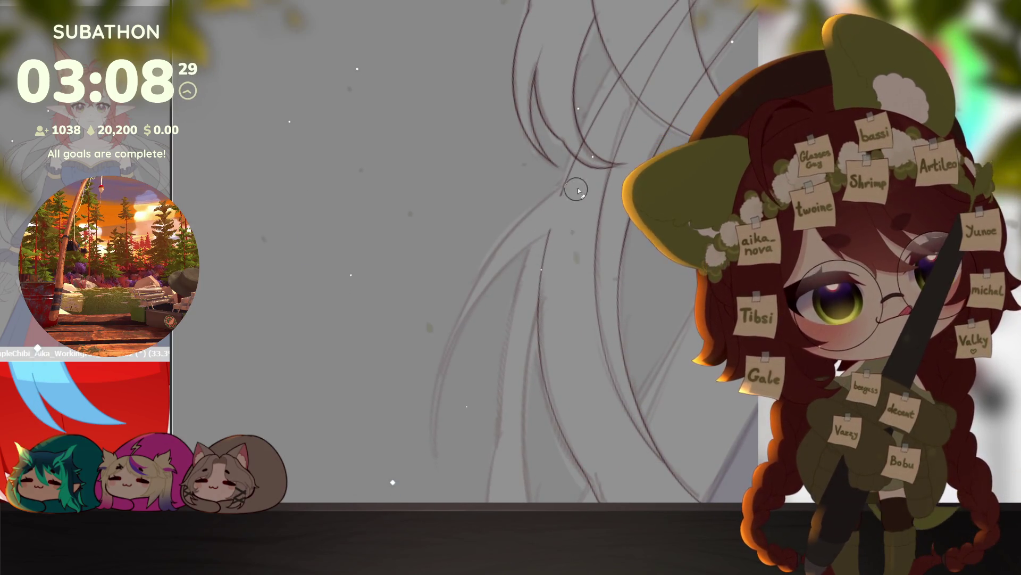
Step: Extend the hair lines with a new upward stroke
{"action": "left_click", "coordinate": [559, 363], "text": "ctrl+alt"}
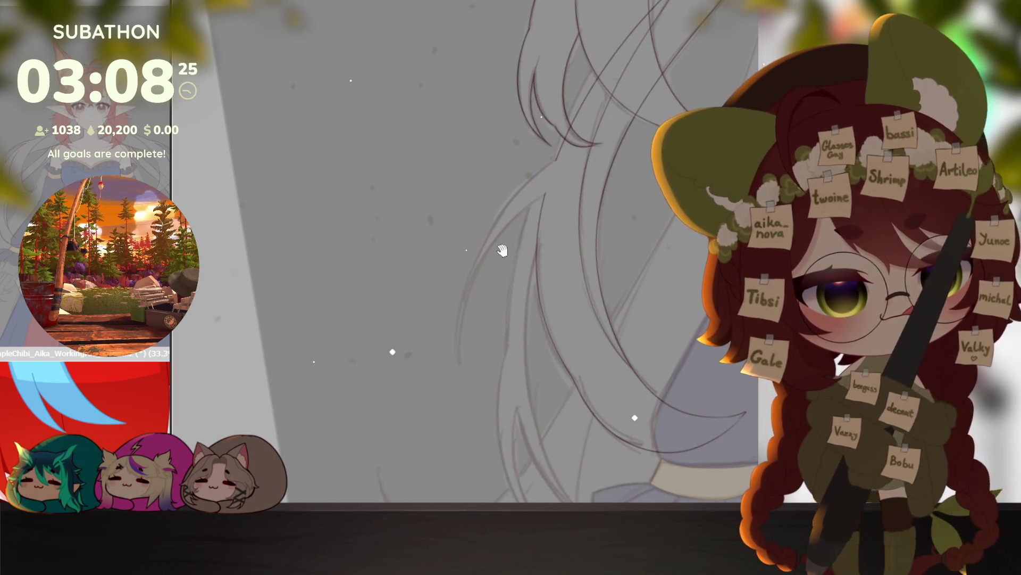
{"action": "scroll", "coordinate": [561, 149], "scroll_direction": "up", "scroll_amount": 2}
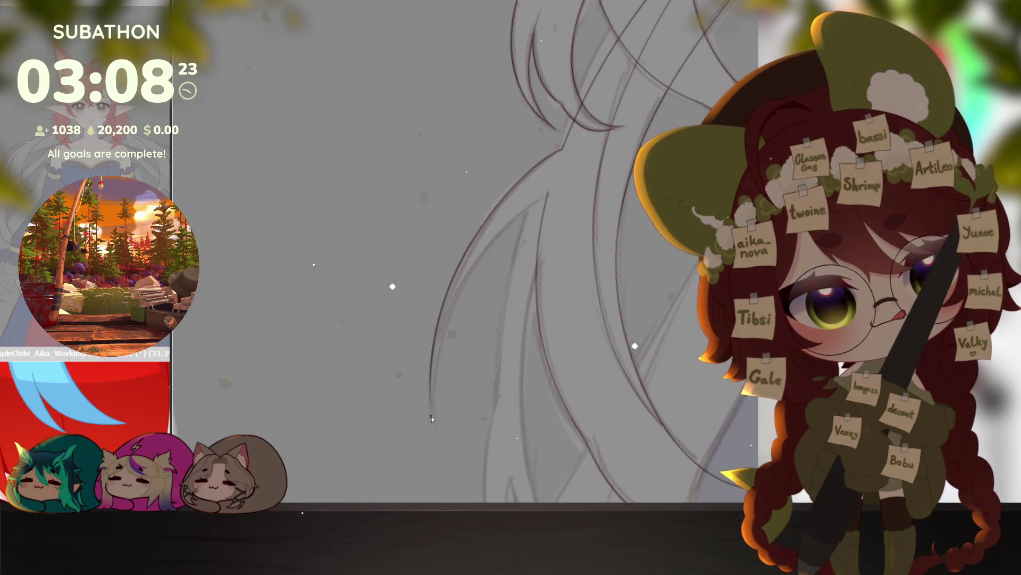
{"action": "left_click_drag", "start_coordinate": [430, 409], "coordinate": [556, 183]}
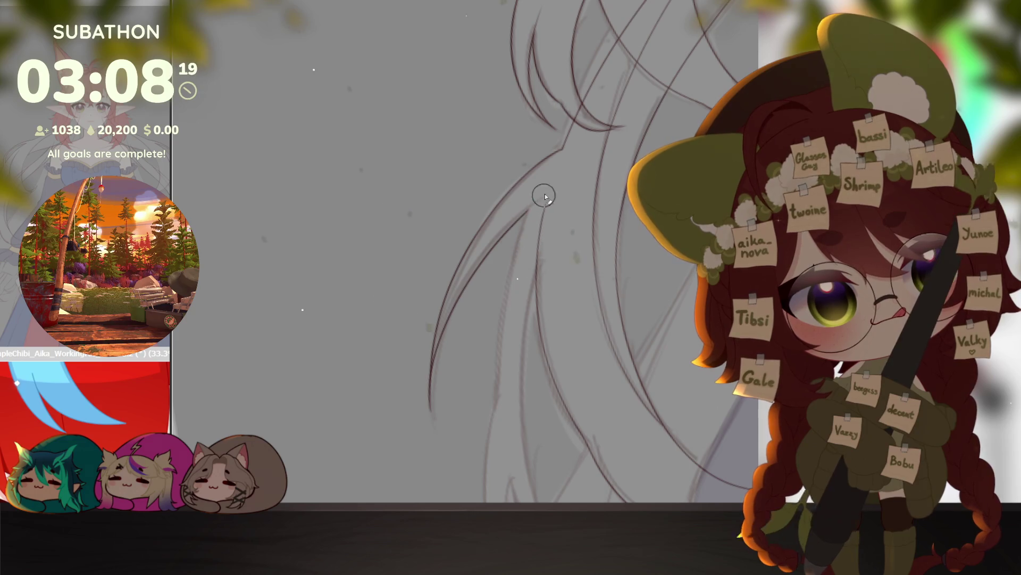
{"action": "scroll", "coordinate": [541, 199], "scroll_direction": "down", "scroll_amount": 2}
{"action": "scroll", "coordinate": [532, 122], "scroll_direction": "up", "scroll_amount": 1}
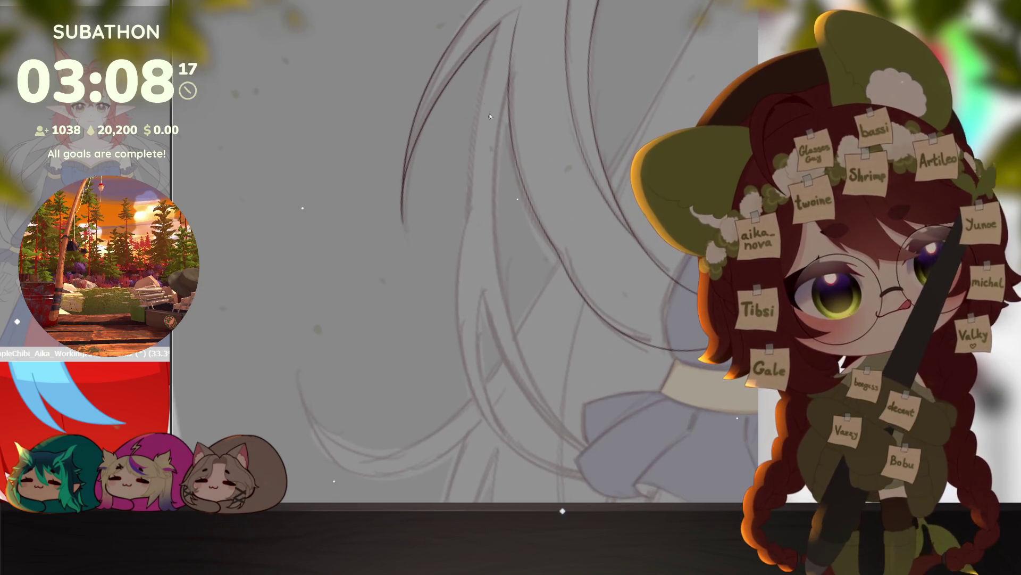
Step: Draw a long curved hair strand sweeping down toward the bow, redrawing it once
{"action": "left_click_drag", "start_coordinate": [481, 213], "coordinate": [628, 237]}
{"action": "mouse_move", "coordinate": [680, 113]}
{"action": "left_mouse_down"}
{"action": "mouse_move", "coordinate": [615, 124]}
{"action": "mouse_move", "coordinate": [370, 336]}
{"action": "mouse_move", "coordinate": [379, 432]}
{"action": "left_mouse_up"}
{"action": "key", "text": "ctrl+z"}
{"action": "left_click_drag", "start_coordinate": [566, 143], "coordinate": [378, 460]}
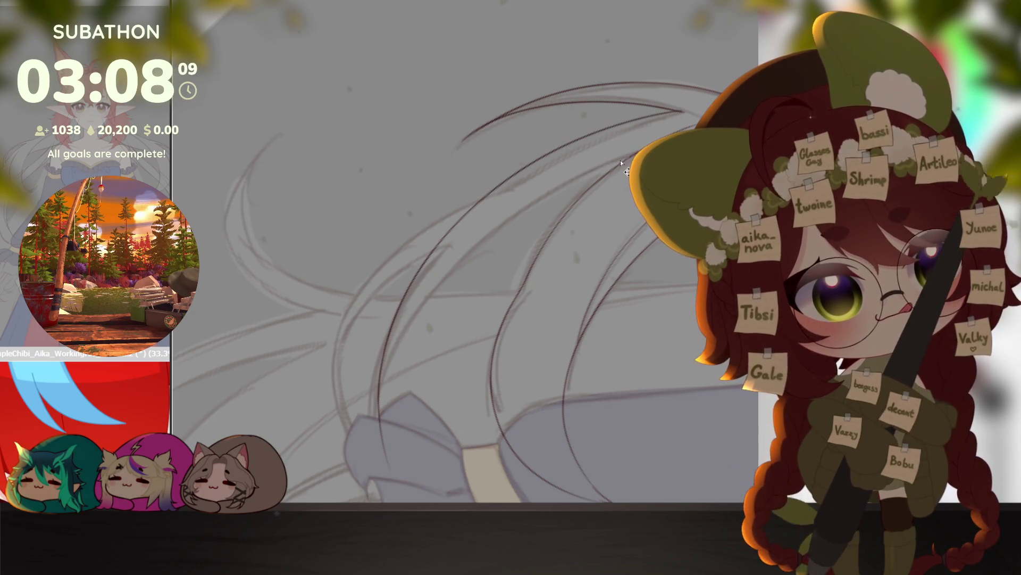
Step: Sketch faint strand lines along the hair toward the bow, undo them, and zoom out
{"action": "mouse_move", "coordinate": [585, 372]}
{"action": "left_mouse_down"}
{"action": "mouse_move", "coordinate": [641, 314]}
{"action": "mouse_move", "coordinate": [585, 277]}
{"action": "left_mouse_up"}
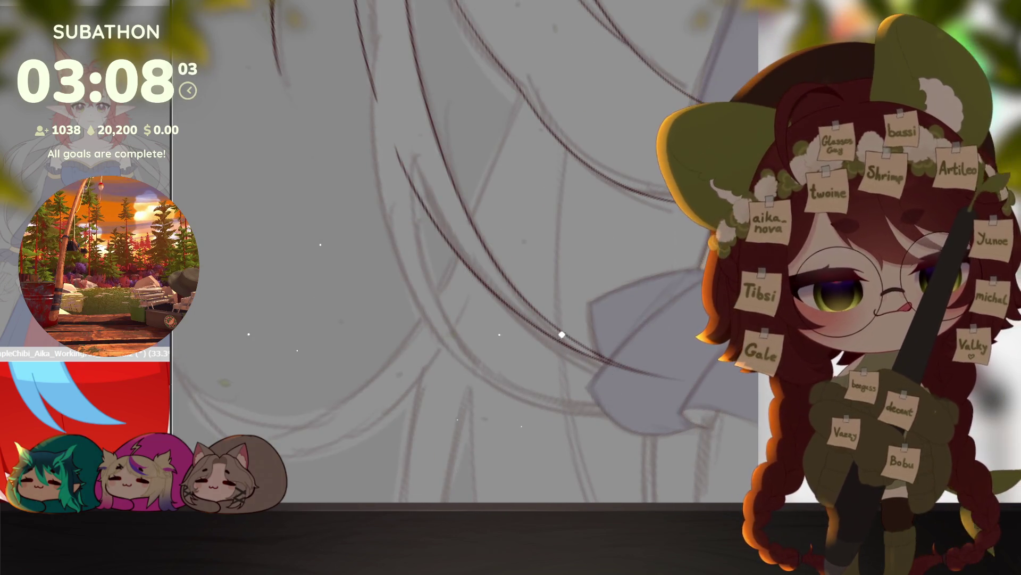
{"action": "left_click_drag", "start_coordinate": [560, 337], "coordinate": [506, 263]}
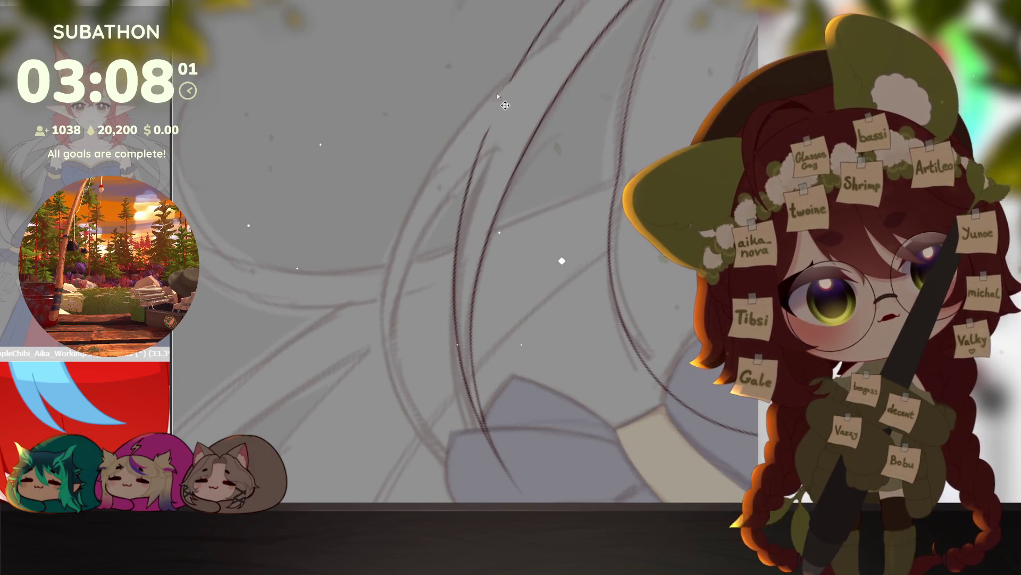
{"action": "left_click_drag", "start_coordinate": [406, 242], "coordinate": [396, 370]}
{"action": "left_click_drag", "start_coordinate": [404, 370], "coordinate": [479, 461]}
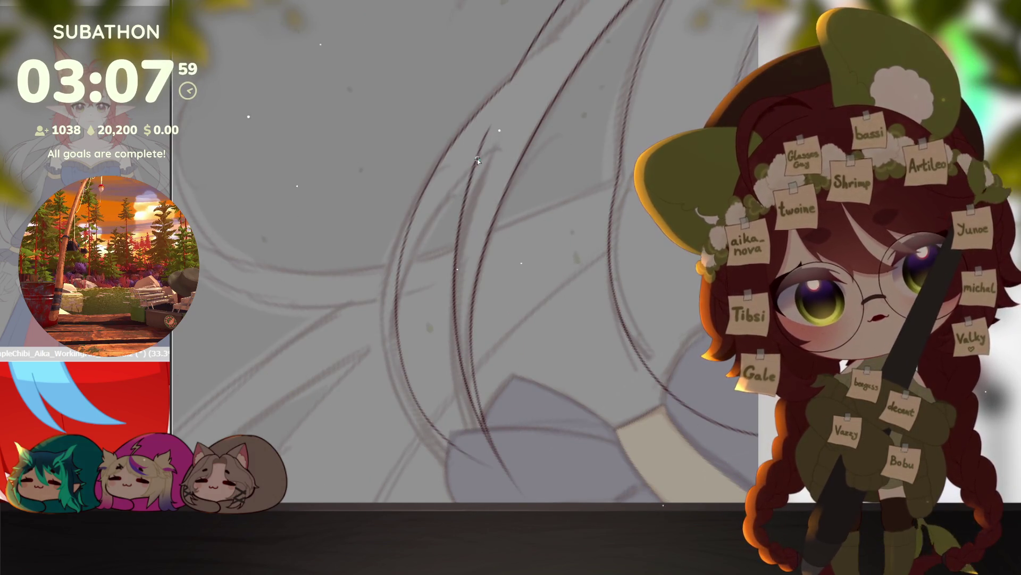
{"action": "left_click_drag", "start_coordinate": [404, 290], "coordinate": [481, 450]}
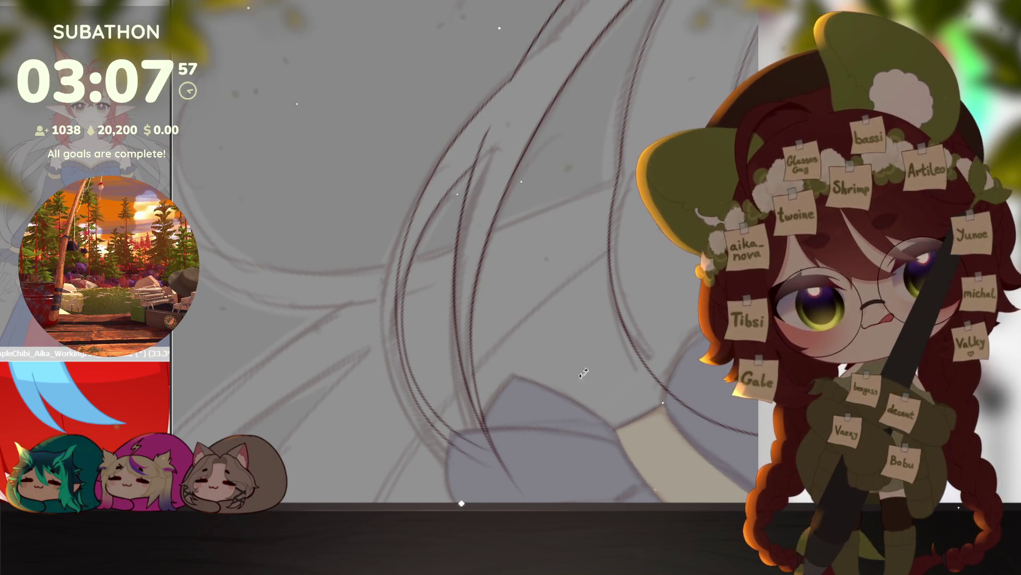
{"action": "key", "text": "ctrl+z"}
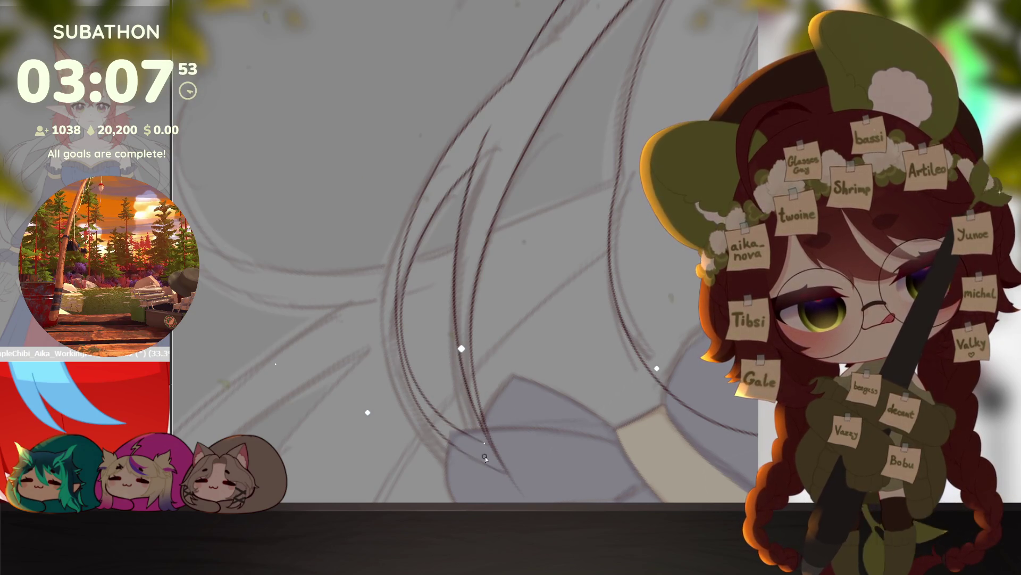
{"action": "scroll", "coordinate": [462, 431], "scroll_direction": "down", "scroll_amount": 3}
{"action": "left_click_drag", "start_coordinate": [462, 431], "coordinate": [701, 341]}
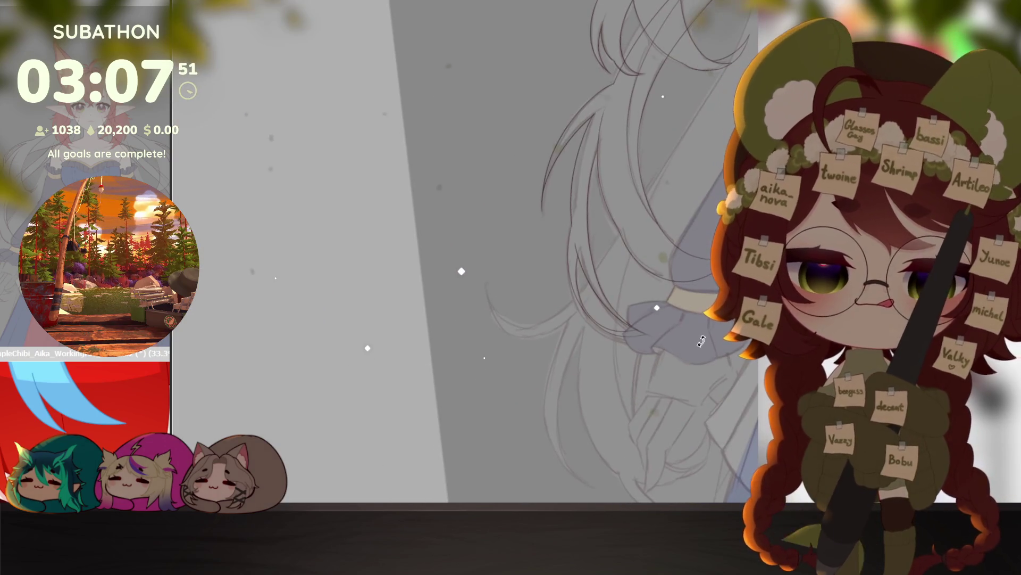
Step: Undo the lower strand lines and erase part of the diagonal hair sketch stroke
{"action": "key", "text": "ctrl+z"}
{"action": "mouse_move", "coordinate": [628, 423]}
{"action": "left_mouse_down"}
{"action": "mouse_move", "coordinate": [604, 426]}
{"action": "mouse_move", "coordinate": [602, 392]}
{"action": "mouse_move", "coordinate": [649, 347]}
{"action": "mouse_move", "coordinate": [622, 298]}
{"action": "mouse_move", "coordinate": [517, 282]}
{"action": "left_mouse_up"}
{"action": "scroll", "coordinate": [513, 253], "scroll_direction": "up", "scroll_amount": 5}
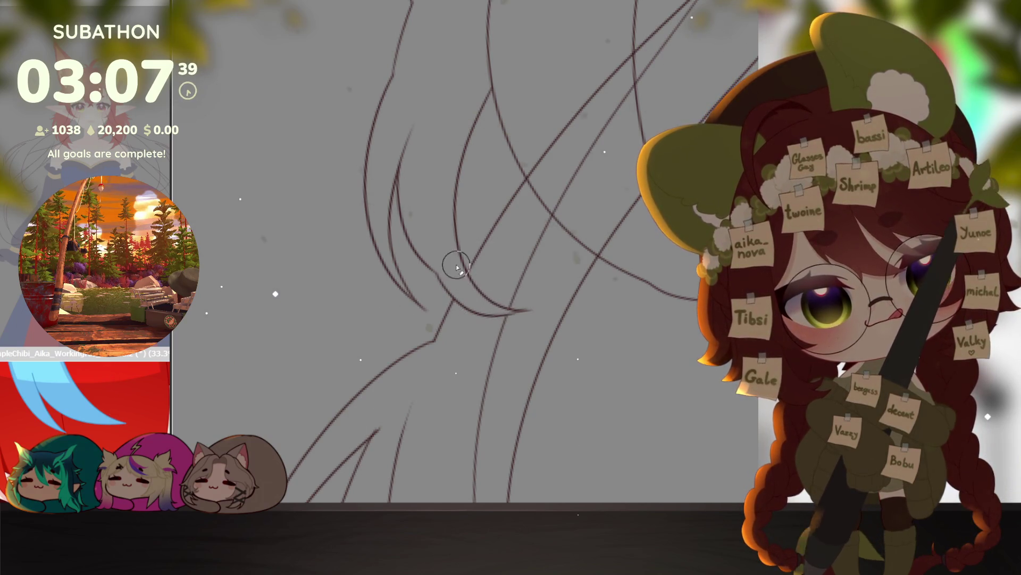
{"action": "mouse_move", "coordinate": [495, 327]}
{"action": "left_mouse_down"}
{"action": "mouse_move", "coordinate": [531, 310]}
{"action": "mouse_move", "coordinate": [584, 126]}
{"action": "left_mouse_up"}
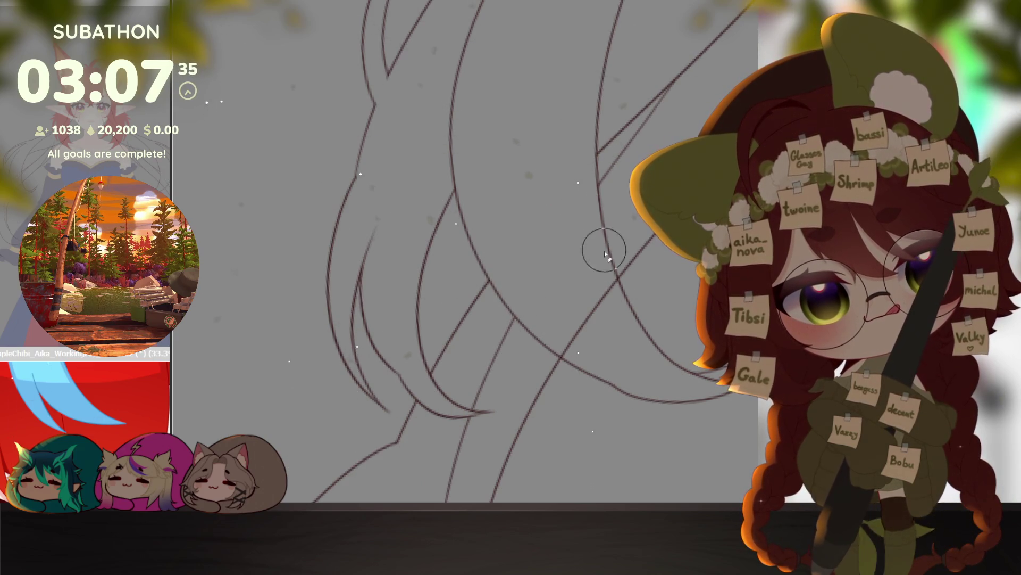
{"action": "mouse_move", "coordinate": [598, 269]}
{"action": "left_mouse_down"}
{"action": "mouse_move", "coordinate": [618, 329]}
{"action": "mouse_move", "coordinate": [561, 346]}
{"action": "mouse_move", "coordinate": [661, 303]}
{"action": "mouse_move", "coordinate": [628, 353]}
{"action": "mouse_move", "coordinate": [631, 151]}
{"action": "left_mouse_up"}
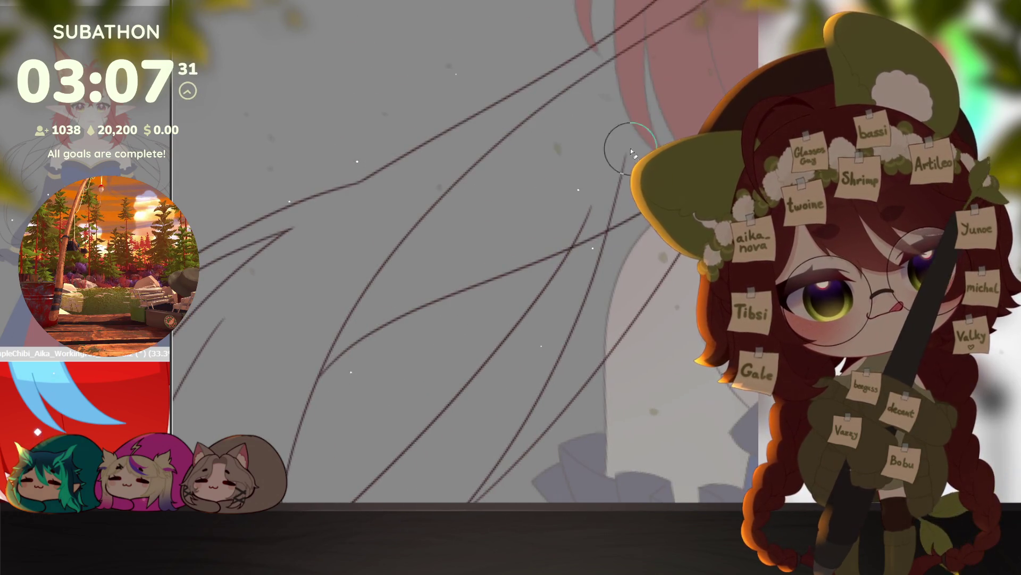
Step: Draw two long curved hair strand lines running past the sleeve cuff
{"action": "left_click_drag", "start_coordinate": [582, 235], "coordinate": [580, 316]}
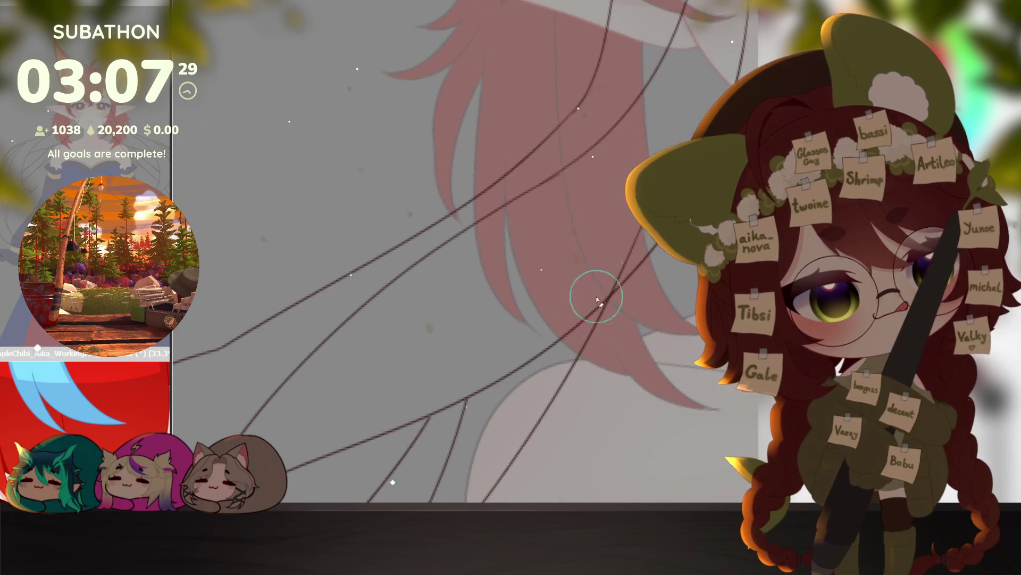
{"action": "mouse_move", "coordinate": [626, 249]}
{"action": "left_mouse_down"}
{"action": "mouse_move", "coordinate": [619, 335]}
{"action": "mouse_move", "coordinate": [629, 306]}
{"action": "mouse_move", "coordinate": [604, 338]}
{"action": "left_mouse_up"}
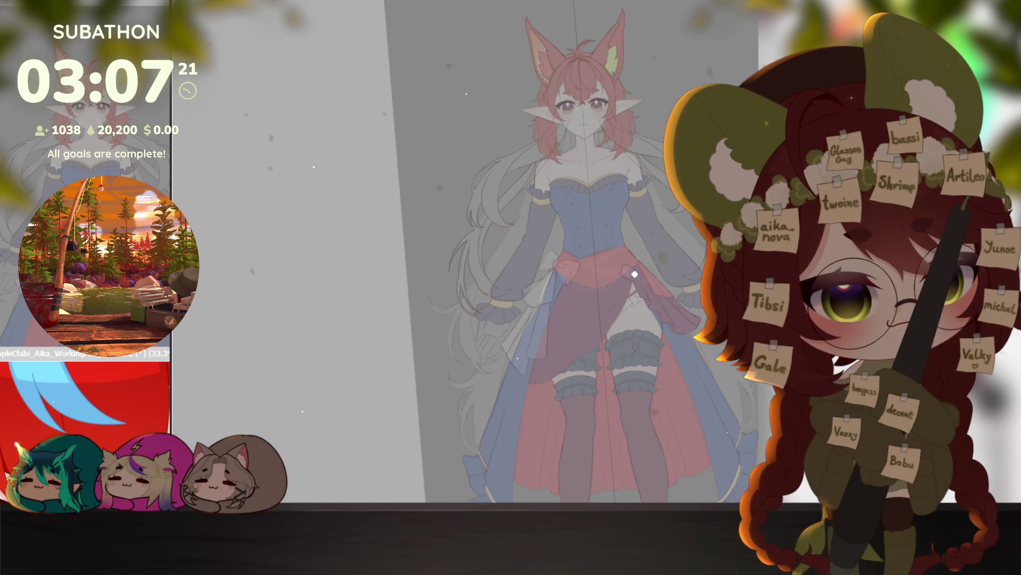
{"action": "scroll", "coordinate": [552, 249], "scroll_direction": "up", "scroll_amount": 5}
{"action": "left_click_drag", "start_coordinate": [552, 249], "coordinate": [631, 343]}
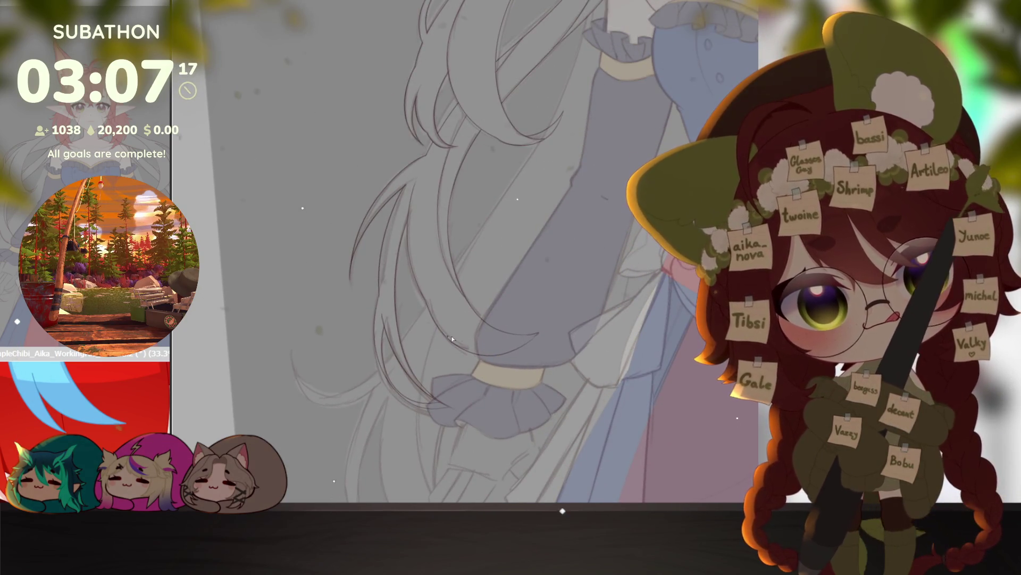
{"action": "mouse_move", "coordinate": [441, 355]}
{"action": "left_mouse_down"}
{"action": "mouse_move", "coordinate": [568, 193]}
{"action": "mouse_move", "coordinate": [603, 51]}
{"action": "left_mouse_up"}
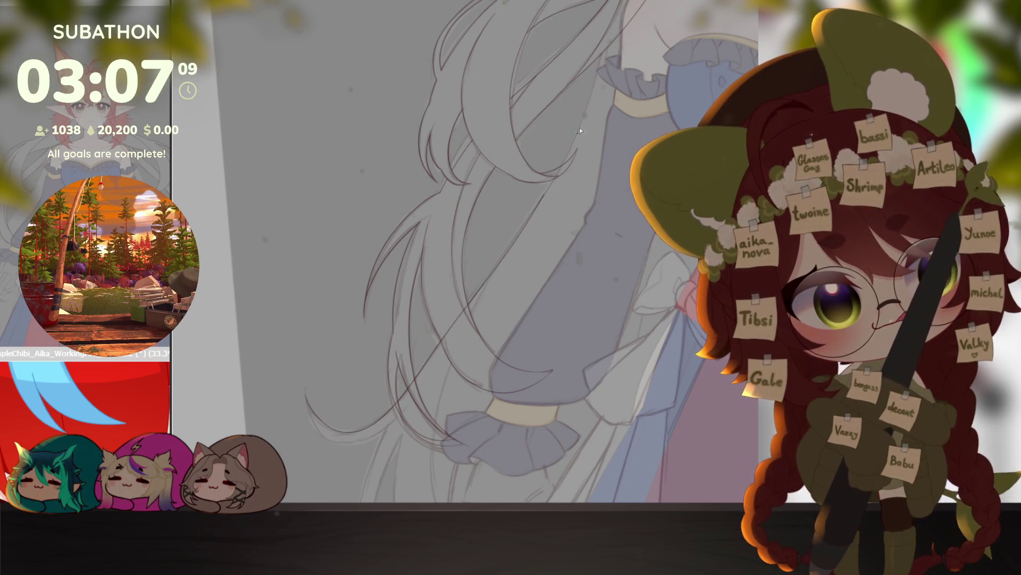
{"action": "scroll", "coordinate": [468, 372], "scroll_direction": "down", "scroll_amount": 3}
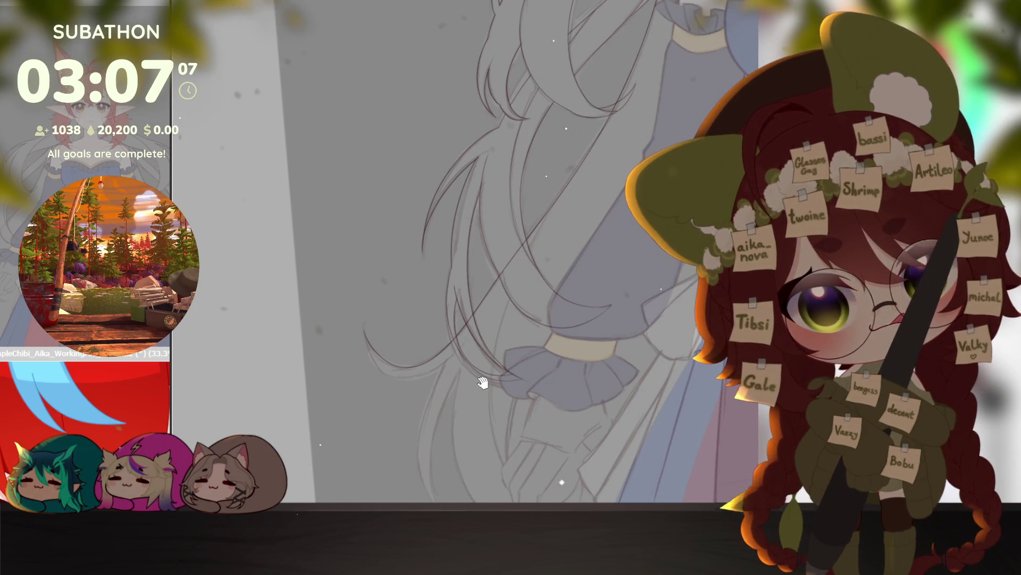
{"action": "scroll", "coordinate": [347, 344], "scroll_direction": "up", "scroll_amount": 2}
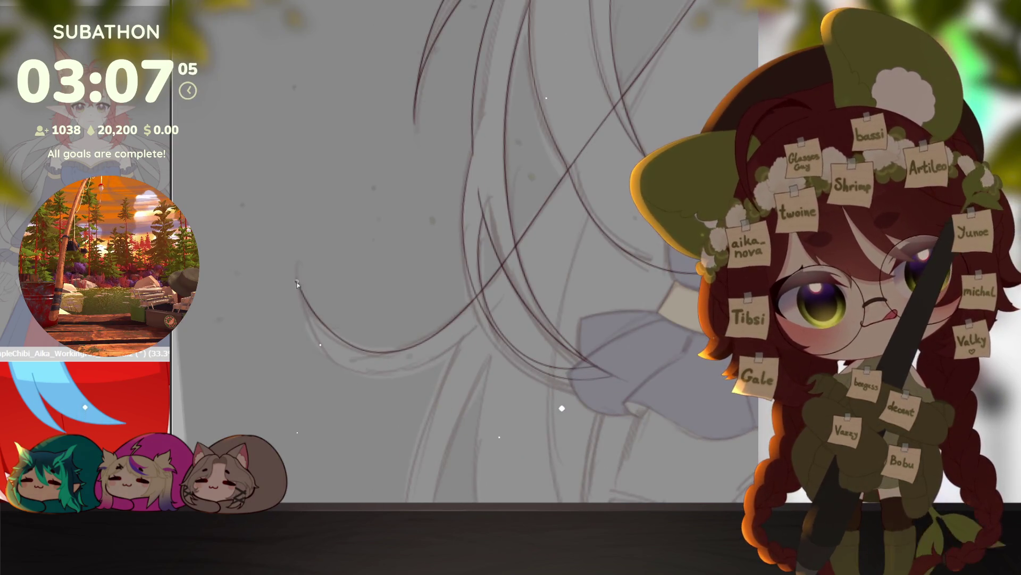
{"action": "scroll", "coordinate": [465, 142], "scroll_direction": "down", "scroll_amount": 5}
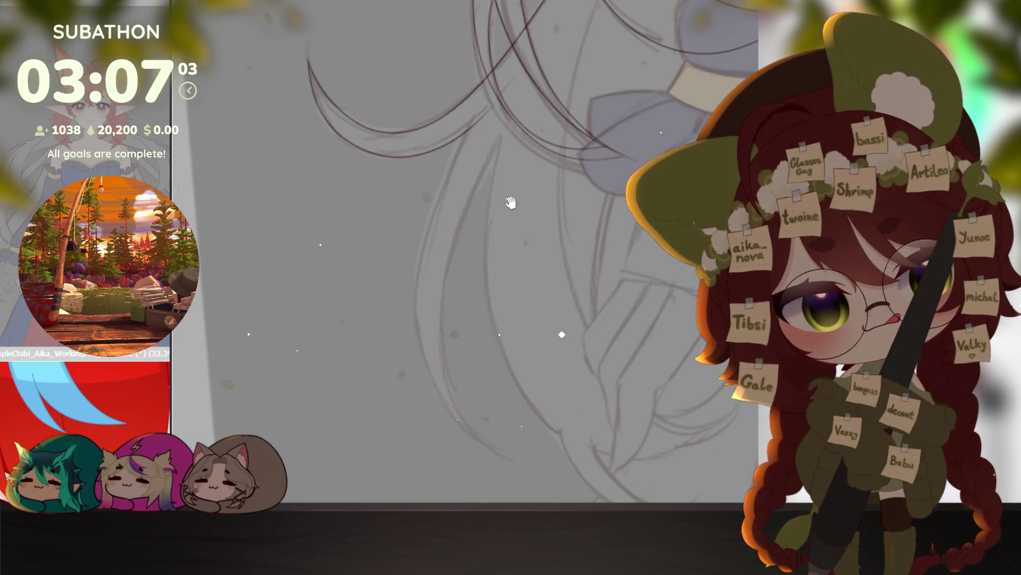
{"action": "left_click_drag", "start_coordinate": [468, 131], "coordinate": [507, 465]}
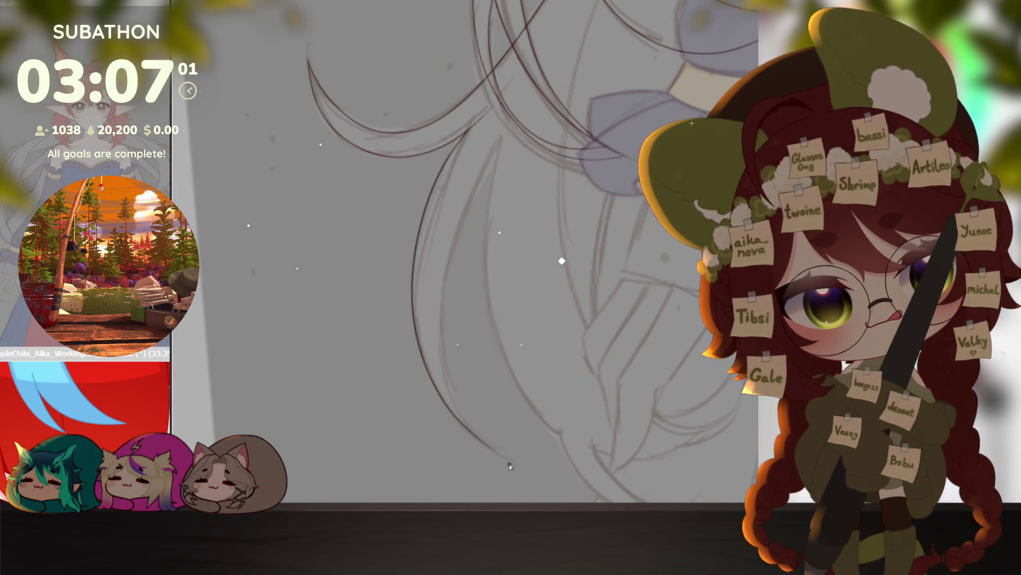
{"action": "left_click_drag", "start_coordinate": [437, 283], "coordinate": [515, 467]}
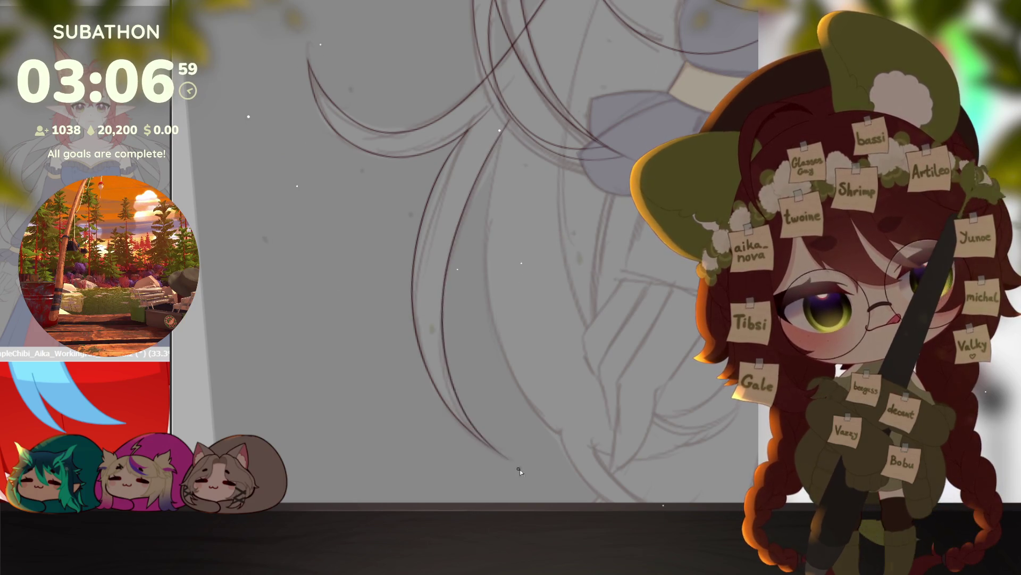
{"action": "scroll", "coordinate": [502, 369], "scroll_direction": "down", "scroll_amount": 2}
{"action": "left_click_drag", "start_coordinate": [439, 196], "coordinate": [515, 388]}
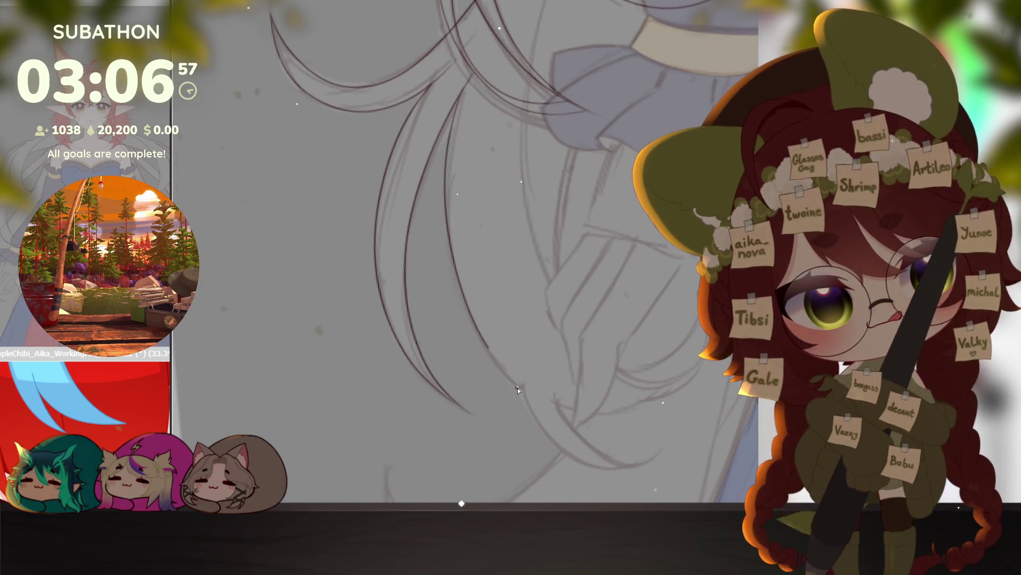
Step: Redraw the long curved strand, discarding its extension along the bottom curve
{"action": "key", "text": "ctrl+z"}
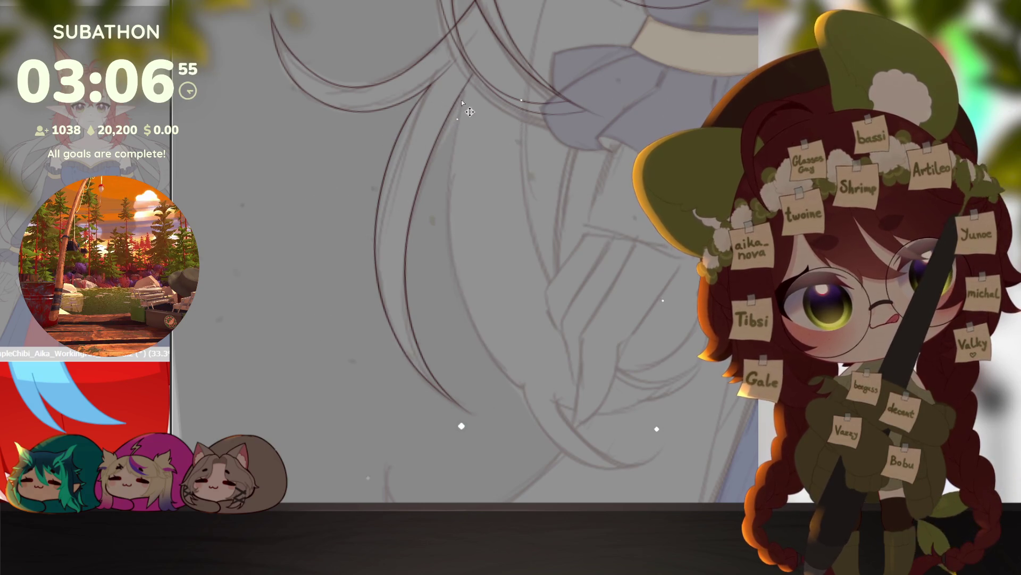
{"action": "mouse_move", "coordinate": [459, 99]}
{"action": "left_mouse_down"}
{"action": "mouse_move", "coordinate": [469, 322]}
{"action": "mouse_move", "coordinate": [491, 362]}
{"action": "mouse_move", "coordinate": [522, 387]}
{"action": "mouse_move", "coordinate": [542, 432]}
{"action": "left_mouse_up"}
{"action": "left_click_drag", "start_coordinate": [570, 469], "coordinate": [657, 451]}
{"action": "key", "text": "ctrl+z"}
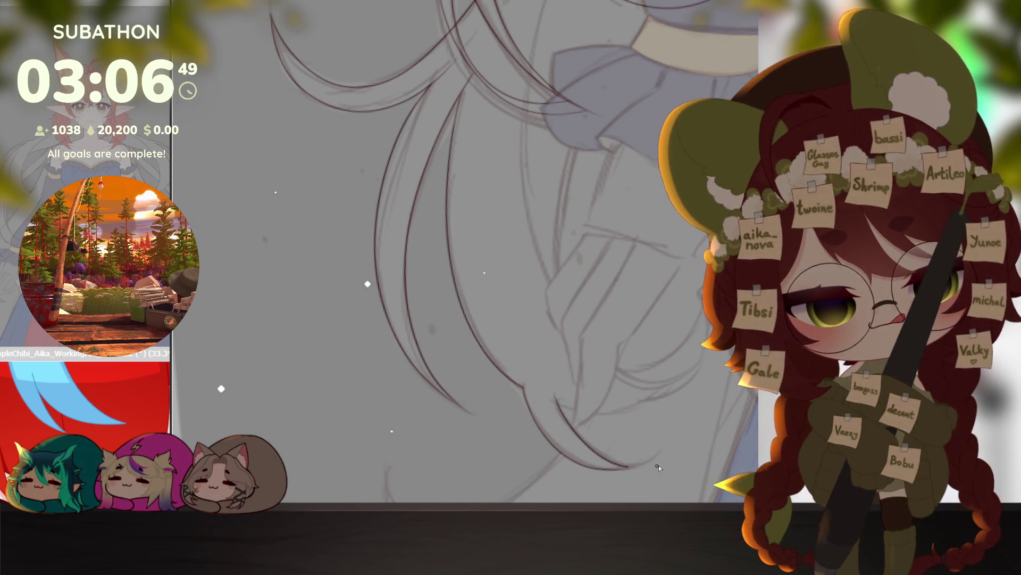
Step: Add another curved hair strand line beside the cuff
{"action": "left_click_drag", "start_coordinate": [577, 437], "coordinate": [340, 389]}
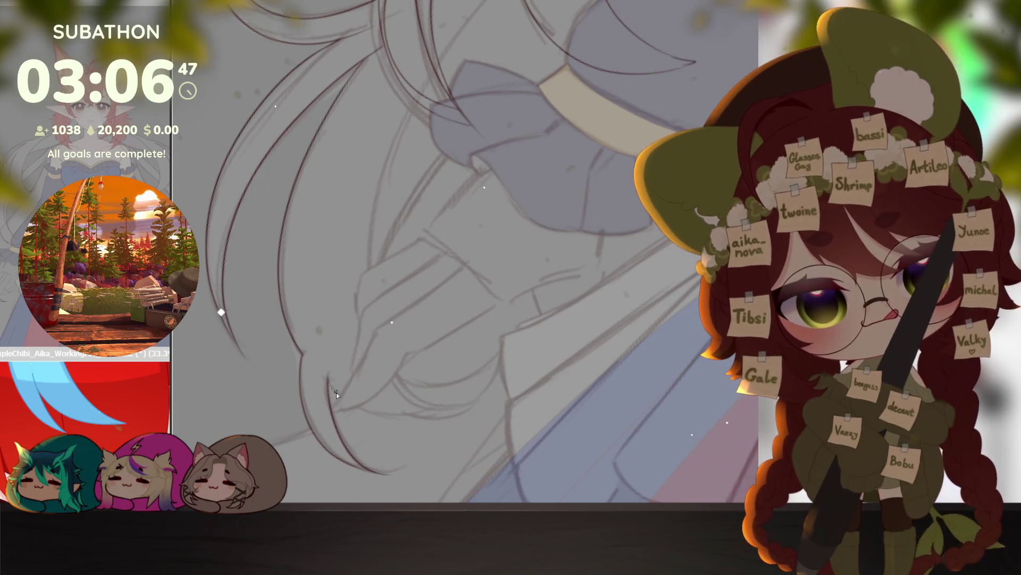
{"action": "left_click_drag", "start_coordinate": [461, 308], "coordinate": [529, 243]}
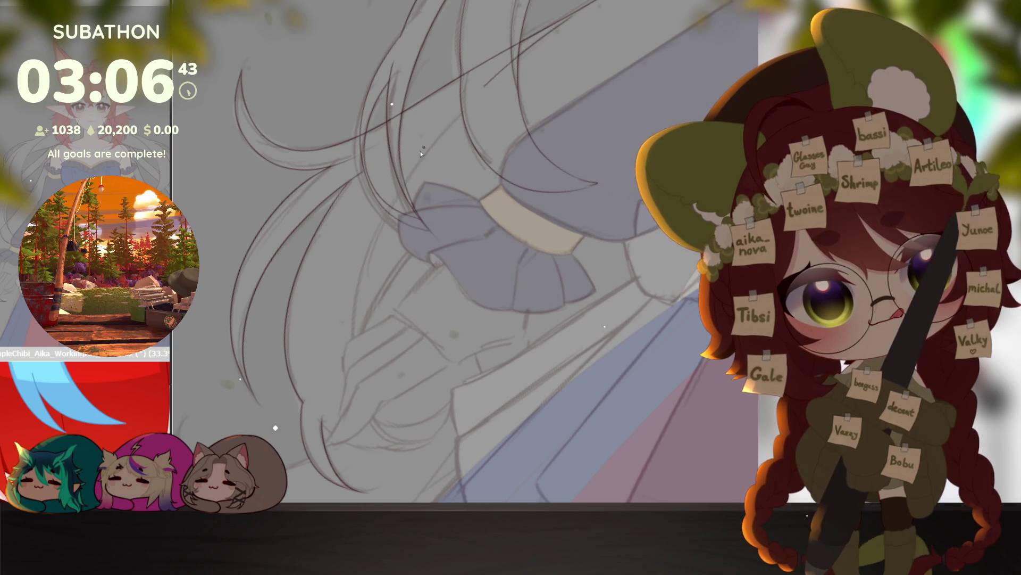
{"action": "left_click_drag", "start_coordinate": [351, 289], "coordinate": [390, 437]}
{"action": "left_click_drag", "start_coordinate": [453, 371], "coordinate": [492, 447]}
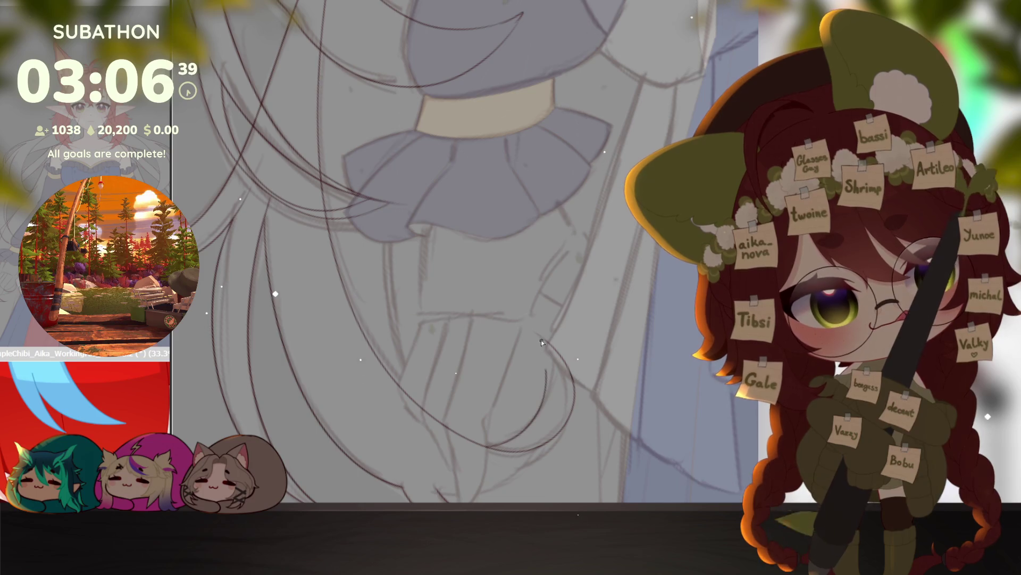
{"action": "scroll", "coordinate": [553, 340], "scroll_direction": "down", "scroll_amount": 3}
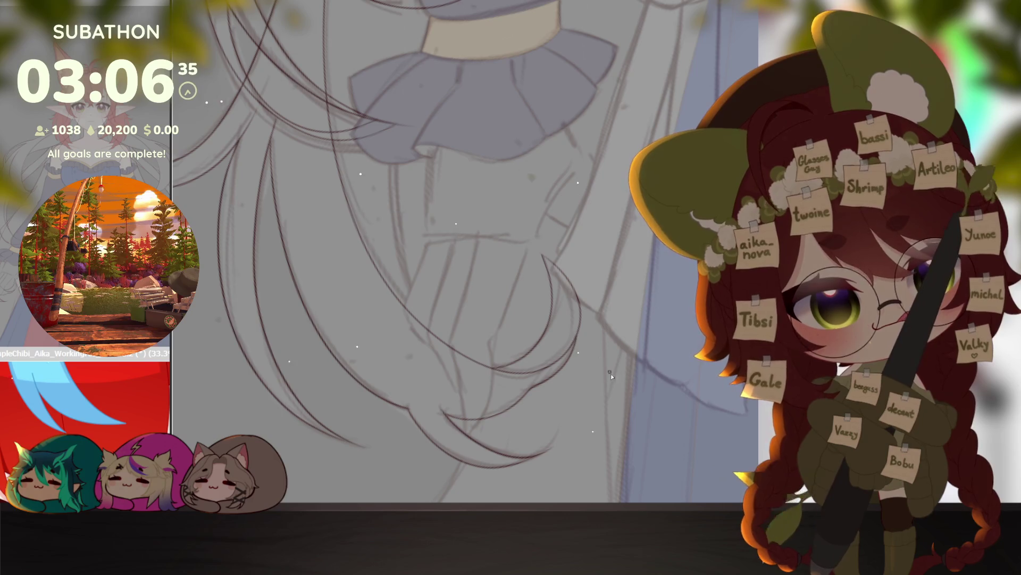
{"action": "left_click", "coordinate": [619, 388], "text": "alt"}
{"action": "scroll", "coordinate": [619, 388], "scroll_direction": "up", "scroll_amount": 3}
{"action": "mouse_move", "coordinate": [638, 383]}
{"action": "left_mouse_down"}
{"action": "mouse_move", "coordinate": [552, 335]}
{"action": "mouse_move", "coordinate": [457, 397]}
{"action": "left_mouse_up"}
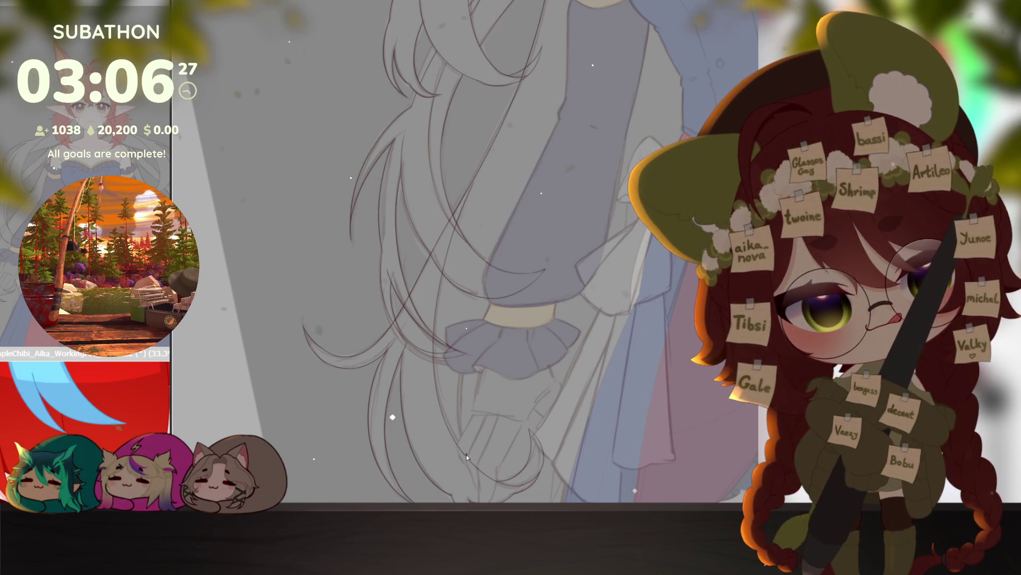
{"action": "left_click_drag", "start_coordinate": [553, 85], "coordinate": [564, 266]}
Step: Draw a long hair strand line down the side of her body
{"action": "scroll", "coordinate": [569, 186], "scroll_direction": "up", "scroll_amount": 3}
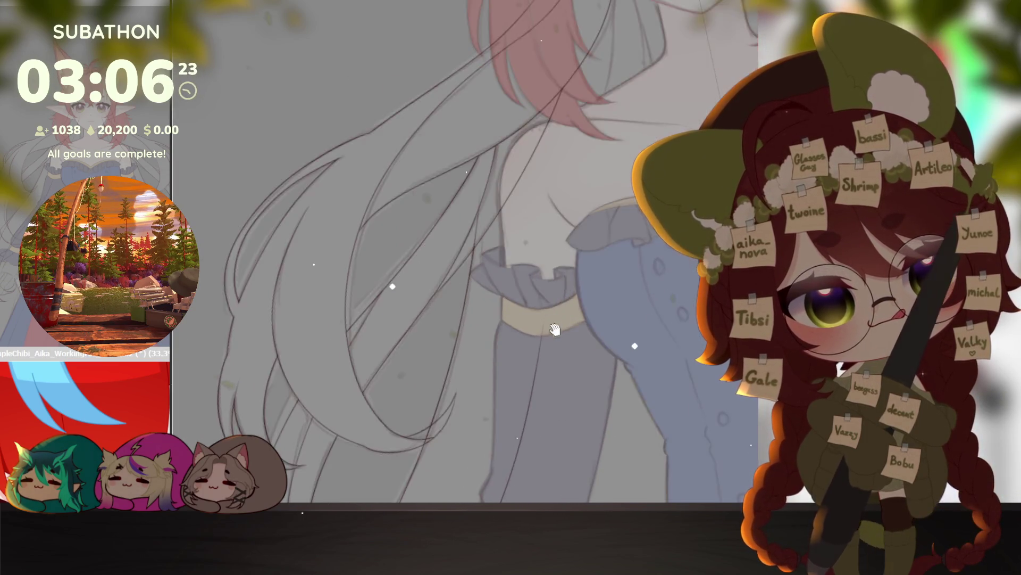
{"action": "left_click_drag", "start_coordinate": [605, 114], "coordinate": [538, 405]}
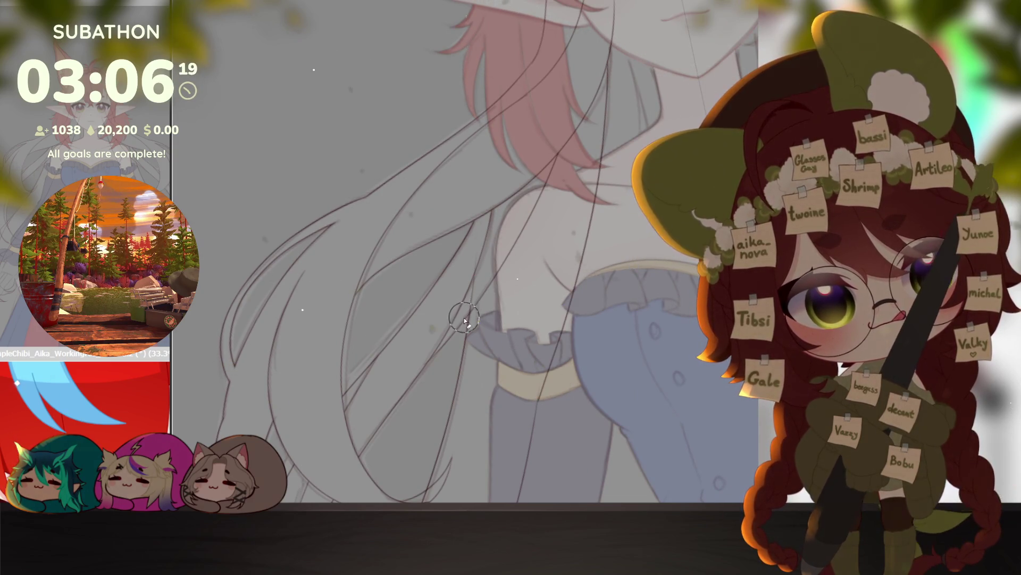
{"action": "scroll", "coordinate": [474, 301], "scroll_direction": "up", "scroll_amount": 2}
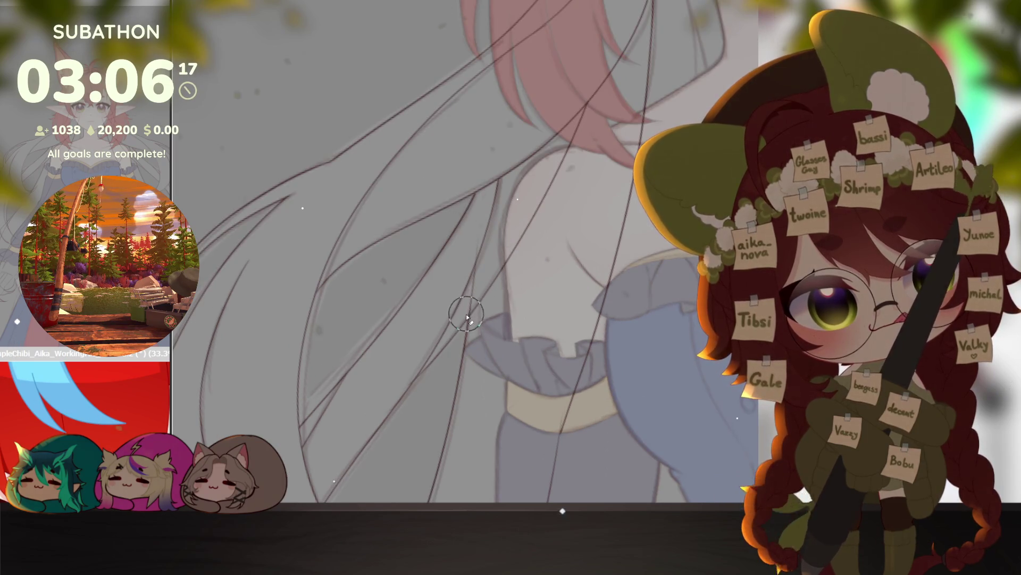
{"action": "scroll", "coordinate": [521, 146], "scroll_direction": "up", "scroll_amount": 2}
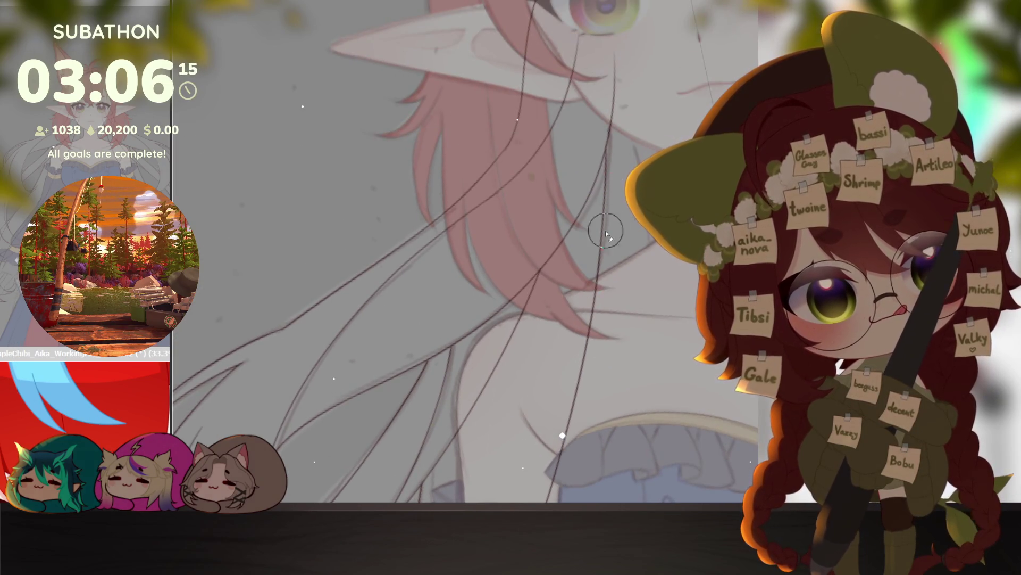
{"action": "scroll", "coordinate": [493, 343], "scroll_direction": "down", "scroll_amount": 4}
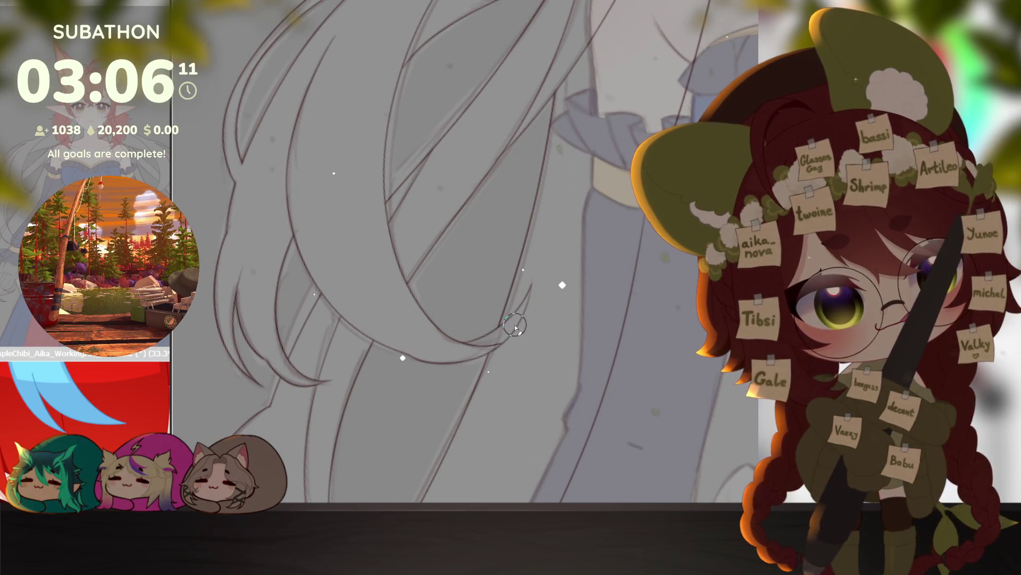
{"action": "scroll", "coordinate": [463, 290], "scroll_direction": "up", "scroll_amount": 3}
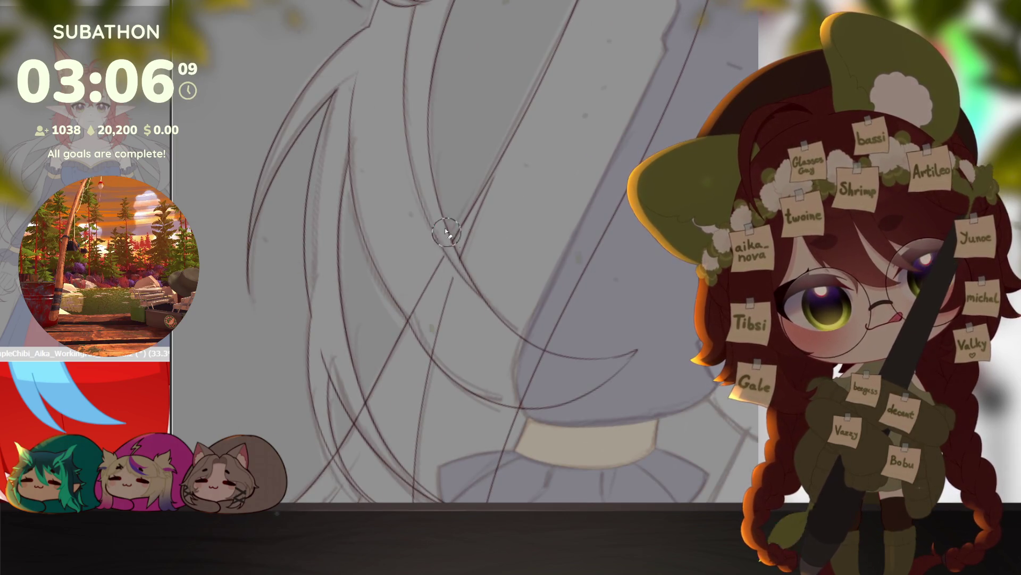
Step: Erase the upper ends of two sketch strokes
{"action": "mouse_move", "coordinate": [474, 315]}
{"action": "left_mouse_down"}
{"action": "mouse_move", "coordinate": [440, 302]}
{"action": "mouse_move", "coordinate": [421, 321]}
{"action": "mouse_move", "coordinate": [412, 314]}
{"action": "mouse_move", "coordinate": [434, 340]}
{"action": "left_mouse_up"}
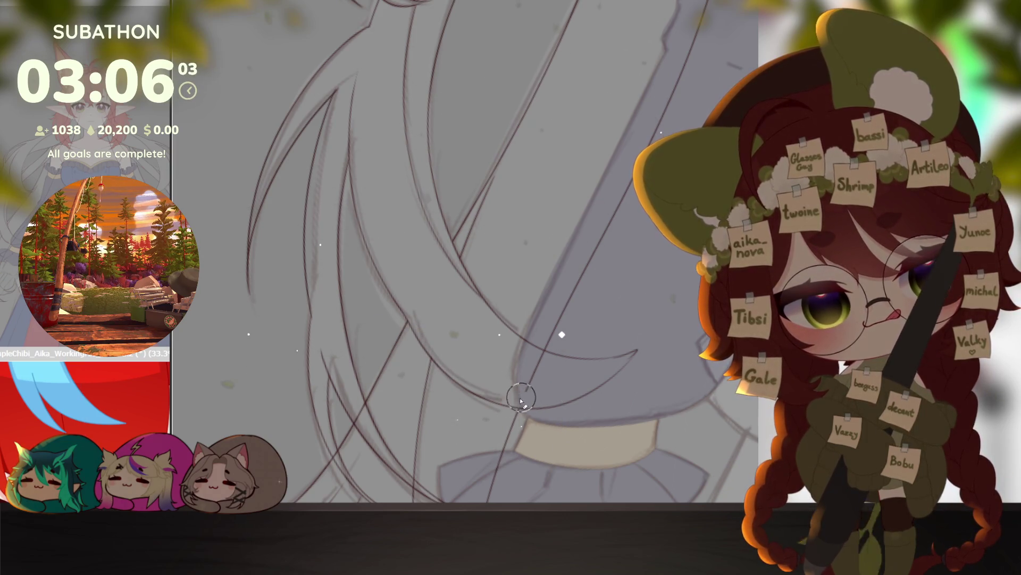
{"action": "scroll", "coordinate": [532, 353], "scroll_direction": "down", "scroll_amount": 3}
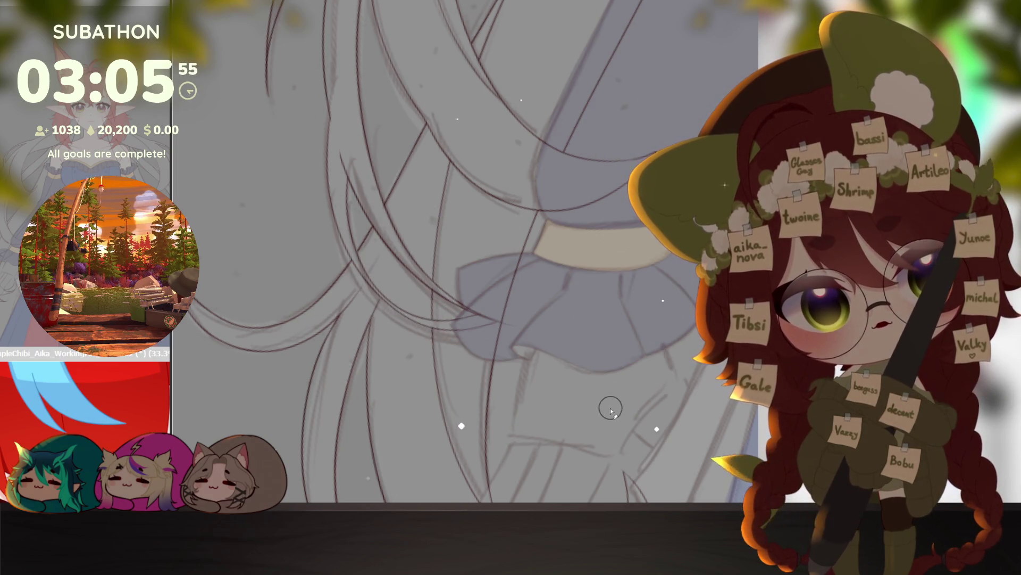
{"action": "scroll", "coordinate": [627, 399], "scroll_direction": "down", "scroll_amount": 3}
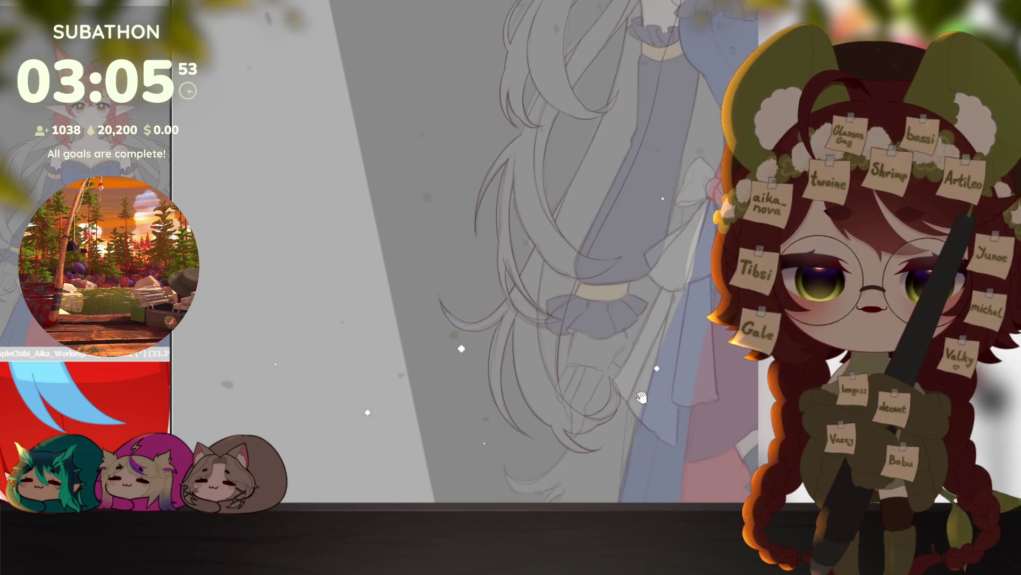
Step: Draw an extra curved strand line in the hair below the sleeve ribbon
{"action": "scroll", "coordinate": [641, 392], "scroll_direction": "down", "scroll_amount": 2}
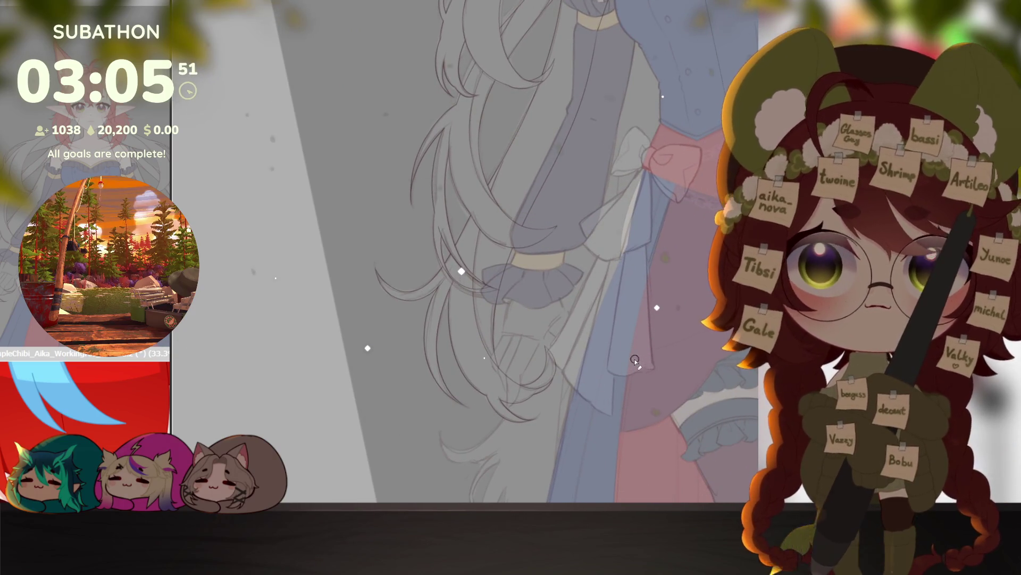
{"action": "scroll", "coordinate": [650, 411], "scroll_direction": "down", "scroll_amount": 5}
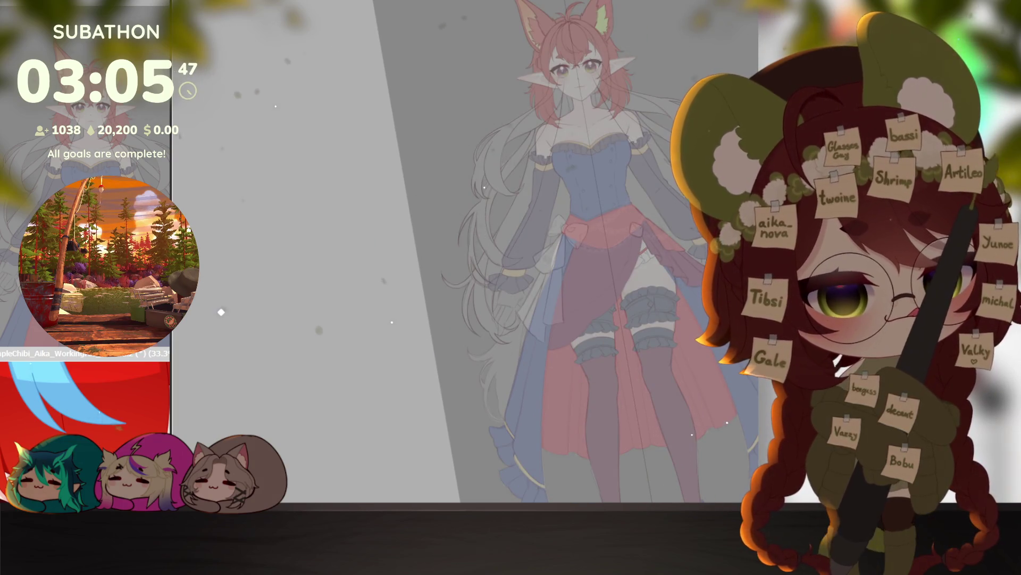
{"action": "scroll", "coordinate": [560, 351], "scroll_direction": "up", "scroll_amount": 5}
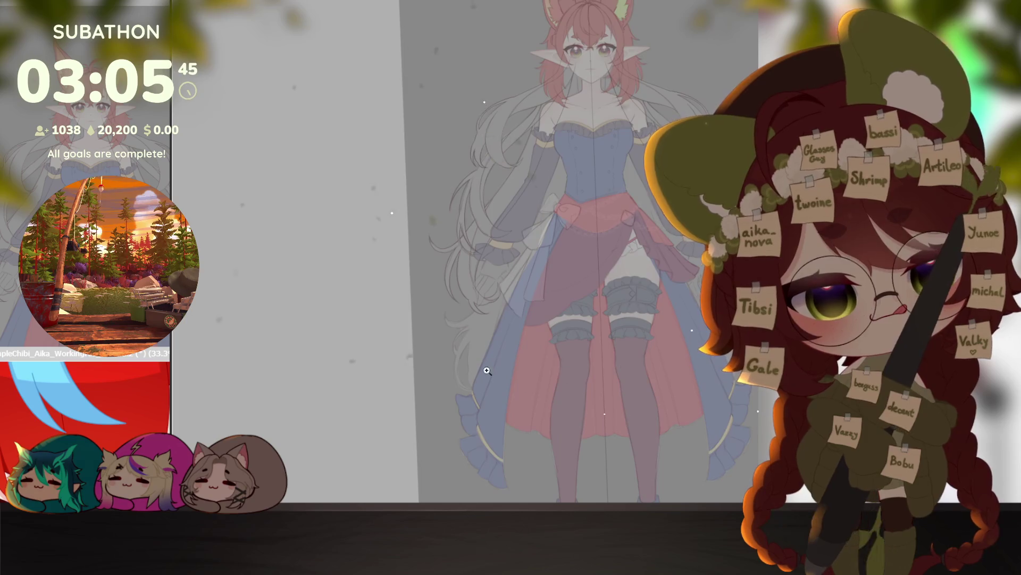
{"action": "scroll", "coordinate": [561, 352], "scroll_direction": "down", "scroll_amount": 2}
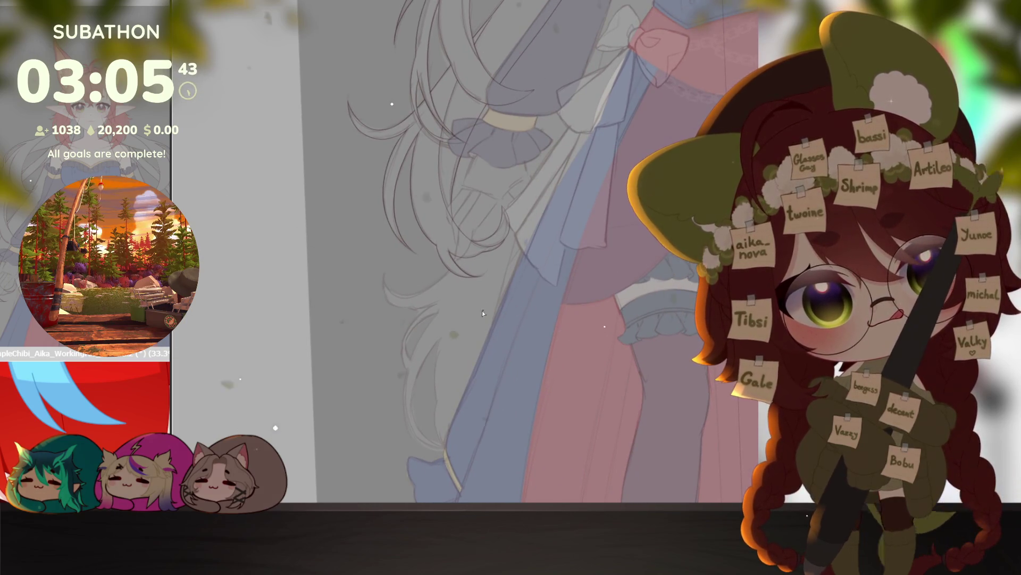
{"action": "scroll", "coordinate": [479, 330], "scroll_direction": "up", "scroll_amount": 2}
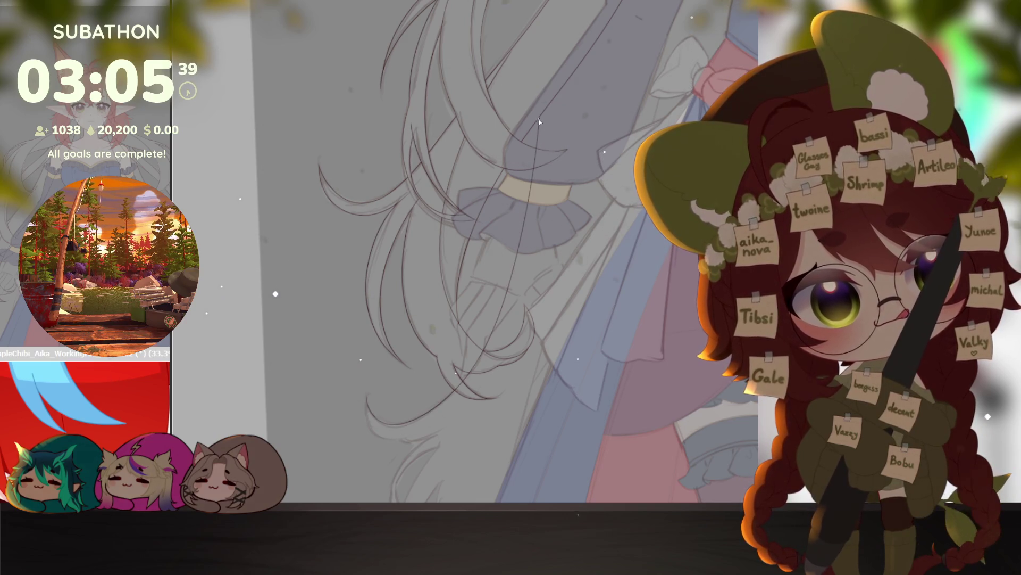
{"action": "scroll", "coordinate": [389, 327], "scroll_direction": "down", "scroll_amount": 3}
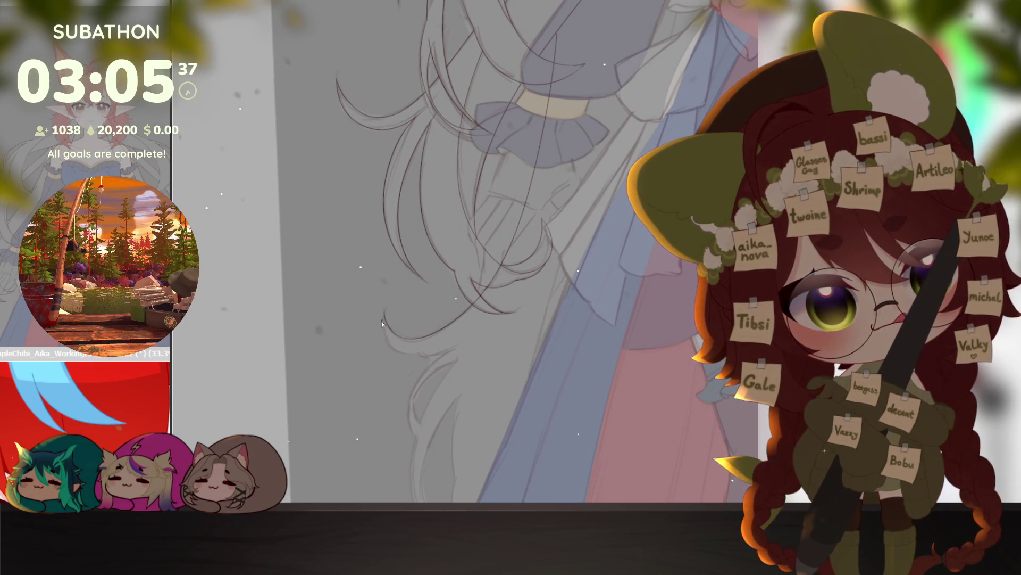
{"action": "scroll", "coordinate": [523, 340], "scroll_direction": "up", "scroll_amount": 2}
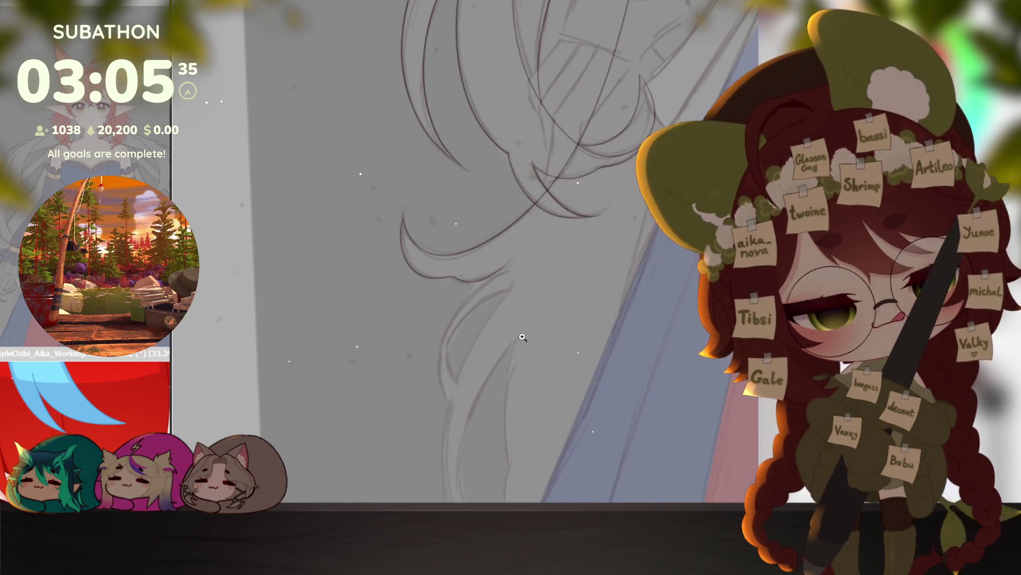
{"action": "mouse_move", "coordinate": [482, 279]}
{"action": "left_mouse_down"}
{"action": "mouse_move", "coordinate": [449, 311]}
{"action": "mouse_move", "coordinate": [437, 378]}
{"action": "left_mouse_up"}
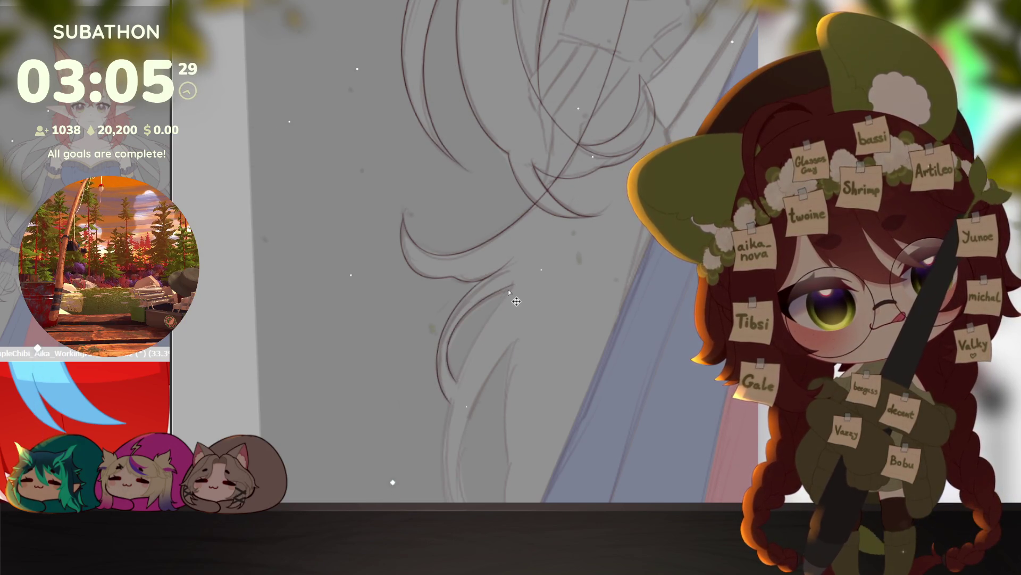
Step: Pan and zoom over the sketch from skirt and legs up to the face and neck
{"action": "mouse_move", "coordinate": [464, 406]}
{"action": "left_mouse_down"}
{"action": "mouse_move", "coordinate": [490, 226]}
{"action": "mouse_move", "coordinate": [528, 273]}
{"action": "left_mouse_up"}
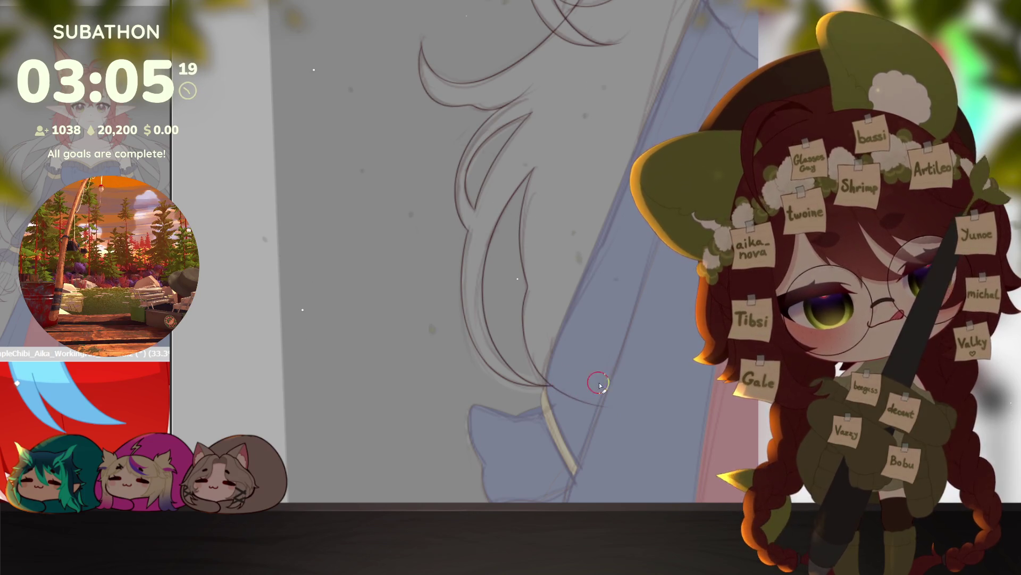
{"action": "mouse_move", "coordinate": [655, 382]}
{"action": "left_mouse_down"}
{"action": "mouse_move", "coordinate": [628, 406]}
{"action": "mouse_move", "coordinate": [605, 327]}
{"action": "left_mouse_up"}
{"action": "scroll", "coordinate": [565, 112], "scroll_direction": "up", "scroll_amount": 1}
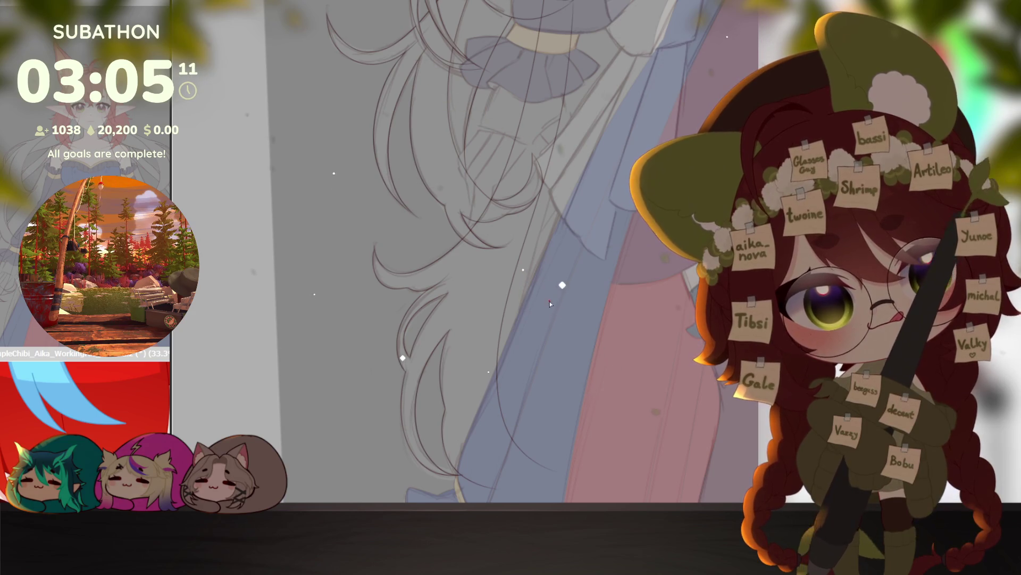
{"action": "mouse_move", "coordinate": [647, 393]}
{"action": "left_mouse_down"}
{"action": "mouse_move", "coordinate": [609, 292]}
{"action": "mouse_move", "coordinate": [395, 309]}
{"action": "mouse_move", "coordinate": [438, 295]}
{"action": "mouse_move", "coordinate": [534, 315]}
{"action": "mouse_move", "coordinate": [667, 364]}
{"action": "left_mouse_up"}
{"action": "scroll", "coordinate": [667, 365], "scroll_direction": "up", "scroll_amount": 10}
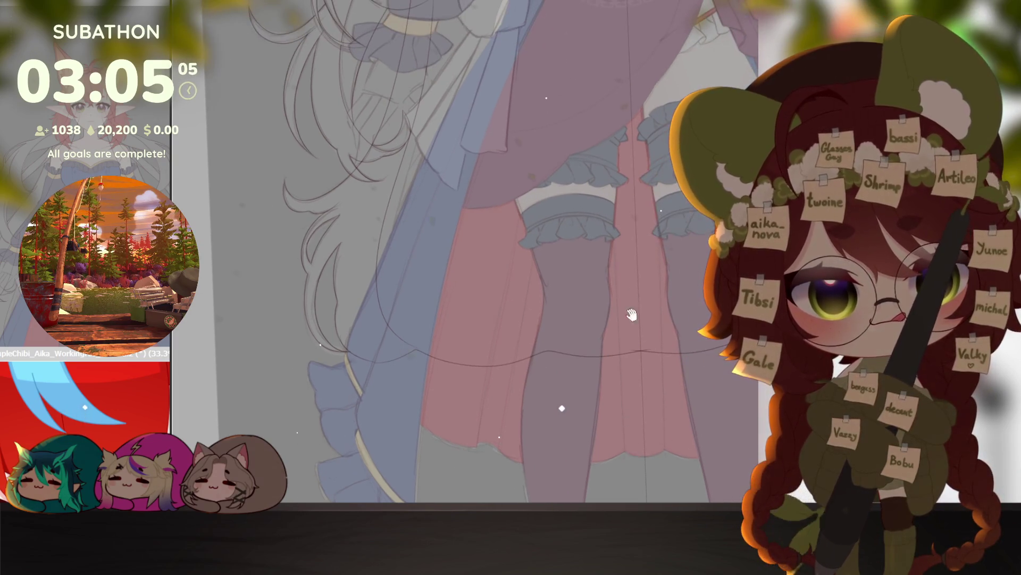
{"action": "left_click_drag", "start_coordinate": [529, 334], "coordinate": [551, 270]}
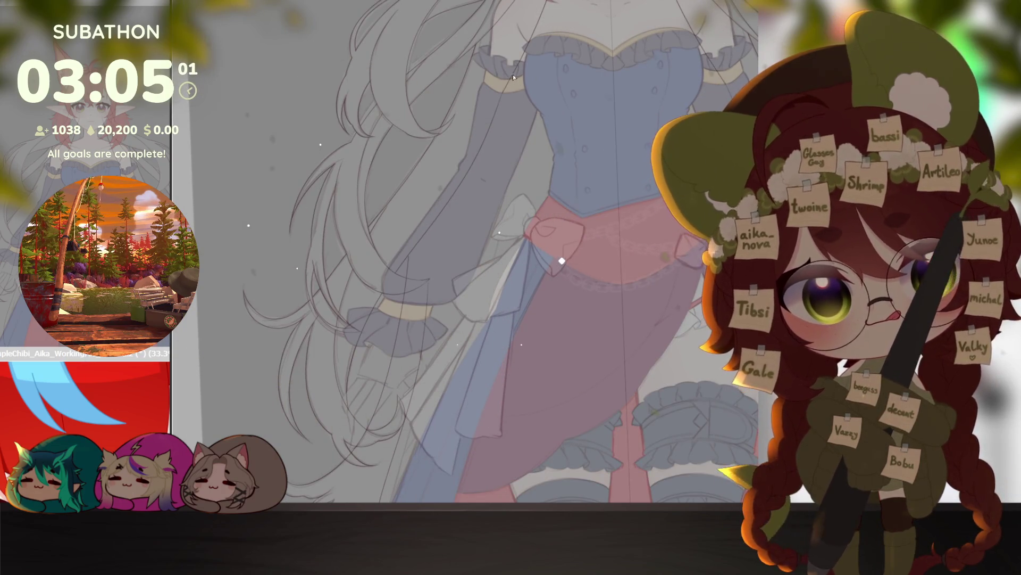
{"action": "scroll", "coordinate": [592, 323], "scroll_direction": "up", "scroll_amount": 5}
{"action": "left_click_drag", "start_coordinate": [591, 322], "coordinate": [575, 378]}
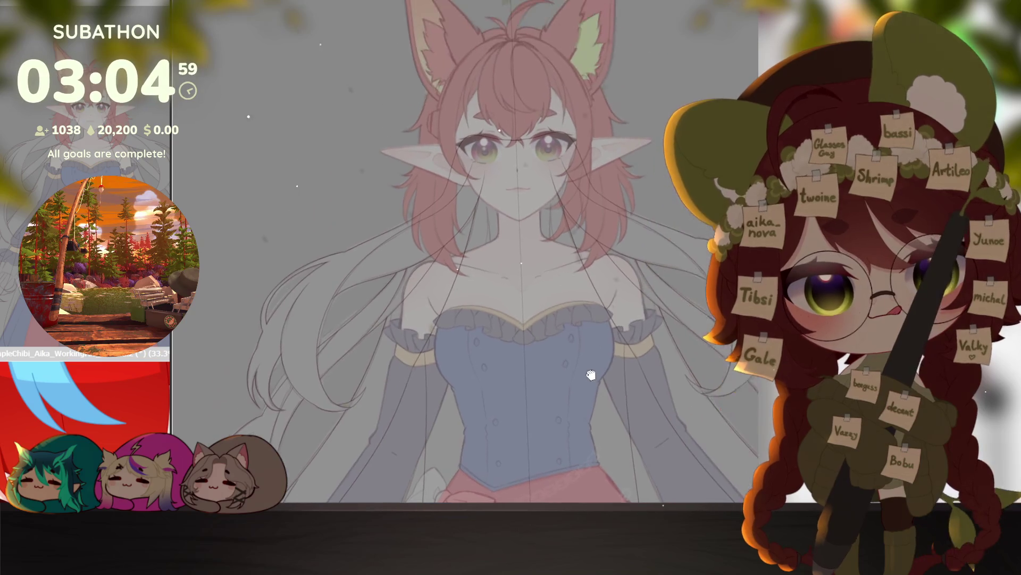
Step: Erase a short stretch of the diagonal hair line beside the sleeve
{"action": "scroll", "coordinate": [474, 346], "scroll_direction": "up", "scroll_amount": 4}
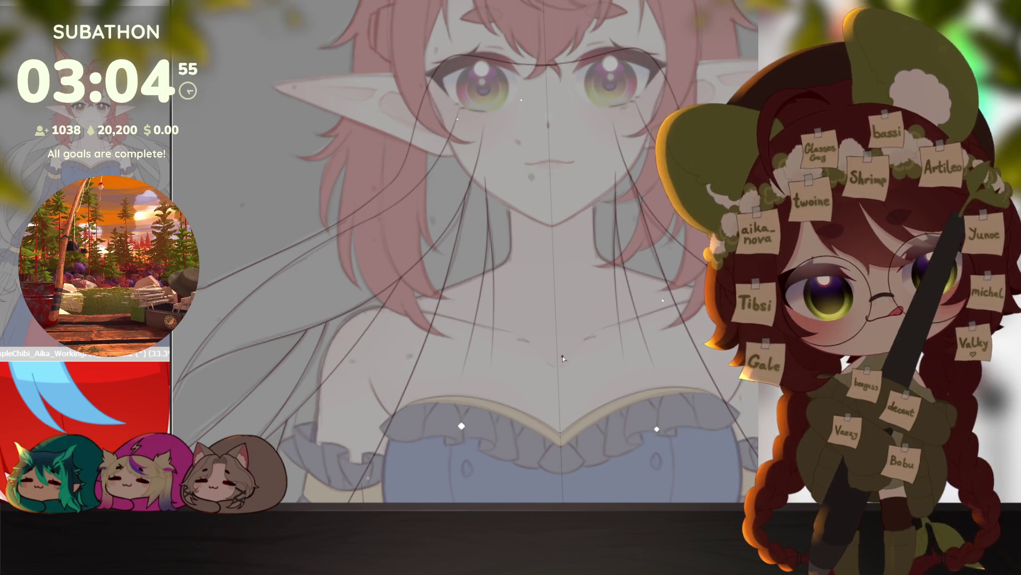
{"action": "scroll", "coordinate": [648, 318], "scroll_direction": "down", "scroll_amount": 4}
{"action": "scroll", "coordinate": [625, 157], "scroll_direction": "up", "scroll_amount": 4}
{"action": "scroll", "coordinate": [625, 157], "scroll_direction": "down", "scroll_amount": 4}
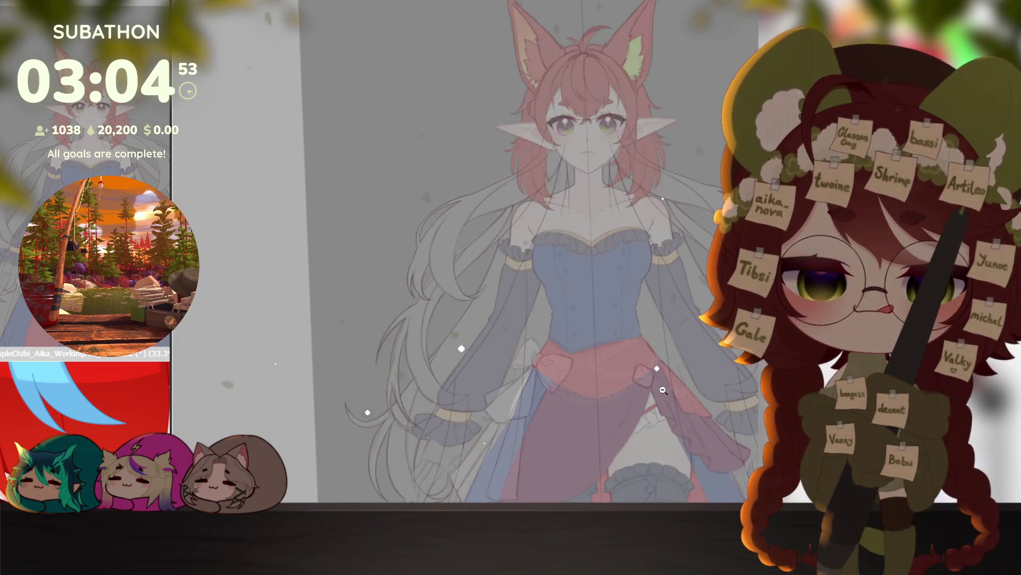
{"action": "scroll", "coordinate": [477, 349], "scroll_direction": "up", "scroll_amount": 5}
{"action": "scroll", "coordinate": [477, 348], "scroll_direction": "up", "scroll_amount": 3}
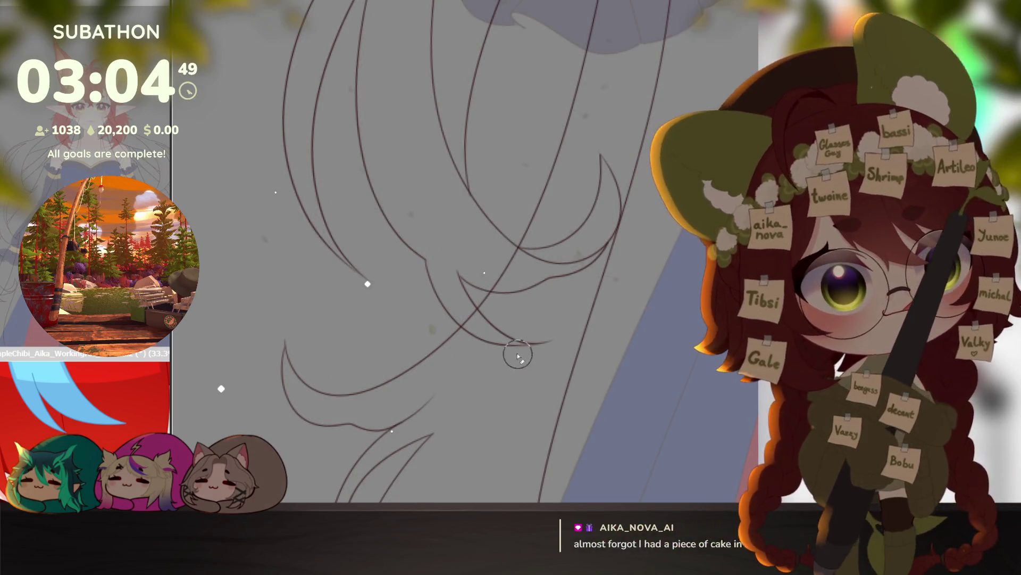
{"action": "left_click_drag", "start_coordinate": [553, 337], "coordinate": [516, 353]}
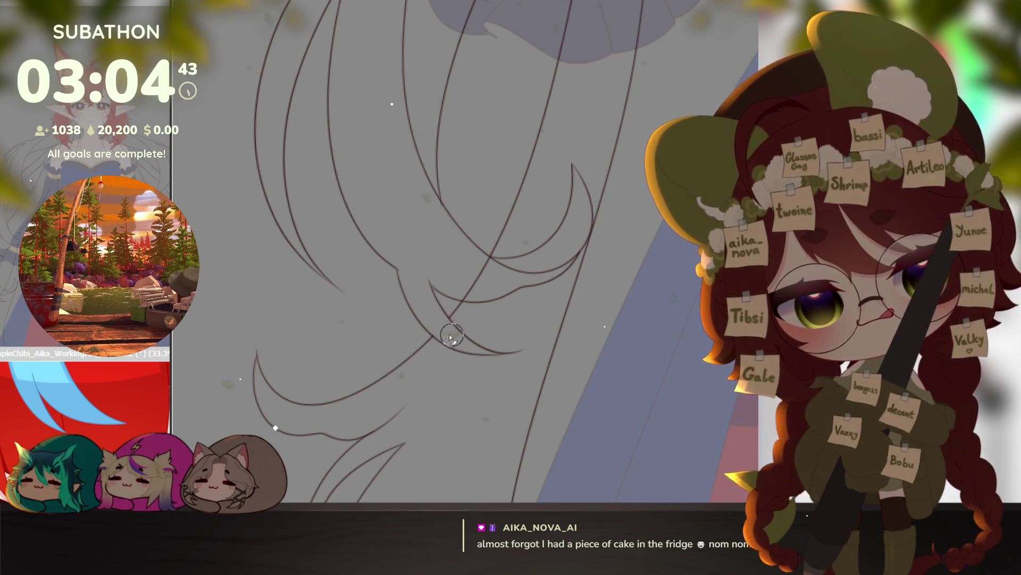
{"action": "left_click_drag", "start_coordinate": [460, 297], "coordinate": [490, 264]}
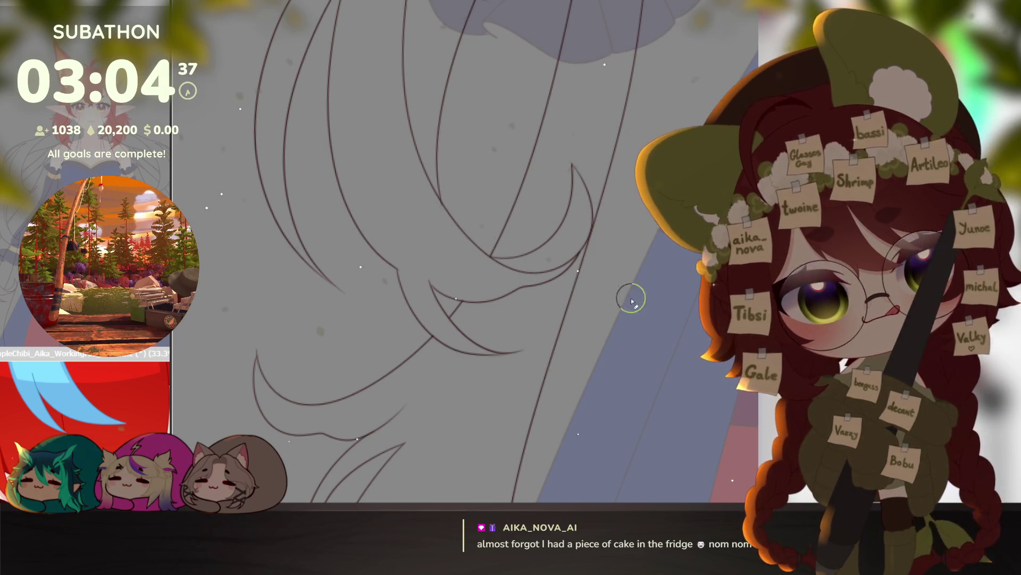
Step: Turn and zoom on the sleeve cuff, then zoom out to check hair and dress
{"action": "scroll", "coordinate": [632, 301], "scroll_direction": "down", "scroll_amount": 2}
{"action": "mouse_move", "coordinate": [694, 329]}
{"action": "left_mouse_down"}
{"action": "mouse_move", "coordinate": [609, 216]}
{"action": "mouse_move", "coordinate": [596, 266]}
{"action": "left_mouse_up"}
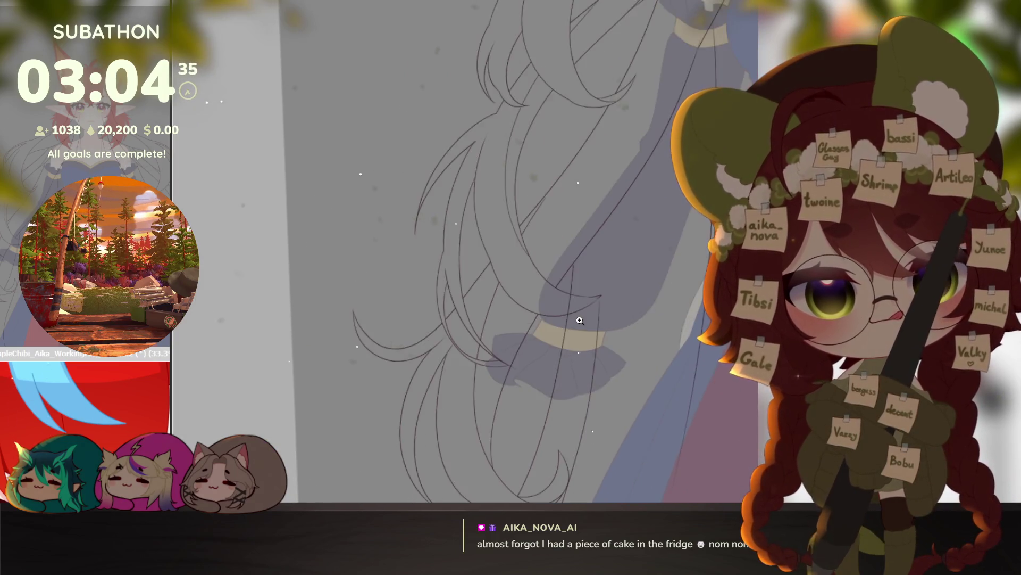
{"action": "scroll", "coordinate": [584, 342], "scroll_direction": "up", "scroll_amount": 2}
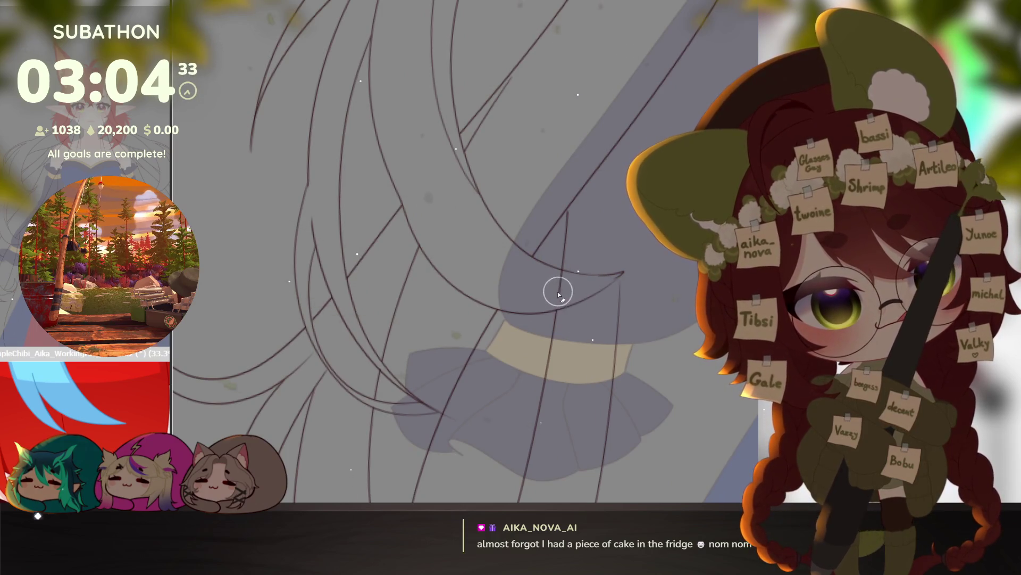
{"action": "scroll", "coordinate": [559, 278], "scroll_direction": "down", "scroll_amount": 2}
{"action": "mouse_move", "coordinate": [677, 337]}
{"action": "left_mouse_down"}
{"action": "mouse_move", "coordinate": [675, 404]}
{"action": "mouse_move", "coordinate": [621, 378]}
{"action": "left_mouse_up"}
{"action": "scroll", "coordinate": [620, 379], "scroll_direction": "down", "scroll_amount": 2}
{"action": "scroll", "coordinate": [681, 415], "scroll_direction": "up", "scroll_amount": 2}
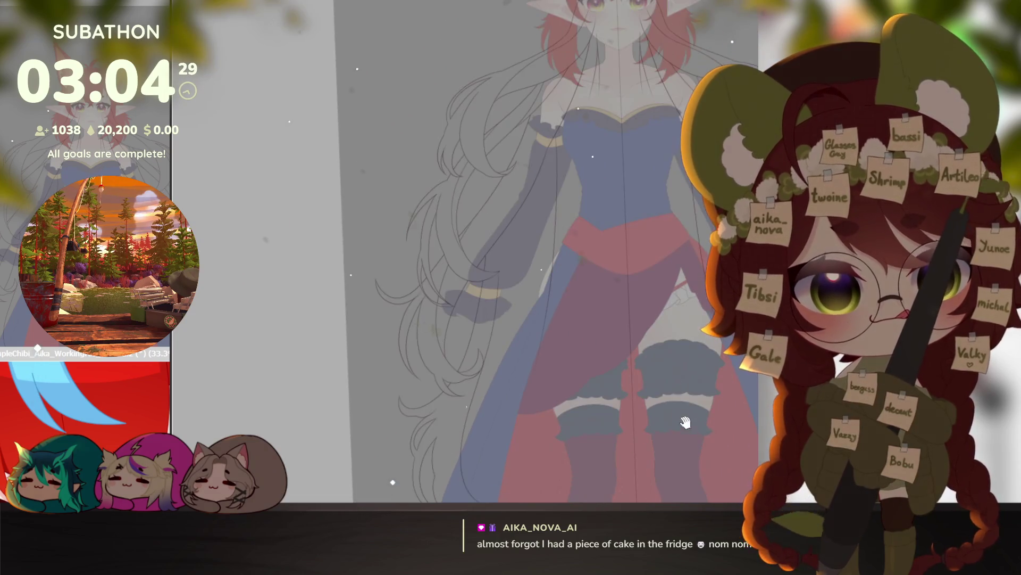
{"action": "scroll", "coordinate": [681, 415], "scroll_direction": "down", "scroll_amount": 3}
Step: Exclude four gaps between the hair strands from the hair selection area
{"action": "scroll", "coordinate": [679, 347], "scroll_direction": "down", "scroll_amount": 2}
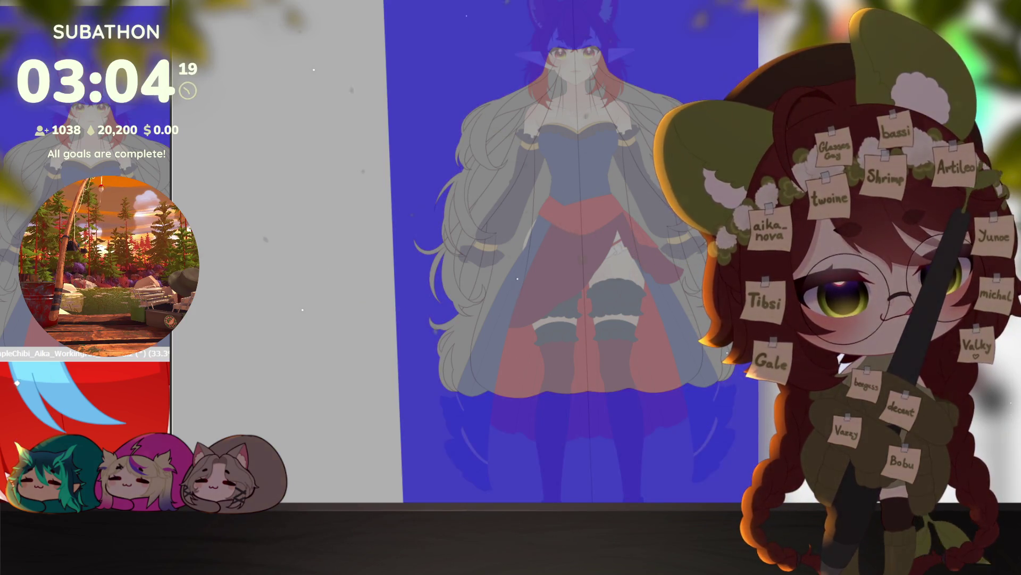
{"action": "scroll", "coordinate": [724, 349], "scroll_direction": "up", "scroll_amount": 2}
{"action": "scroll", "coordinate": [623, 362], "scroll_direction": "down", "scroll_amount": 2}
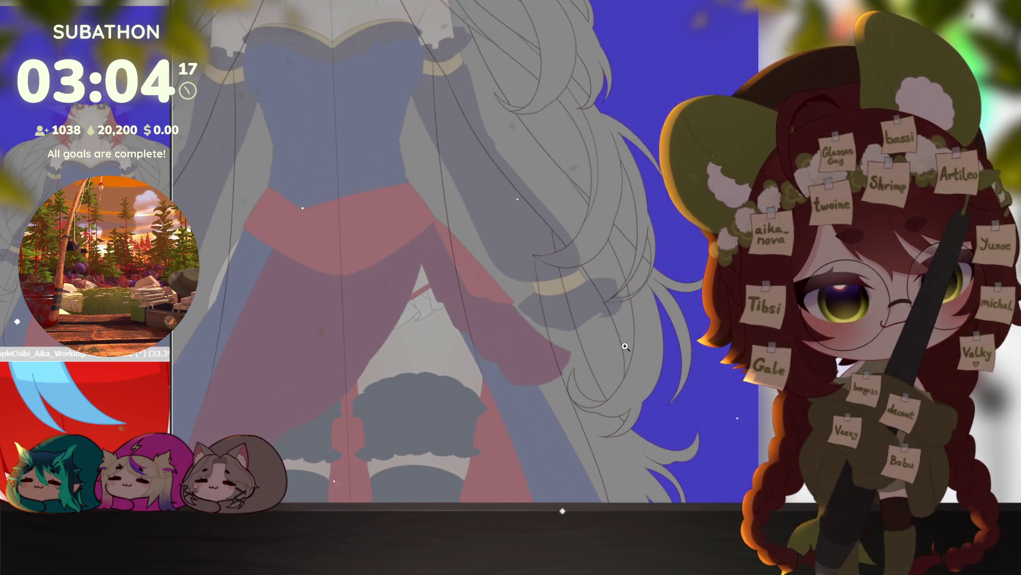
{"action": "scroll", "coordinate": [608, 412], "scroll_direction": "up", "scroll_amount": 2}
{"action": "scroll", "coordinate": [647, 296], "scroll_direction": "up", "scroll_amount": 2}
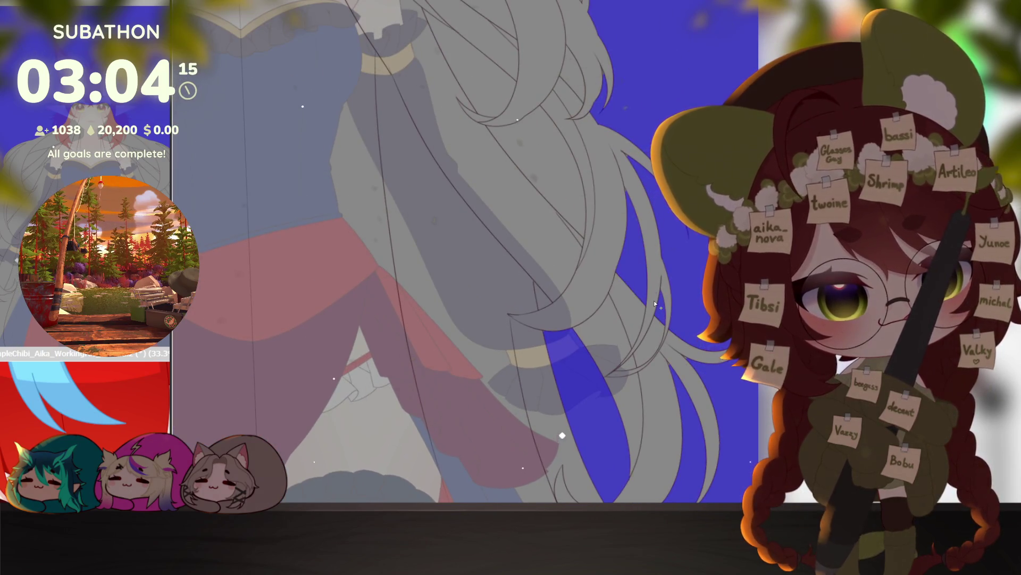
{"action": "scroll", "coordinate": [511, 173], "scroll_direction": "up", "scroll_amount": 3}
{"action": "left_click", "coordinate": [510, 173]}
{"action": "left_click", "coordinate": [494, 96]}
{"action": "left_click", "coordinate": [604, 170]}
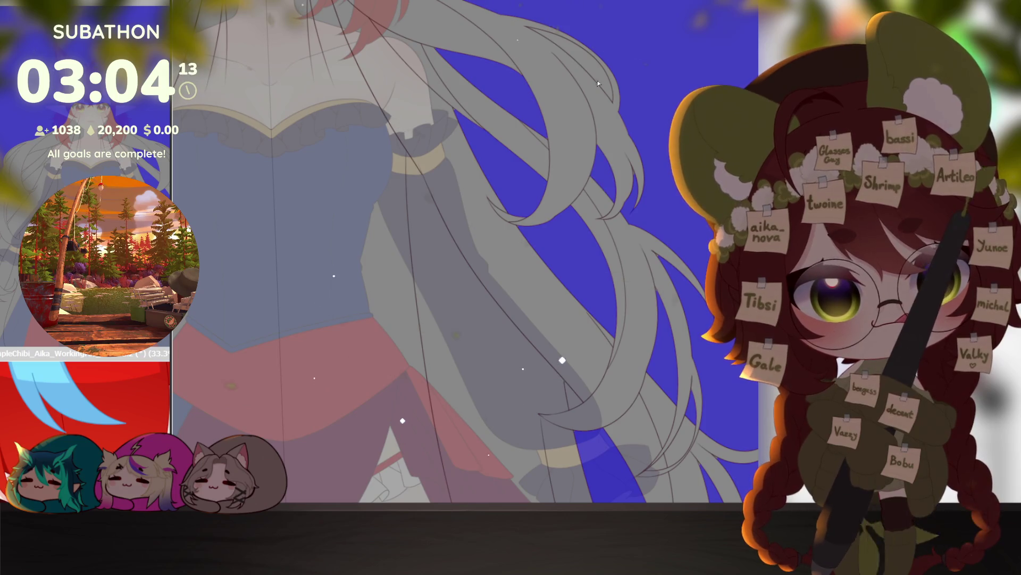
{"action": "left_click", "coordinate": [575, 64]}
Step: Bring the lower body into view and clear the blue area overlay
{"action": "scroll", "coordinate": [707, 420], "scroll_direction": "down", "scroll_amount": 2}
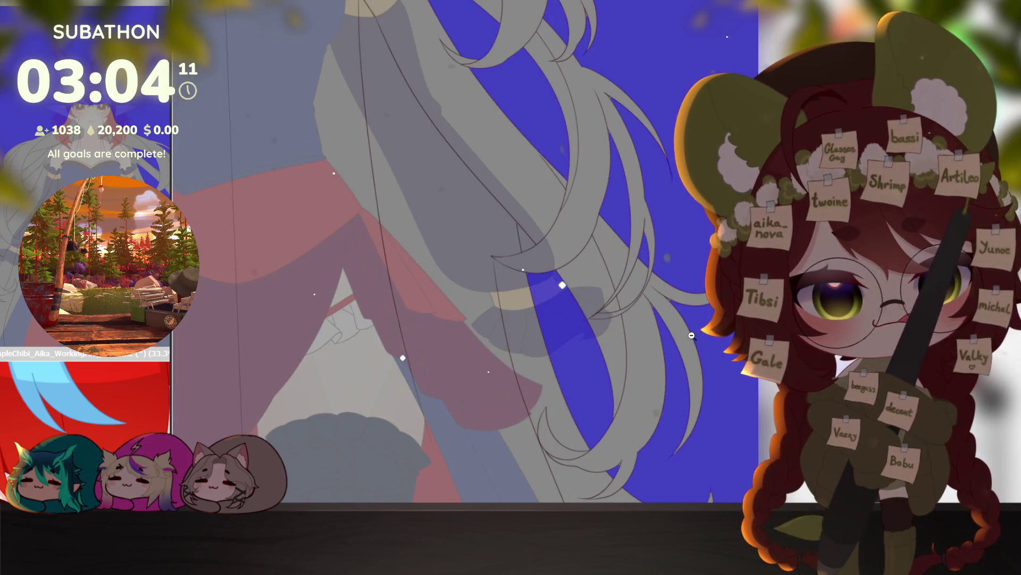
{"action": "scroll", "coordinate": [698, 324], "scroll_direction": "down", "scroll_amount": 3}
{"action": "scroll", "coordinate": [649, 351], "scroll_direction": "up", "scroll_amount": 1}
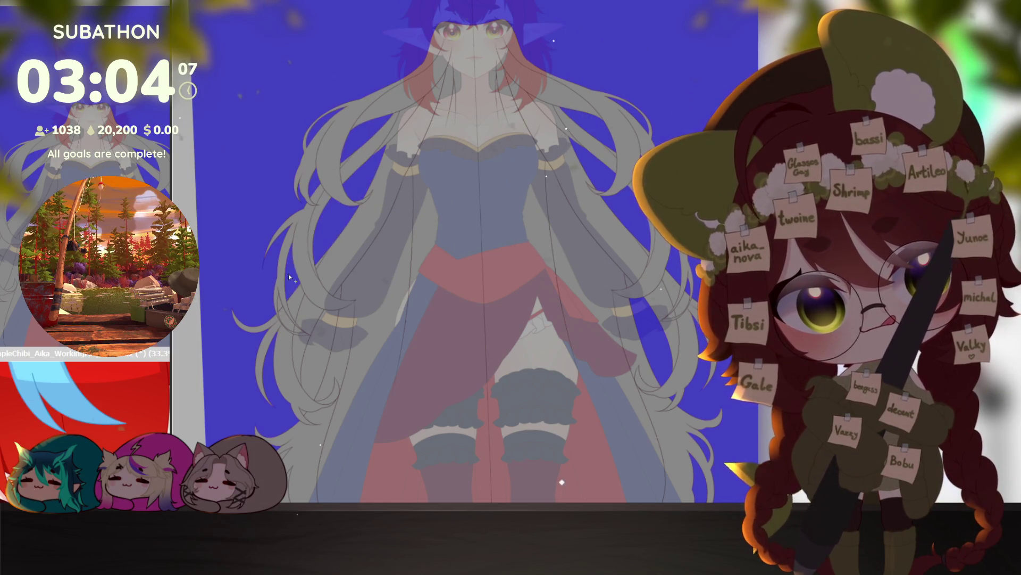
{"action": "left_click_drag", "start_coordinate": [410, 428], "coordinate": [452, 305]}
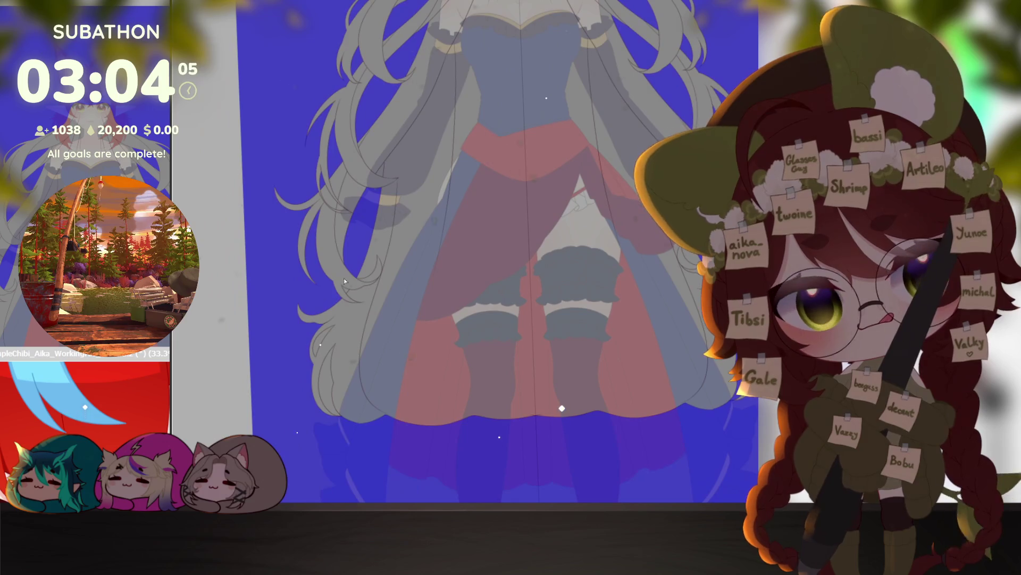
{"action": "scroll", "coordinate": [608, 423], "scroll_direction": "down", "scroll_amount": 3}
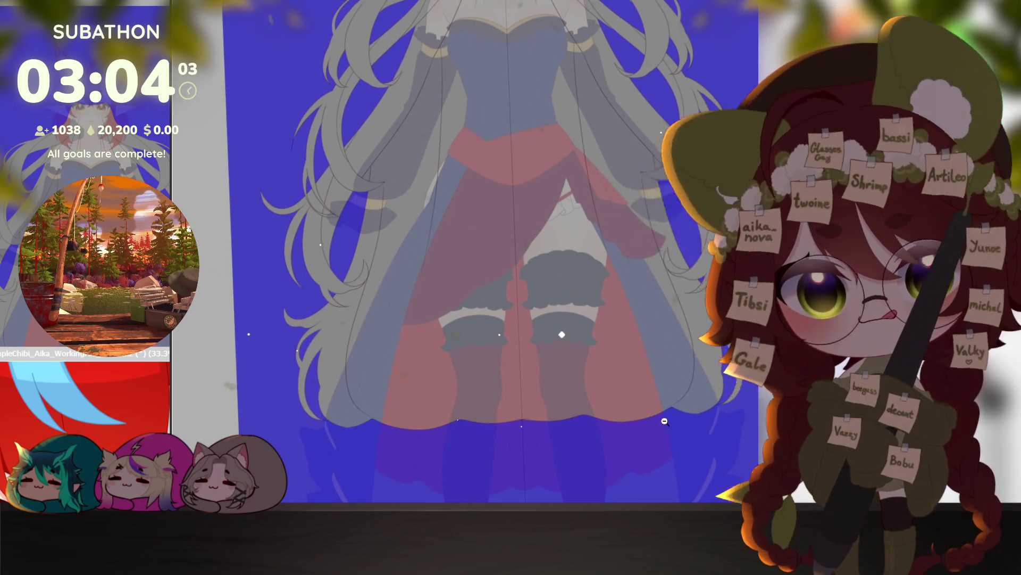
{"action": "key", "text": "ctrl+z"}
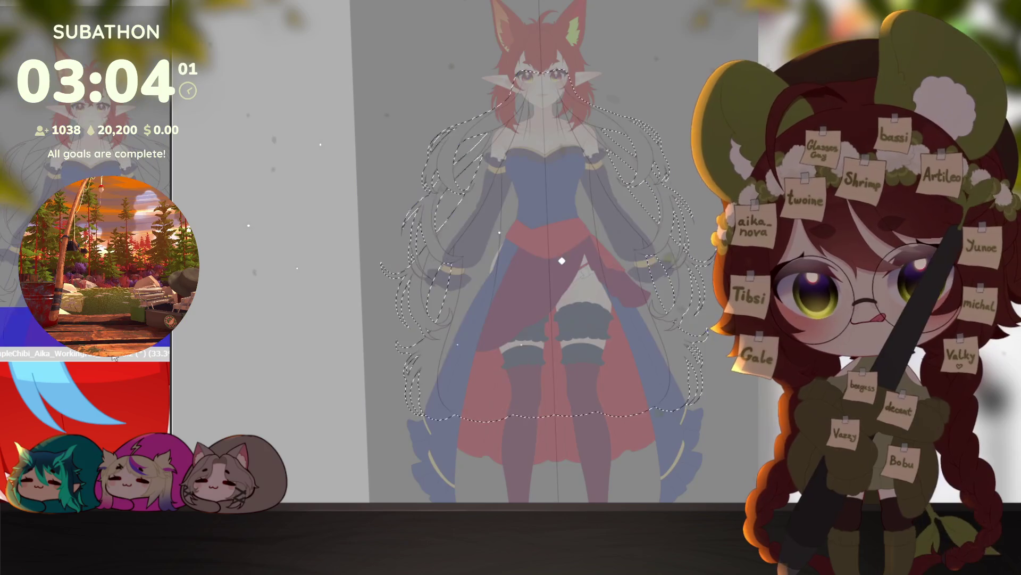
Step: Fill the hair selection with solid red using Alt+Backspace, then deselect
{"action": "scroll", "coordinate": [103, 419], "scroll_direction": "up", "scroll_amount": 2}
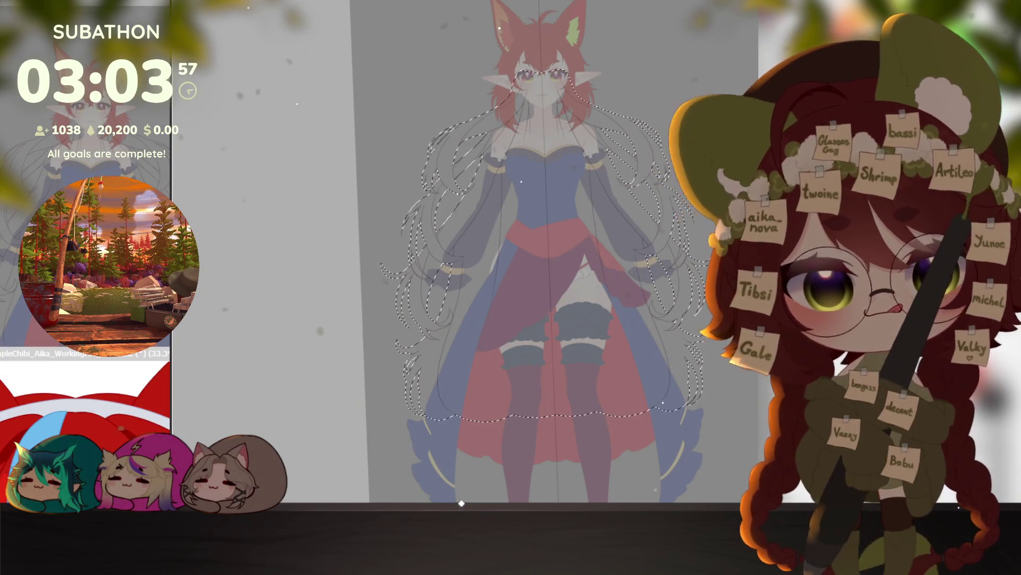
{"action": "key", "text": "alt+BackSpace"}
{"action": "key", "text": "ctrl+d"}
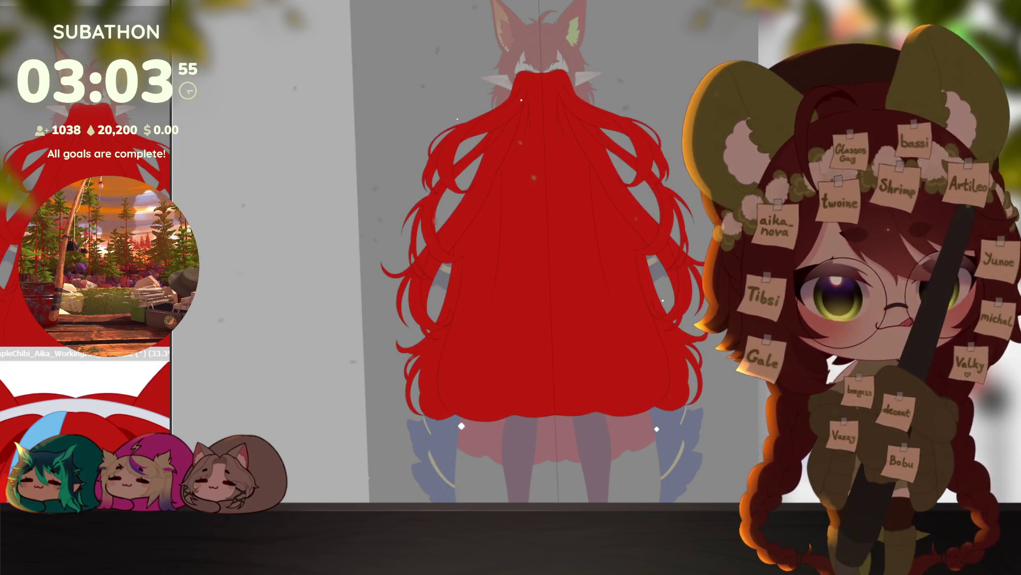
{"action": "scroll", "coordinate": [564, 378], "scroll_direction": "up", "scroll_amount": 10}
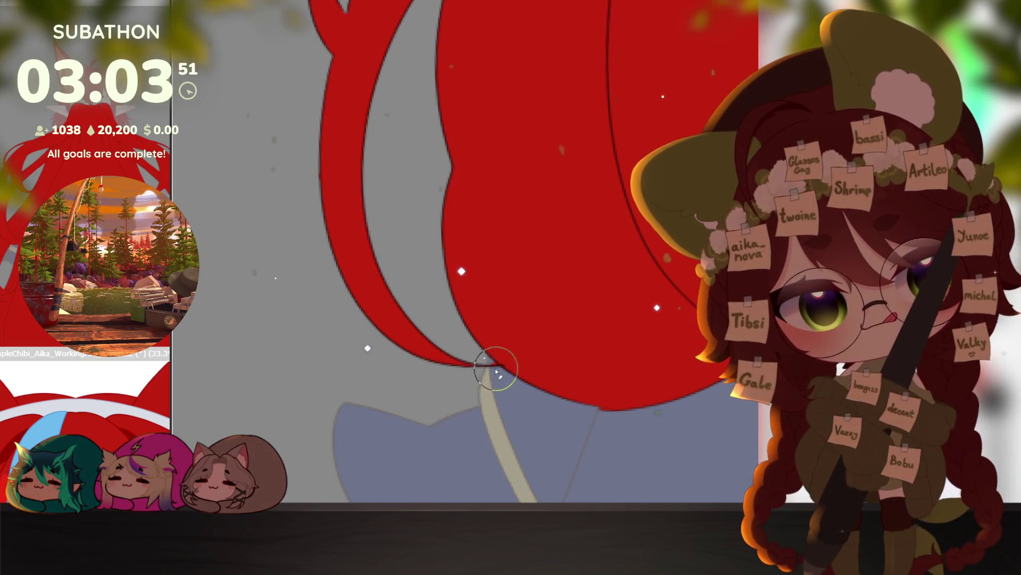
{"action": "mouse_move", "coordinate": [463, 322]}
{"action": "left_mouse_down"}
{"action": "mouse_move", "coordinate": [457, 339]}
{"action": "mouse_move", "coordinate": [533, 442]}
{"action": "left_mouse_up"}
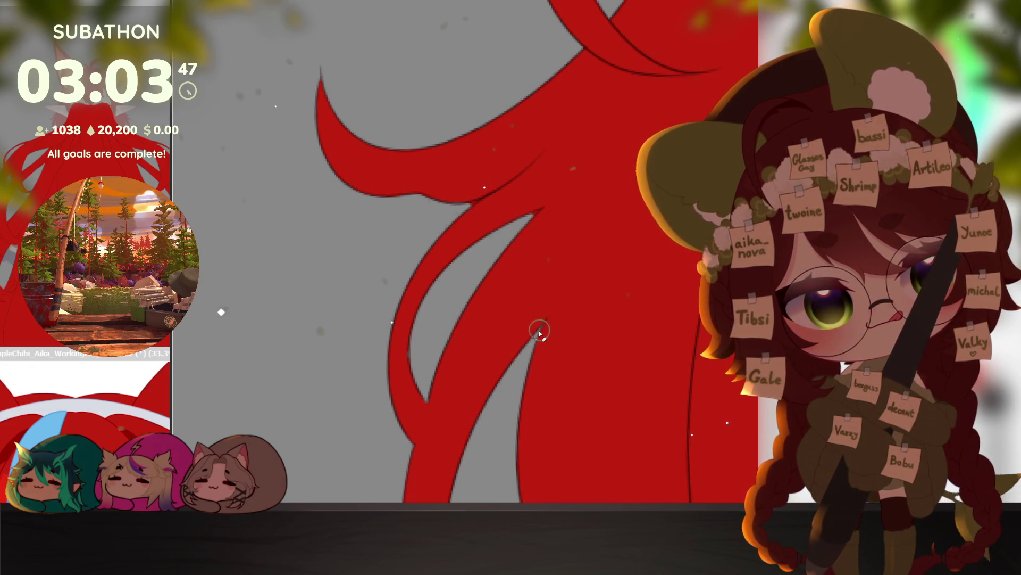
{"action": "scroll", "coordinate": [554, 303], "scroll_direction": "up", "scroll_amount": 3}
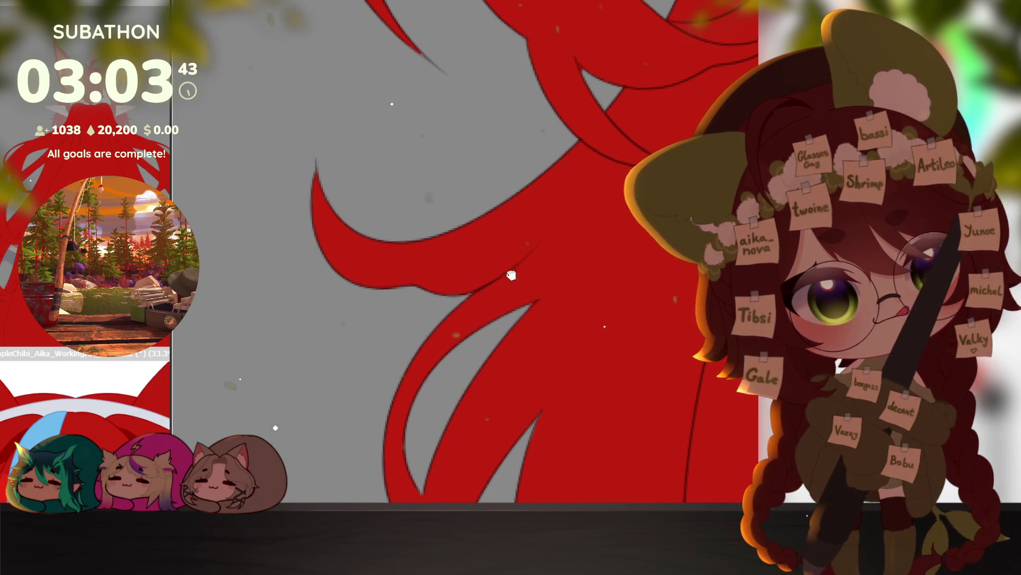
{"action": "scroll", "coordinate": [482, 295], "scroll_direction": "up", "scroll_amount": 5}
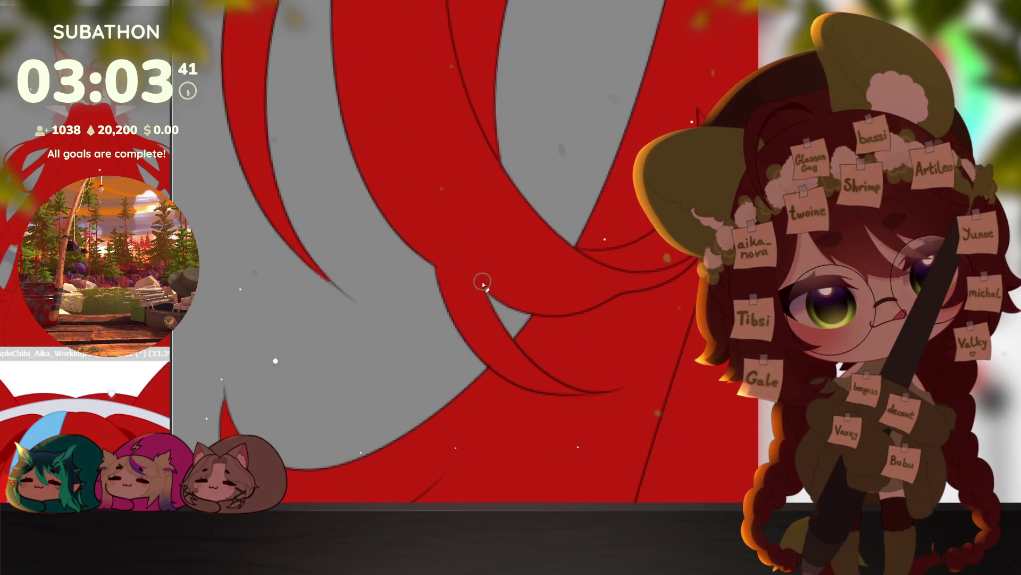
{"action": "scroll", "coordinate": [483, 282], "scroll_direction": "up", "scroll_amount": 3}
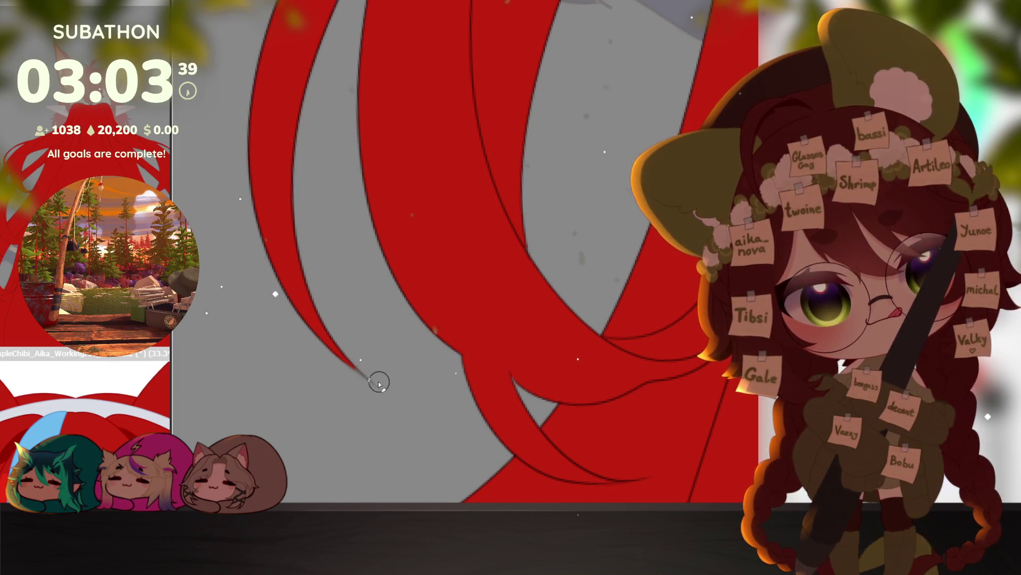
{"action": "left_click_drag", "start_coordinate": [415, 163], "coordinate": [427, 256]}
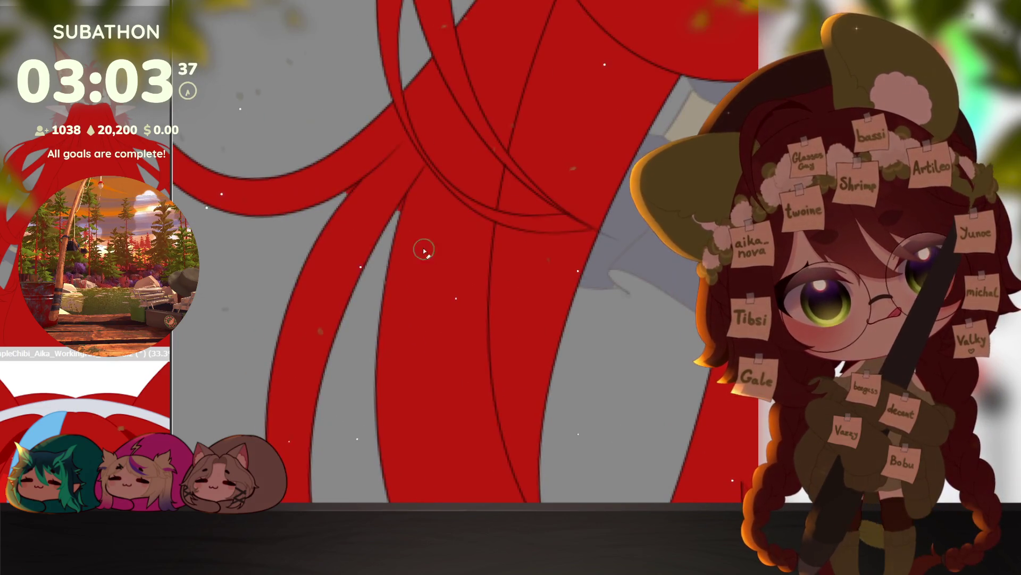
{"action": "mouse_move", "coordinate": [393, 221]}
{"action": "left_mouse_down"}
{"action": "mouse_move", "coordinate": [490, 360]}
{"action": "mouse_move", "coordinate": [500, 354]}
{"action": "mouse_move", "coordinate": [599, 424]}
{"action": "left_mouse_up"}
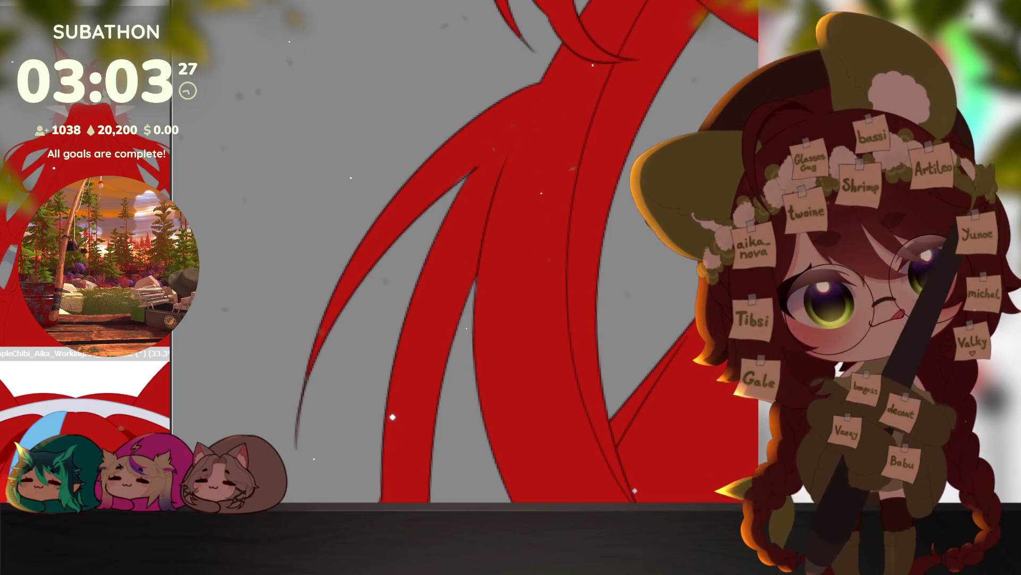
{"action": "left_click_drag", "start_coordinate": [475, 170], "coordinate": [604, 381]}
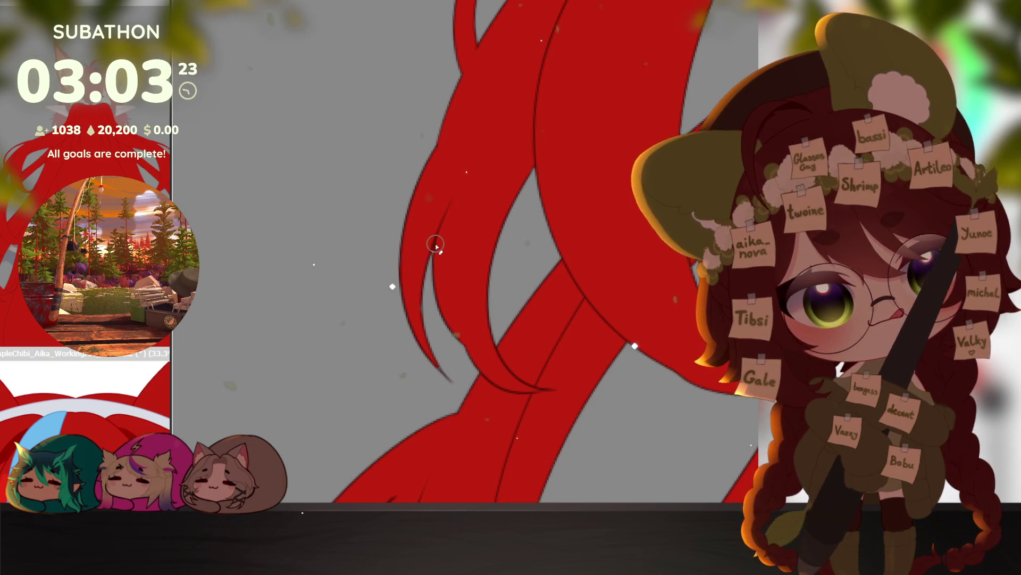
{"action": "left_click_drag", "start_coordinate": [544, 150], "coordinate": [581, 186]}
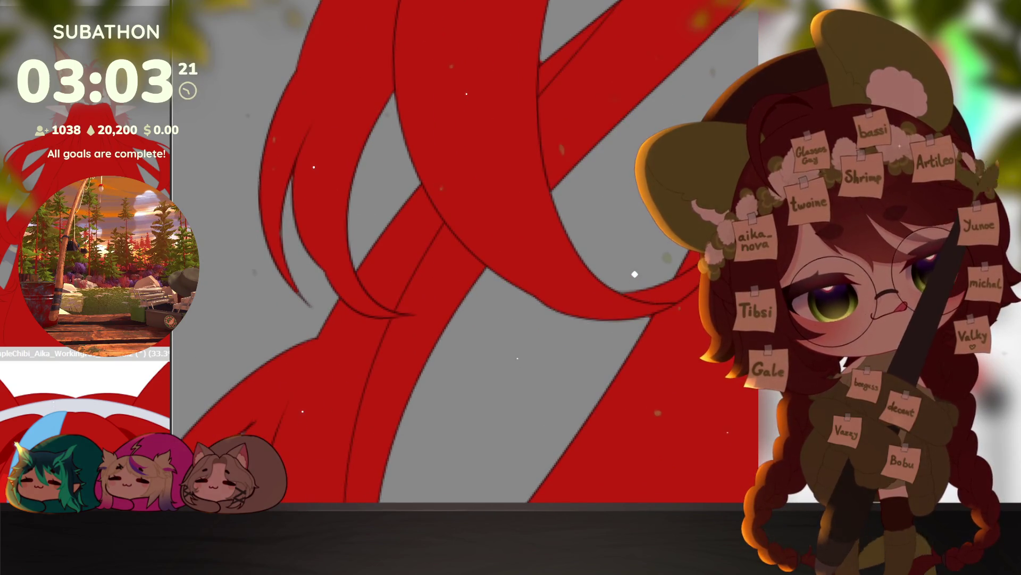
{"action": "mouse_move", "coordinate": [619, 348]}
{"action": "left_mouse_down"}
{"action": "mouse_move", "coordinate": [570, 376]}
{"action": "mouse_move", "coordinate": [684, 260]}
{"action": "left_mouse_up"}
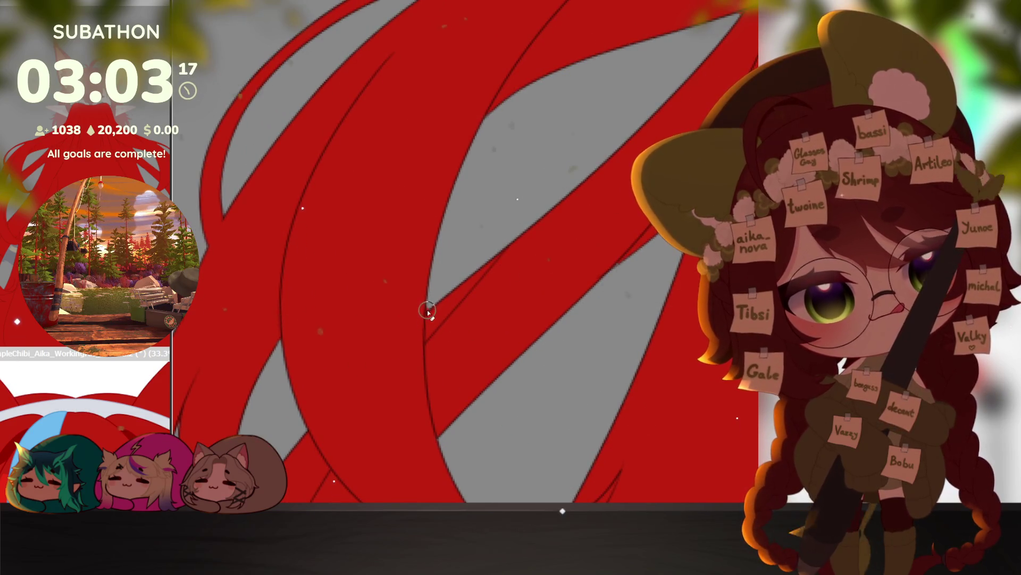
{"action": "left_click_drag", "start_coordinate": [439, 306], "coordinate": [458, 358]}
{"action": "left_click_drag", "start_coordinate": [550, 272], "coordinate": [502, 251]}
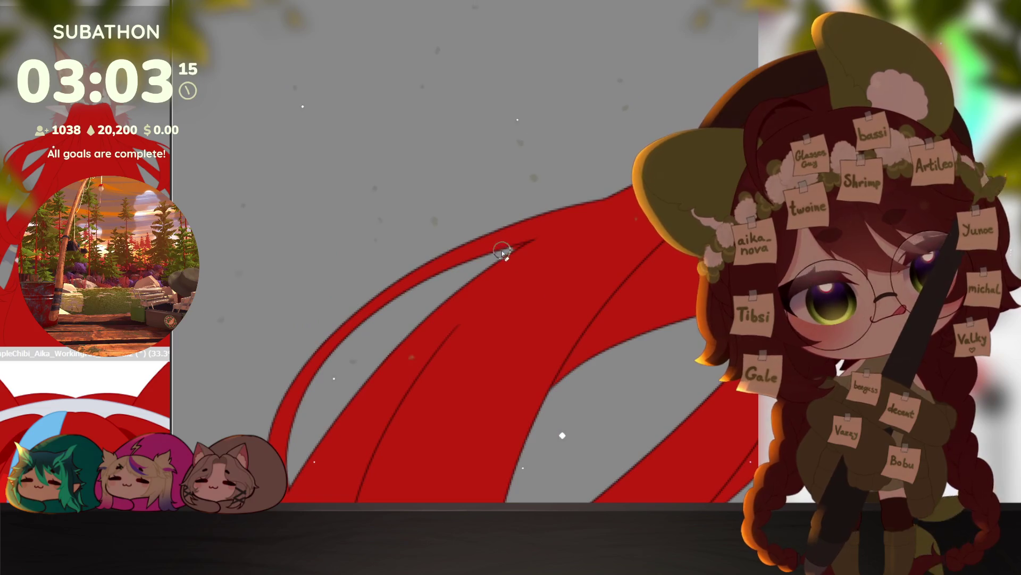
{"action": "left_click_drag", "start_coordinate": [678, 332], "coordinate": [562, 355]}
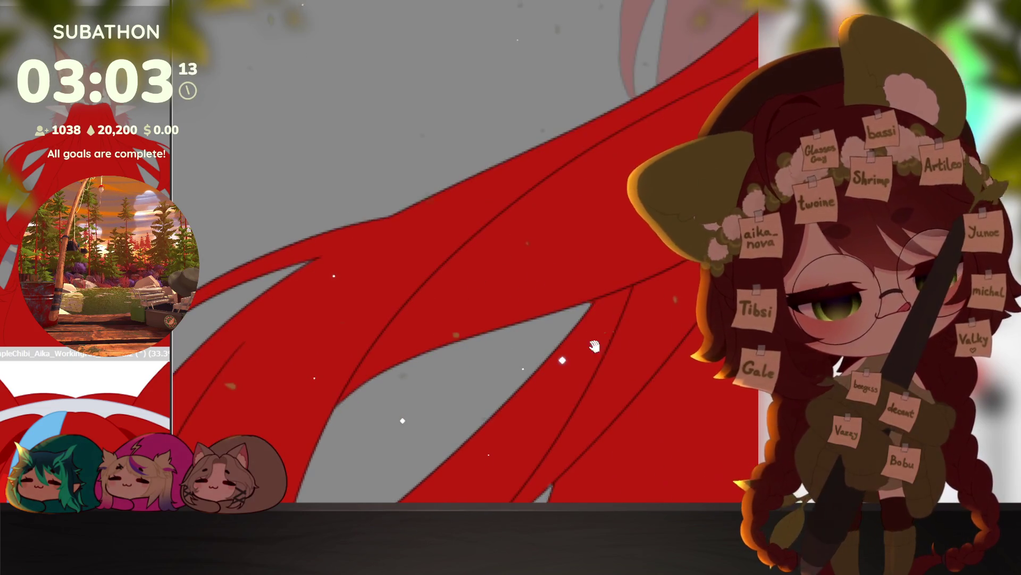
{"action": "left_click_drag", "start_coordinate": [591, 302], "coordinate": [481, 382]}
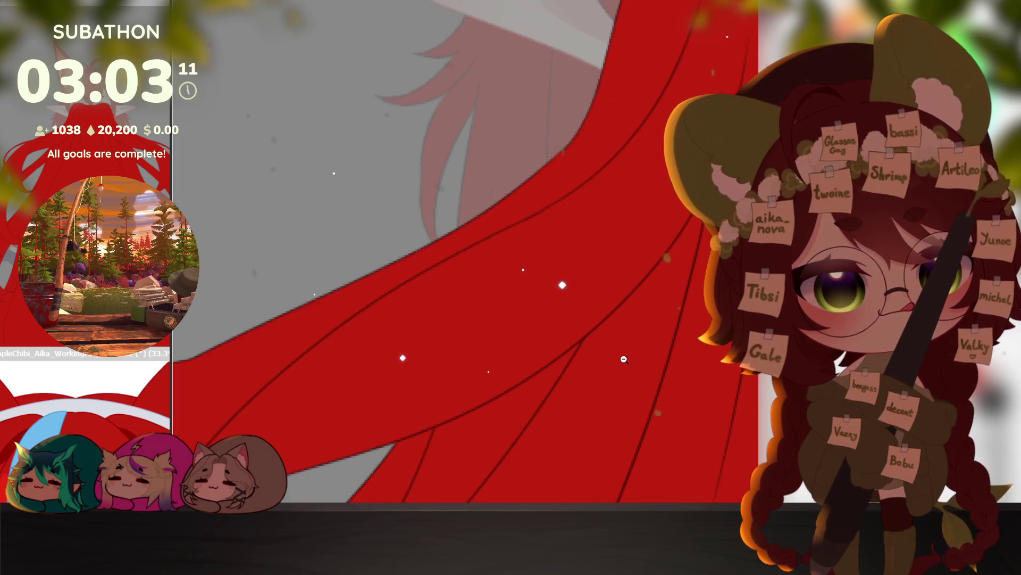
{"action": "left_click", "coordinate": [624, 359]}
{"action": "left_click_drag", "start_coordinate": [583, 331], "coordinate": [524, 288]}
{"action": "scroll", "coordinate": [598, 424], "scroll_direction": "down", "scroll_amount": 5}
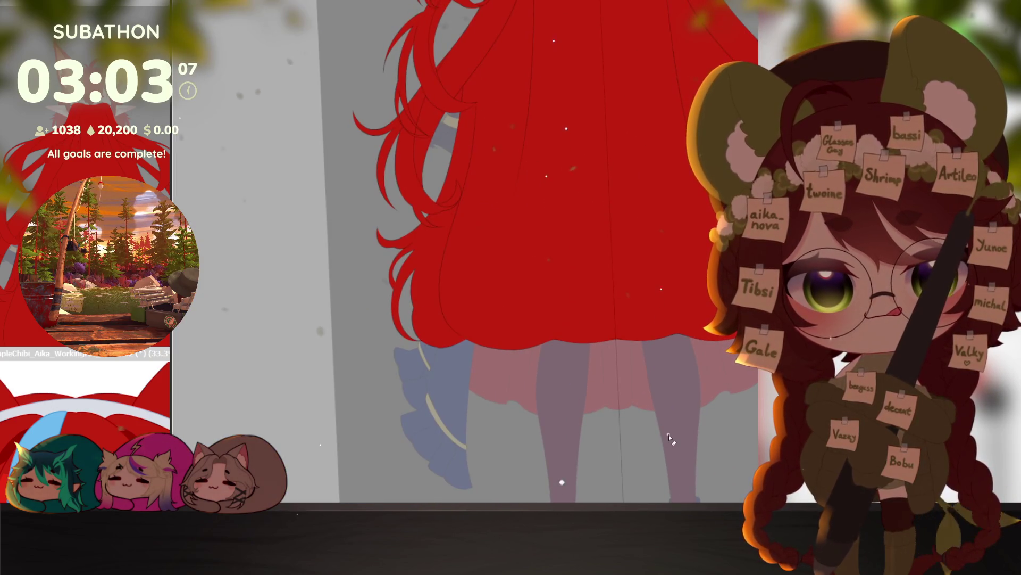
Step: Show SimpleChibi_Aika_WorkingFile_Final.png in the raised sub-view, then zoom out the main canvas
{"action": "scroll", "coordinate": [109, 403], "scroll_direction": "down", "scroll_amount": 3}
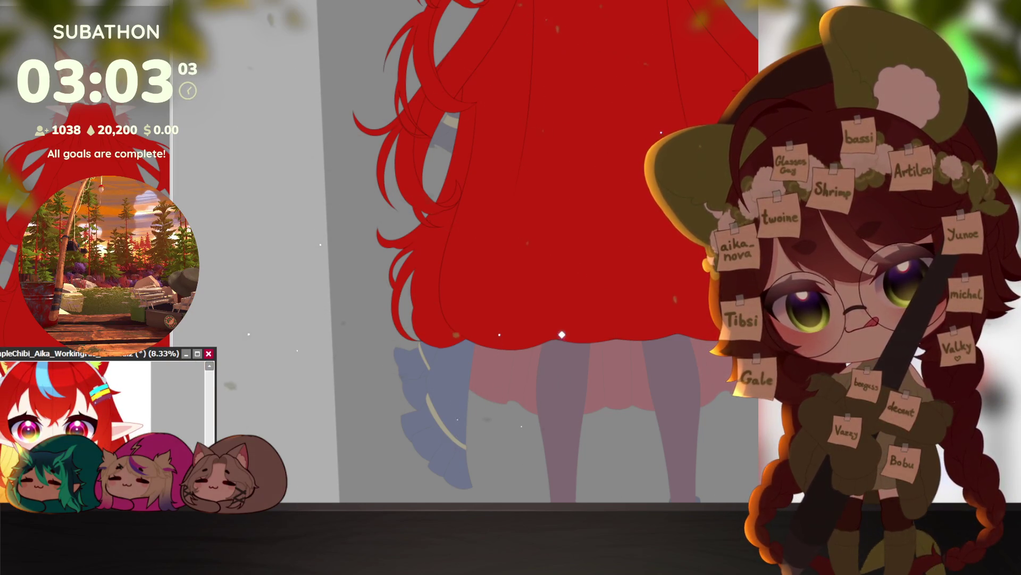
{"action": "scroll", "coordinate": [167, 432], "scroll_direction": "up", "scroll_amount": 2}
{"action": "left_click_drag", "start_coordinate": [148, 357], "coordinate": [150, 167]}
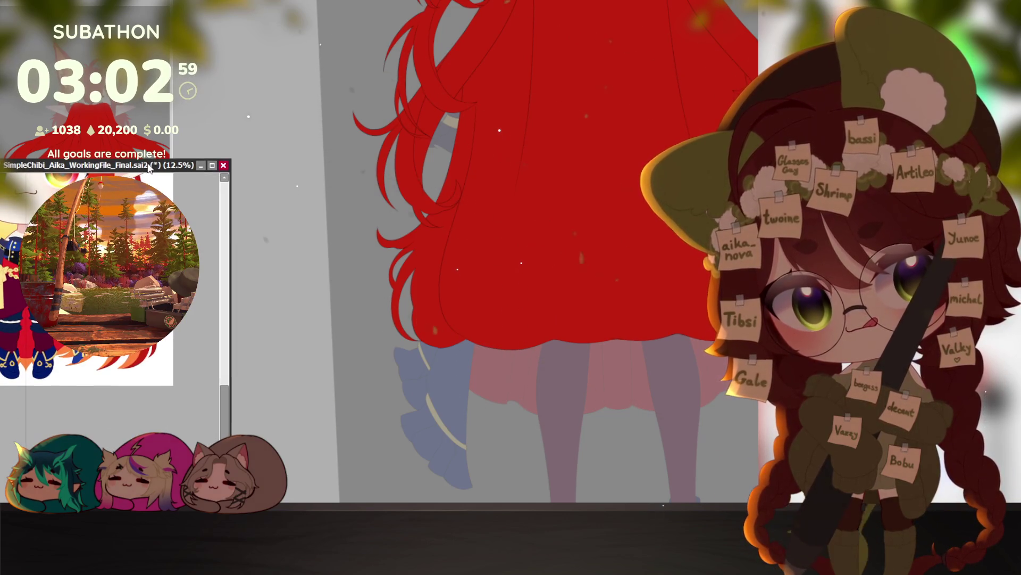
{"action": "left_click", "coordinate": [211, 167]}
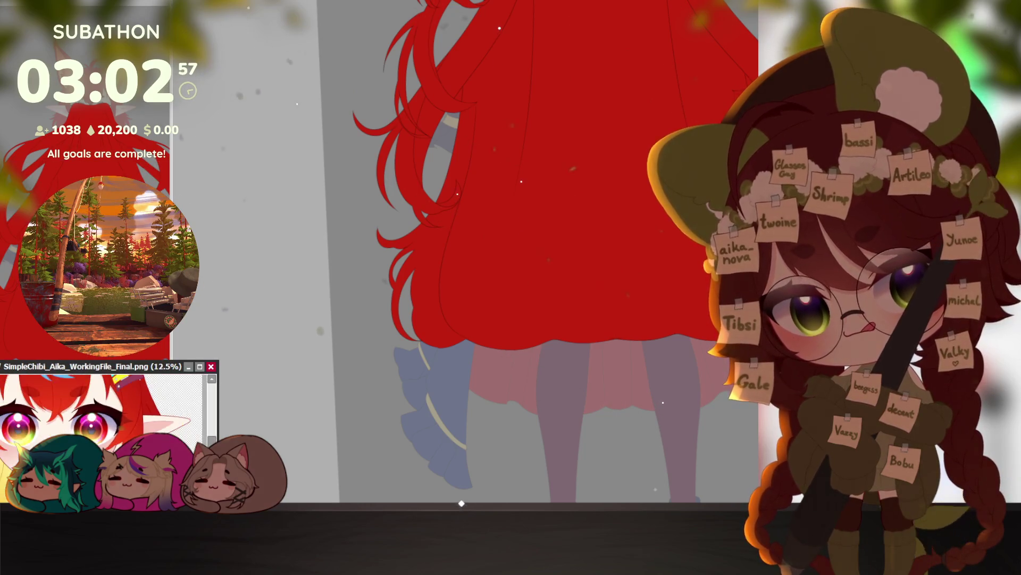
{"action": "left_click_drag", "start_coordinate": [95, 392], "coordinate": [130, 400]}
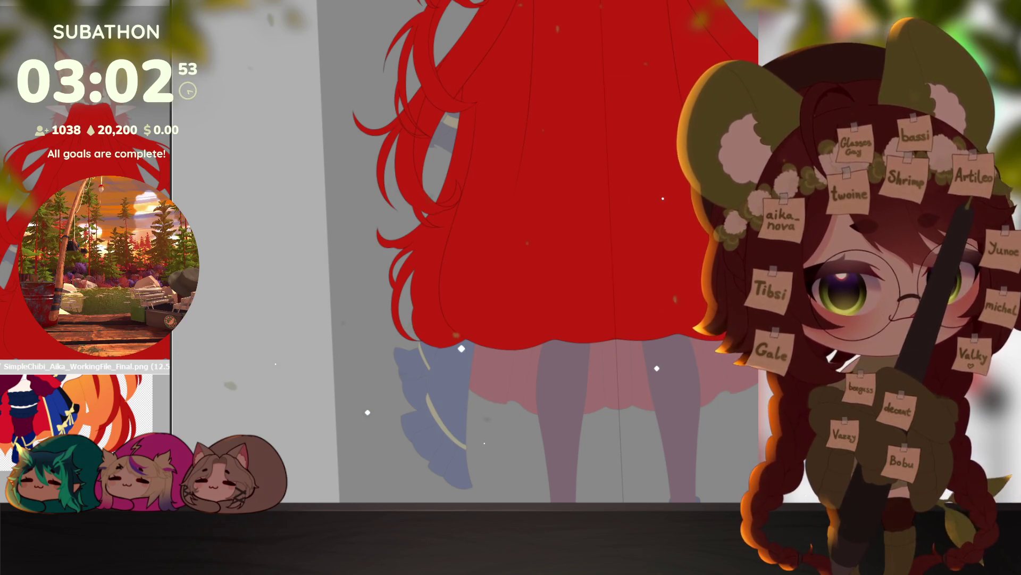
{"action": "scroll", "coordinate": [537, 250], "scroll_direction": "down", "scroll_amount": 3}
{"action": "key", "text": "Delete"}
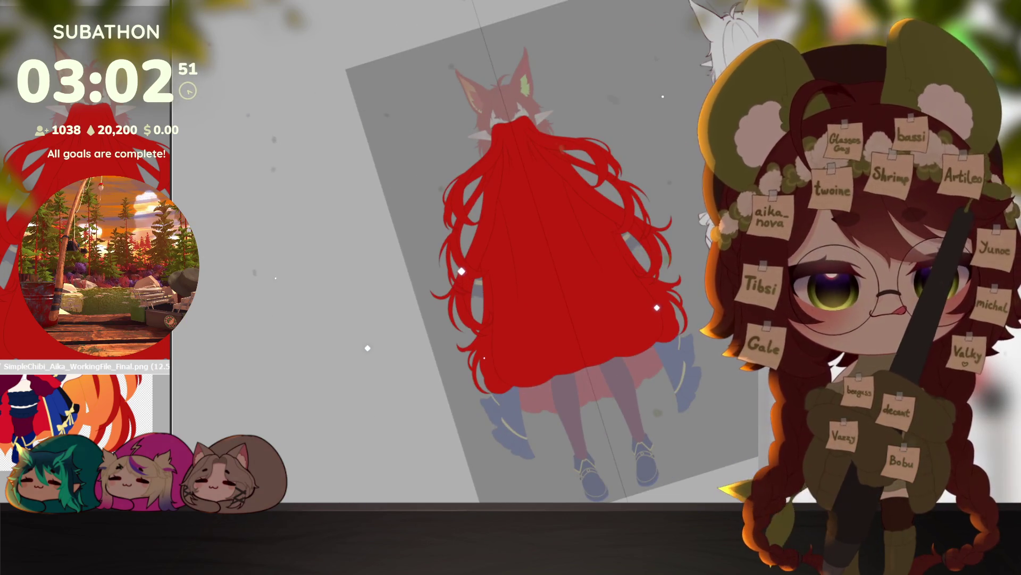
Step: Enlarge the brush considerably and bring the reference image forward before returning to the canvas
{"action": "mouse_move", "coordinate": [517, 396]}
{"action": "left_mouse_down"}
{"action": "mouse_move", "coordinate": [503, 400]}
{"action": "mouse_move", "coordinate": [508, 407]}
{"action": "mouse_move", "coordinate": [388, 367]}
{"action": "mouse_move", "coordinate": [767, 308]}
{"action": "left_mouse_up"}
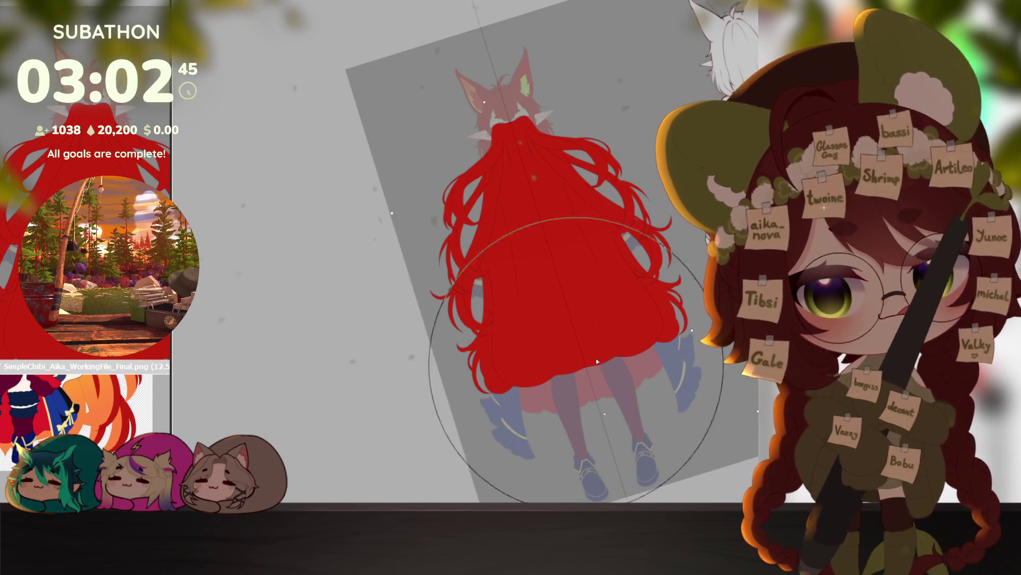
{"action": "left_click", "coordinate": [192, 404]}
{"action": "scroll", "coordinate": [149, 429], "scroll_direction": "up", "scroll_amount": 2}
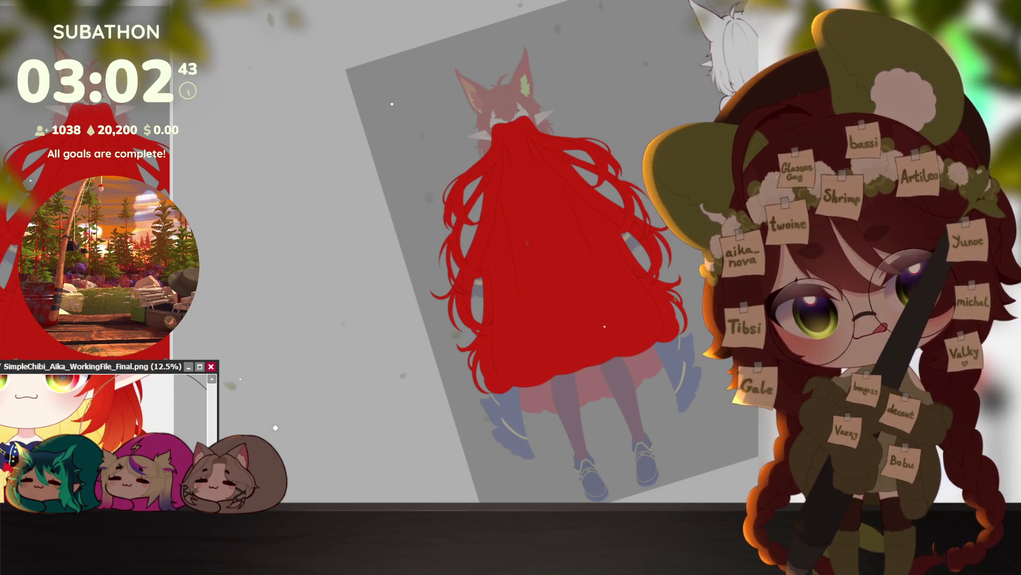
{"action": "left_click", "coordinate": [682, 431]}
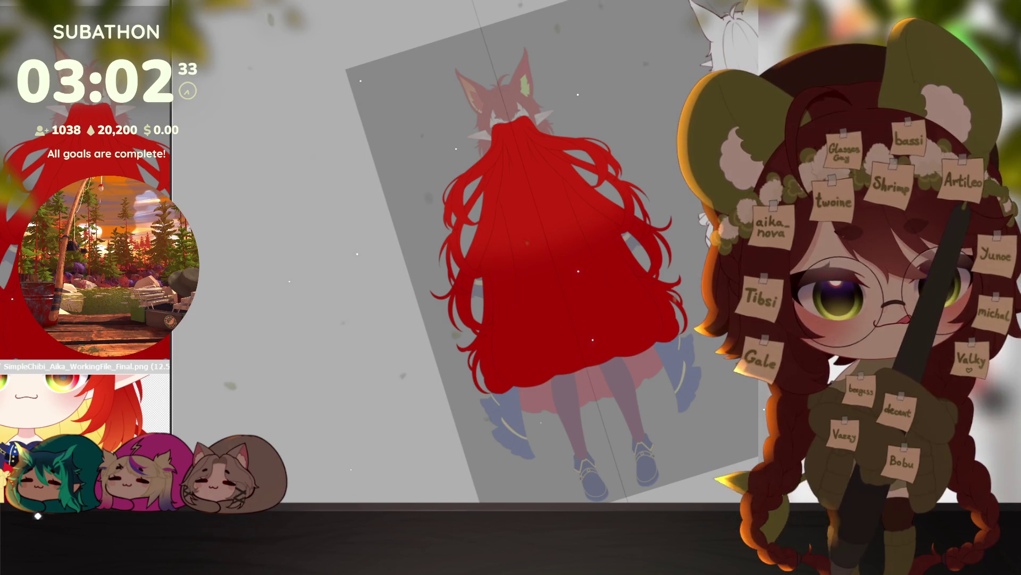
{"action": "key", "text": "bracketright"}
{"action": "key", "text": "bracketright"}
{"action": "key", "text": "bracketright"}
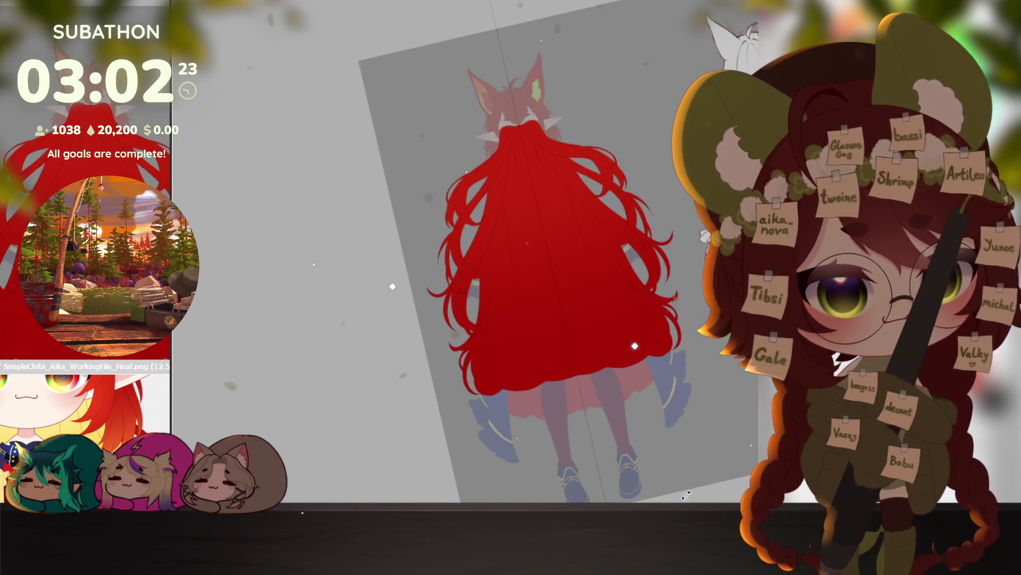
Step: Mask the large central area inside the hair strands with a bucket fill, refilling once
{"action": "left_click_drag", "start_coordinate": [648, 328], "coordinate": [606, 373]}
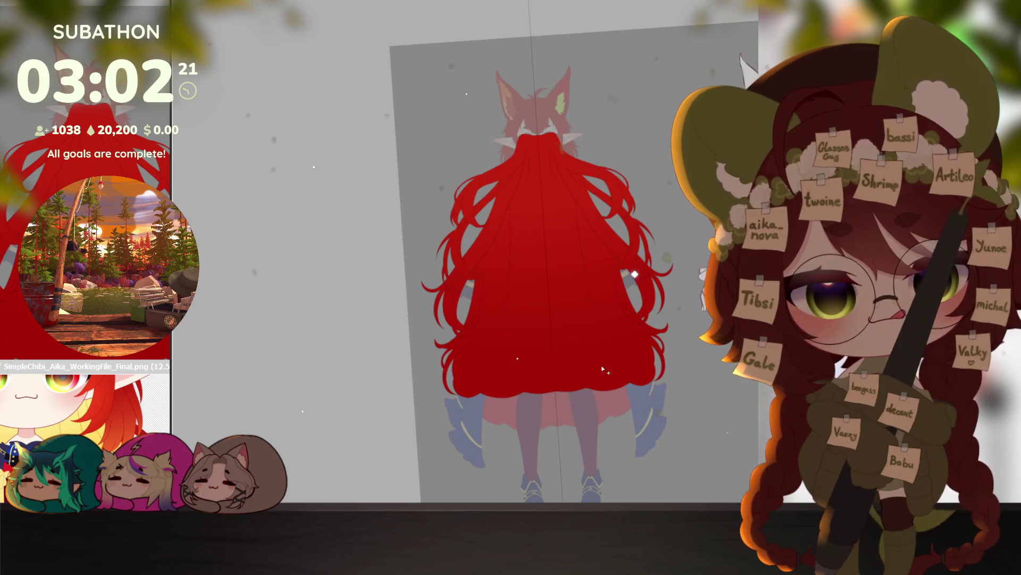
{"action": "left_click", "coordinate": [545, 350]}
{"action": "key", "text": "ctrl+z"}
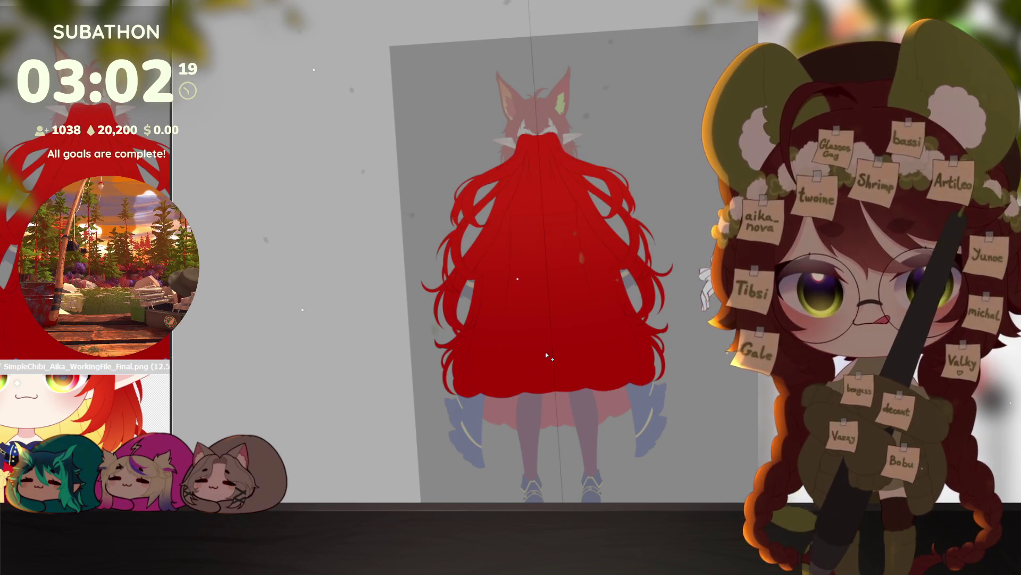
{"action": "left_click", "coordinate": [545, 352]}
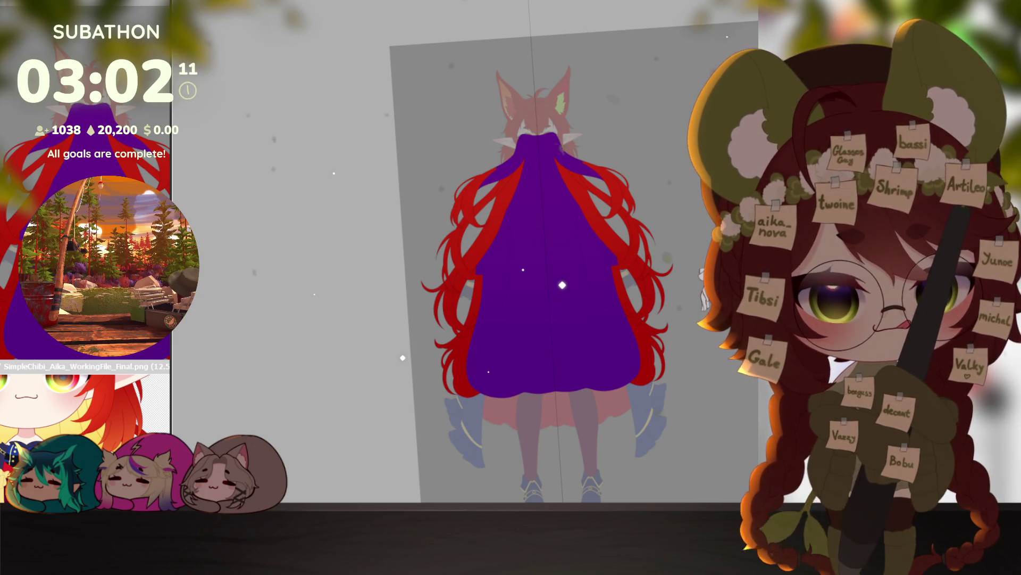
Step: Convert the Quick Mask to a selection and fill it with pale yellow
{"action": "key", "text": "q"}
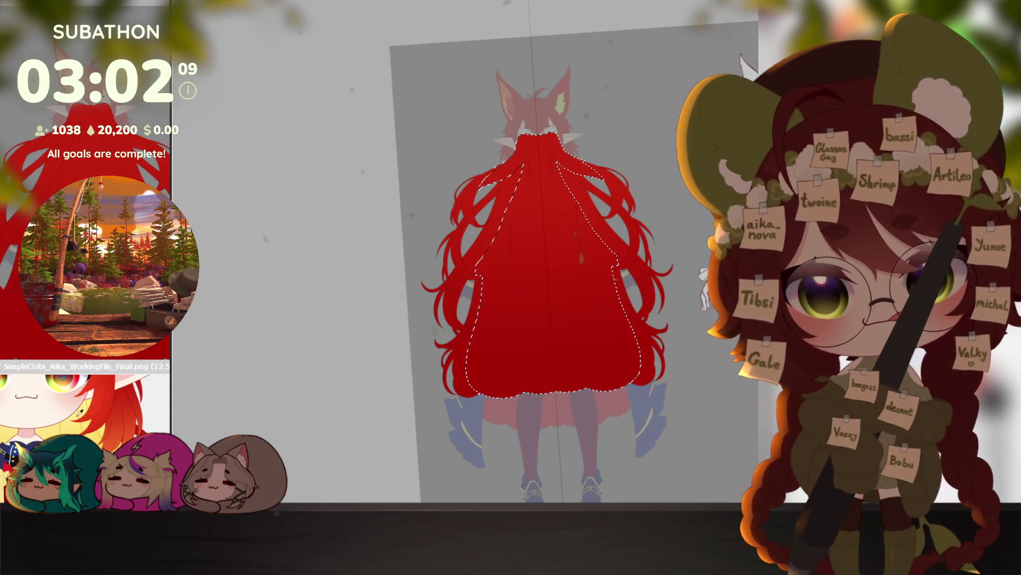
{"action": "key", "text": "alt+BackSpace"}
{"action": "scroll", "coordinate": [491, 385], "scroll_direction": "up", "scroll_amount": 3}
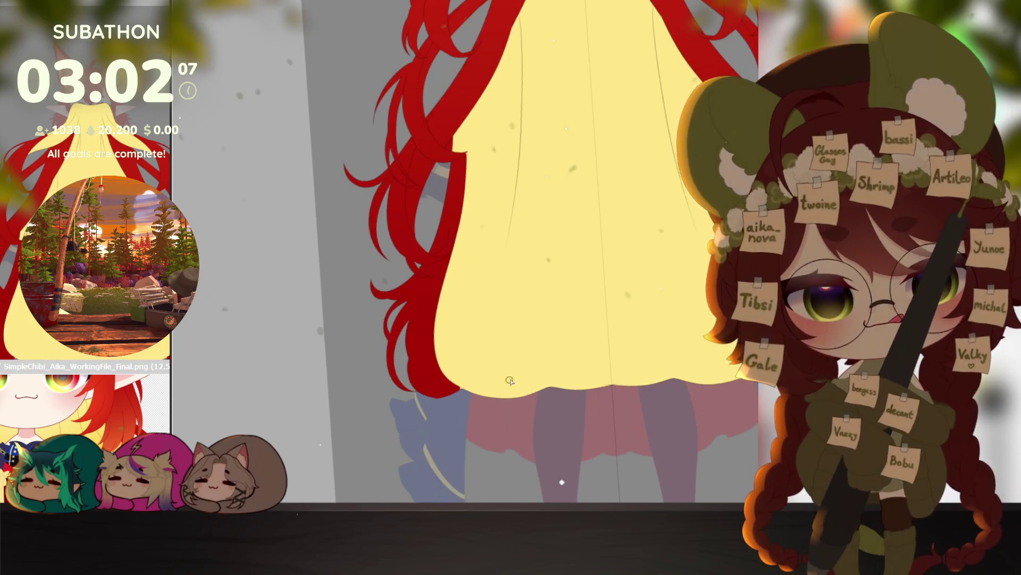
{"action": "scroll", "coordinate": [462, 393], "scroll_direction": "up", "scroll_amount": 2}
{"action": "scroll", "coordinate": [465, 393], "scroll_direction": "up", "scroll_amount": 1}
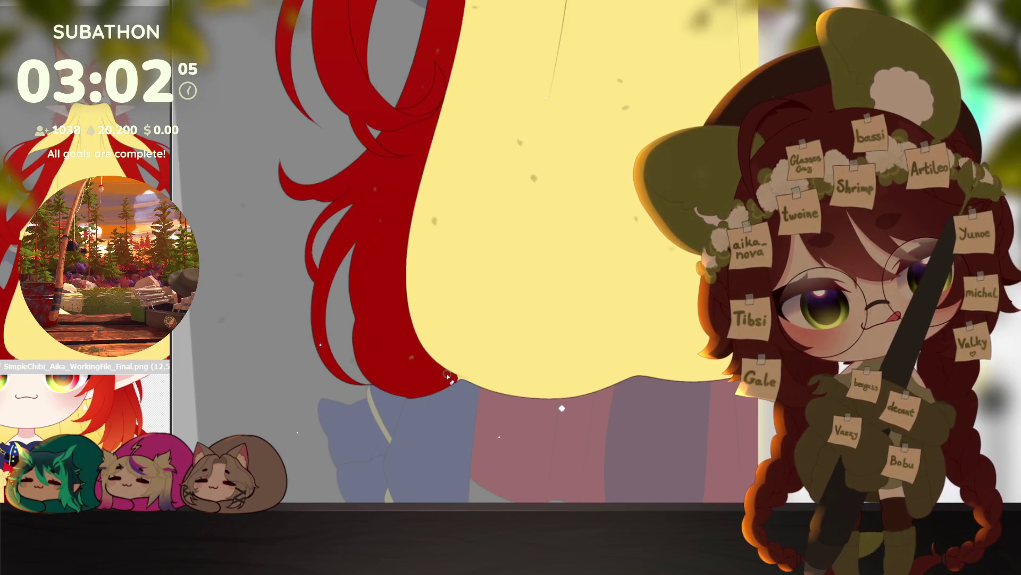
Step: Zoom in and pan over the head, ear and red hair strands
{"action": "mouse_move", "coordinate": [481, 388]}
{"action": "left_mouse_down"}
{"action": "mouse_move", "coordinate": [540, 287]}
{"action": "mouse_move", "coordinate": [540, 322]}
{"action": "mouse_move", "coordinate": [509, 272]}
{"action": "mouse_move", "coordinate": [527, 111]}
{"action": "left_mouse_up"}
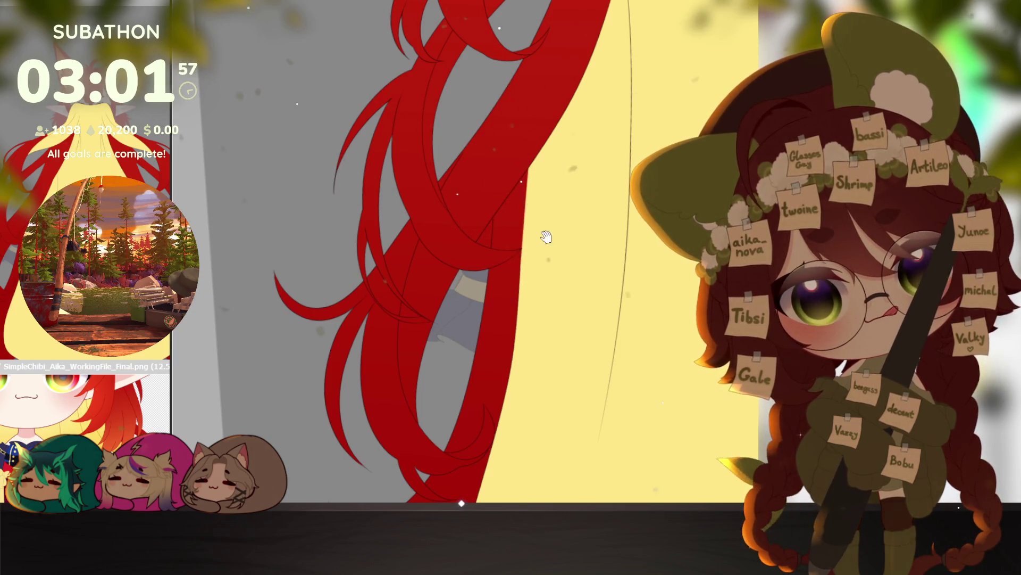
{"action": "left_click_drag", "start_coordinate": [543, 234], "coordinate": [559, 346]}
{"action": "left_click_drag", "start_coordinate": [575, 275], "coordinate": [561, 387]}
{"action": "left_click_drag", "start_coordinate": [560, 229], "coordinate": [547, 319]}
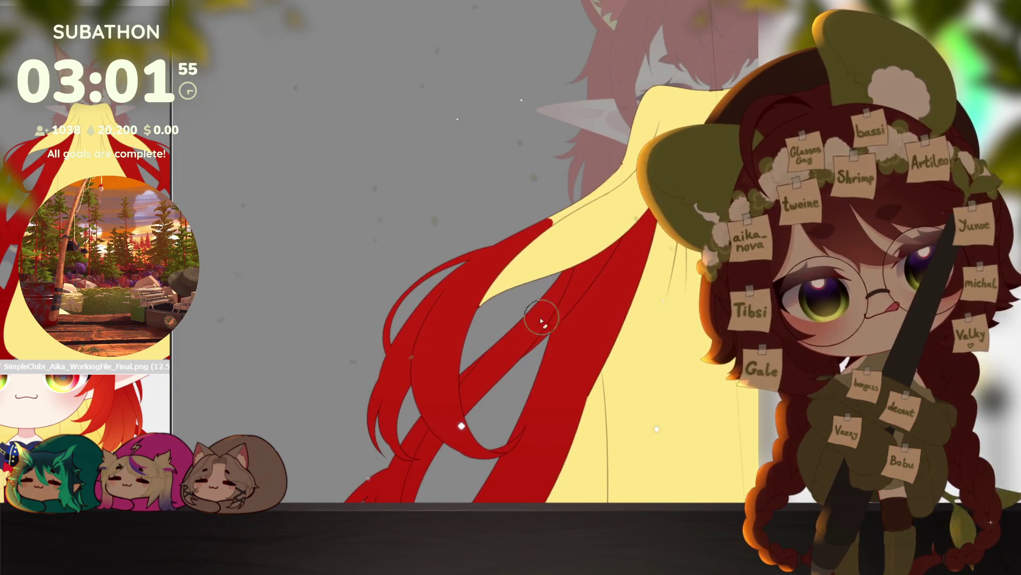
{"action": "left_click_drag", "start_coordinate": [474, 340], "coordinate": [593, 292]}
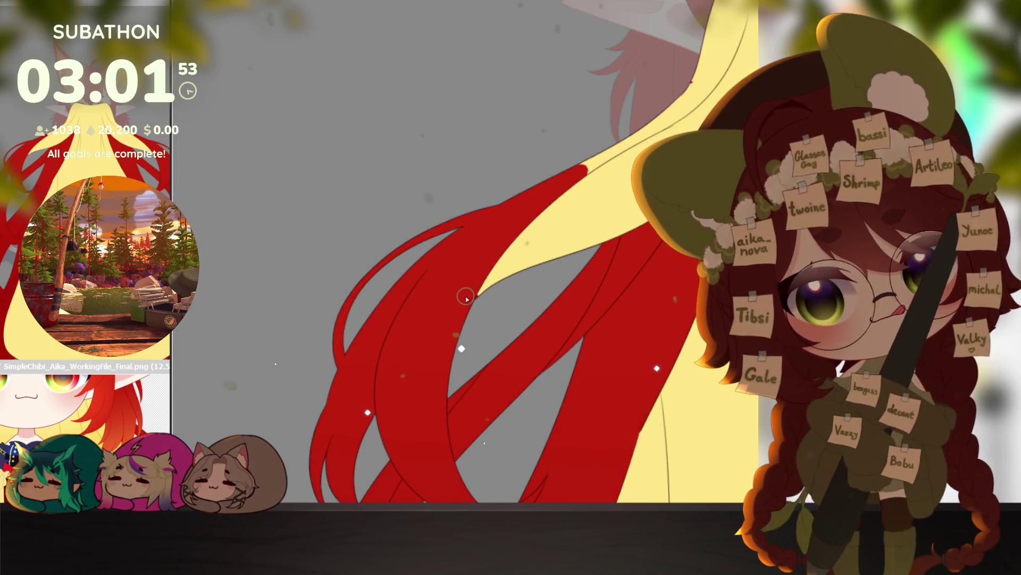